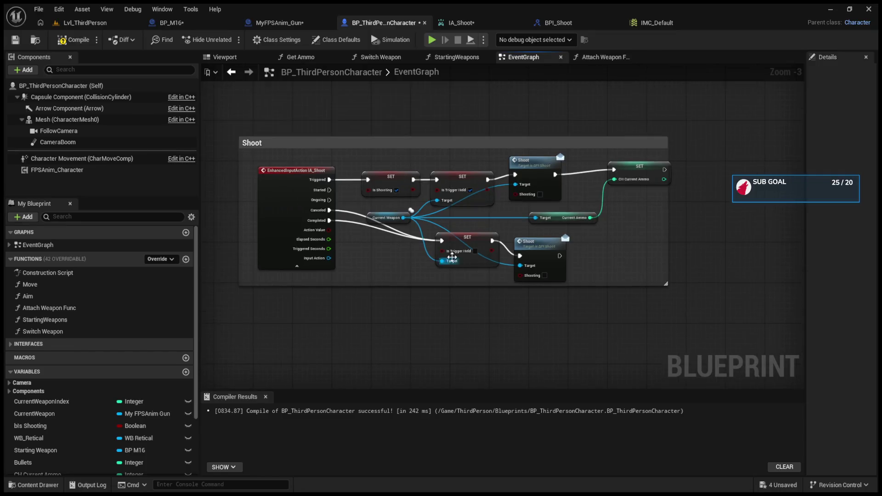
Delete NotHeld_Event, its Is Trigger Held SET node, and the NotHeld event dispatcher from MyFPSAnim_Gun.
left_click(264, 23)
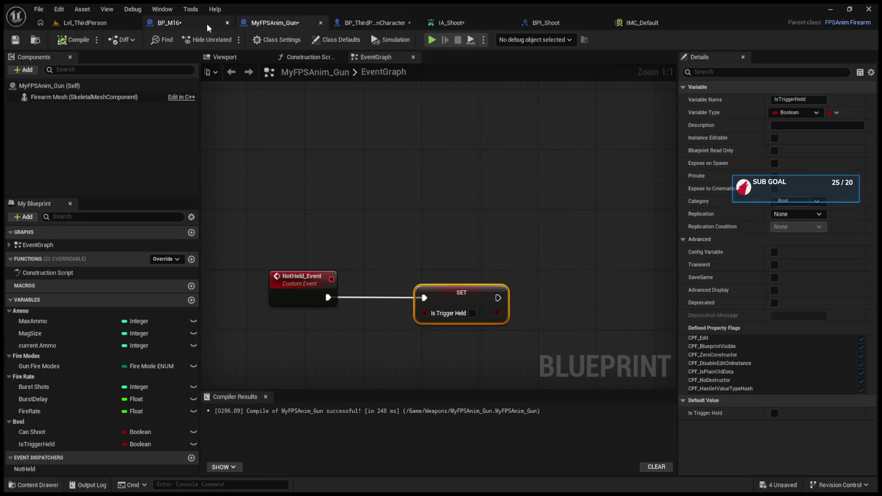
left_click(182, 24)
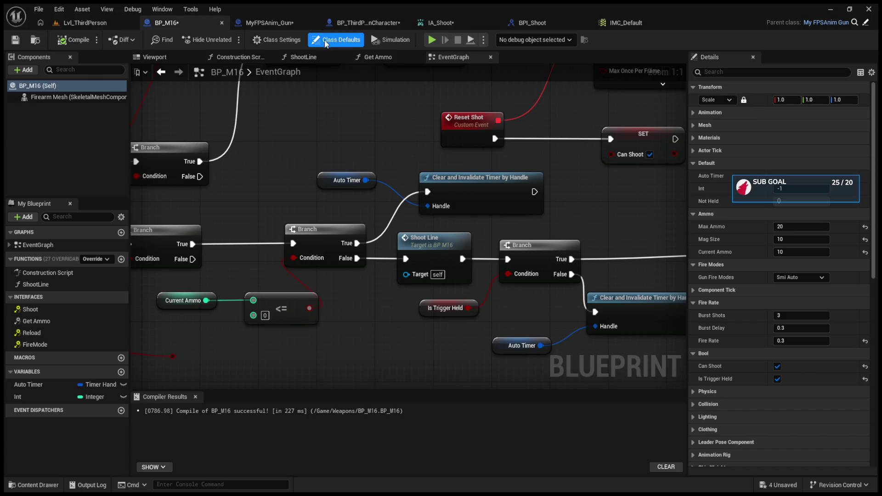
left_click(267, 23)
scroll(466, 258, "down", 3)
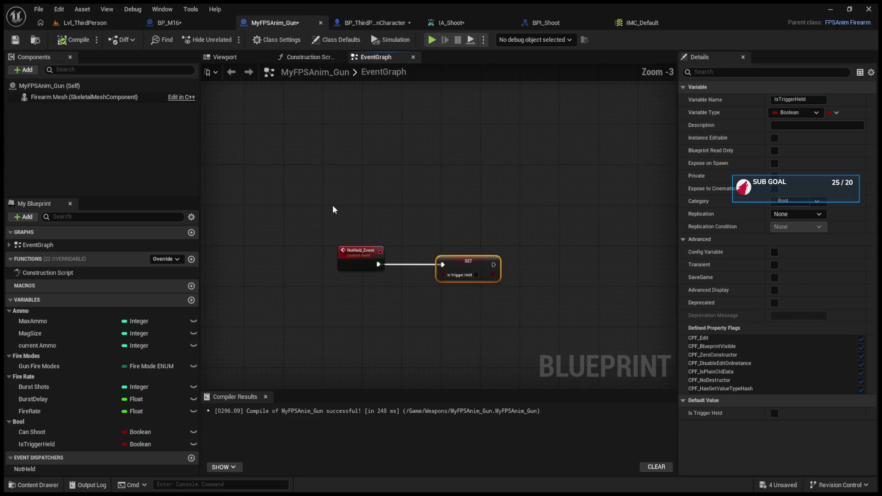
left_click_drag(310, 190, 501, 315)
key("Delete")
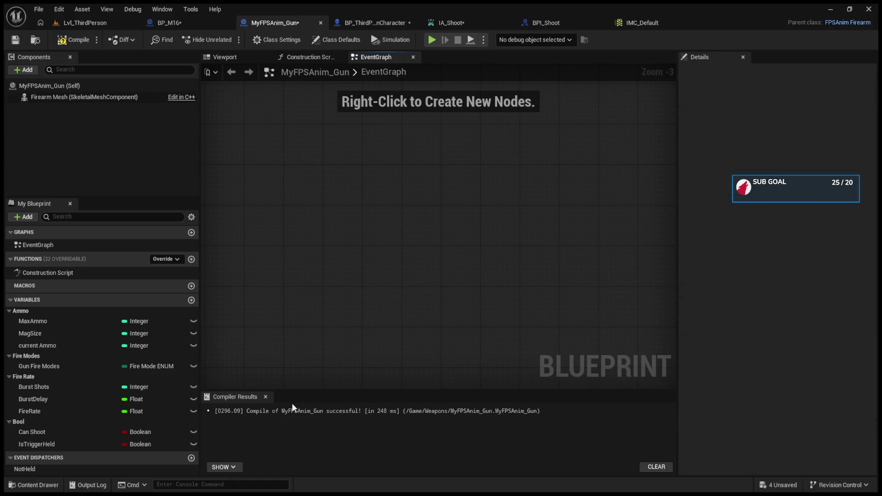
left_click(145, 470)
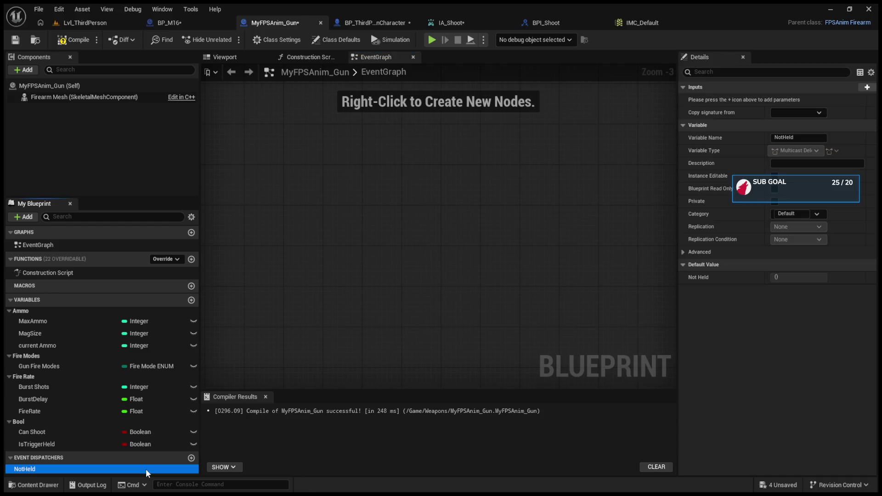
key("Delete")
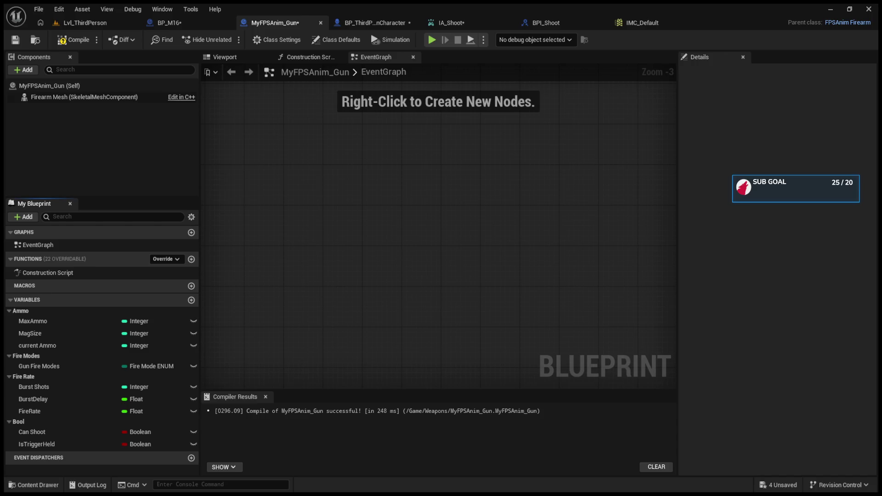
Disconnect Completed from the lower Is Trigger Held SET node and realign the lower Shoot and SET nodes.
left_click(374, 22)
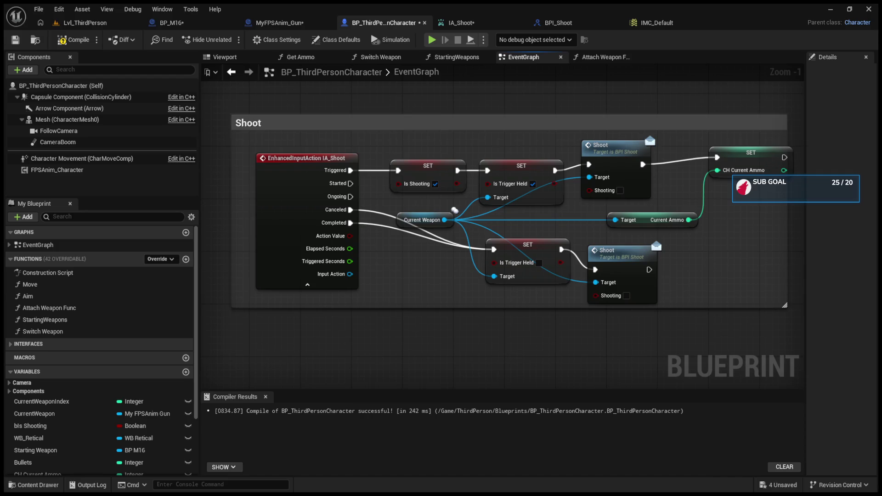
left_click(351, 223, "alt")
left_click_drag(627, 266, 665, 253)
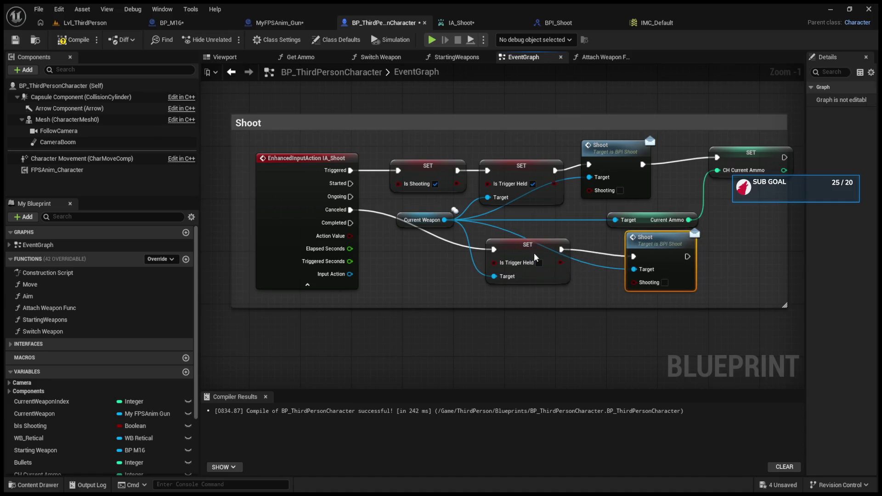
left_click_drag(534, 253, 534, 260)
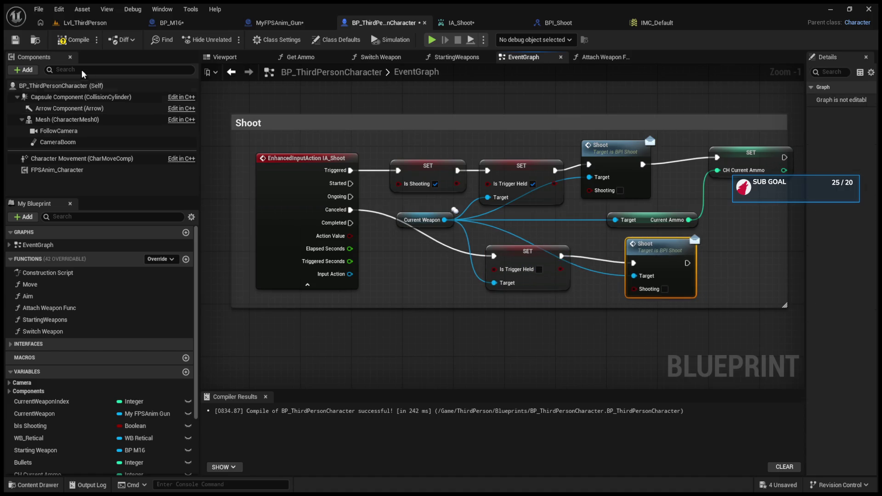
left_click(79, 24)
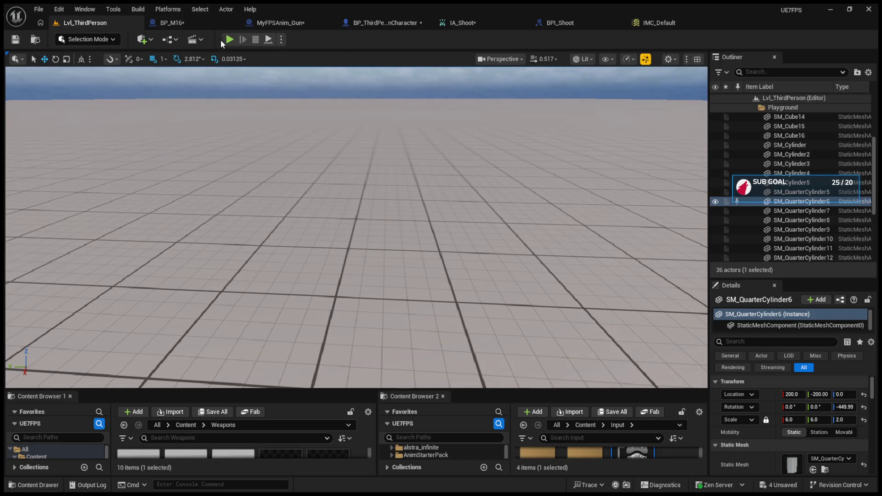
Play the level, fire repeatedly, cycle to Burst mode and fire again, then stop the session.
left_click(229, 39)
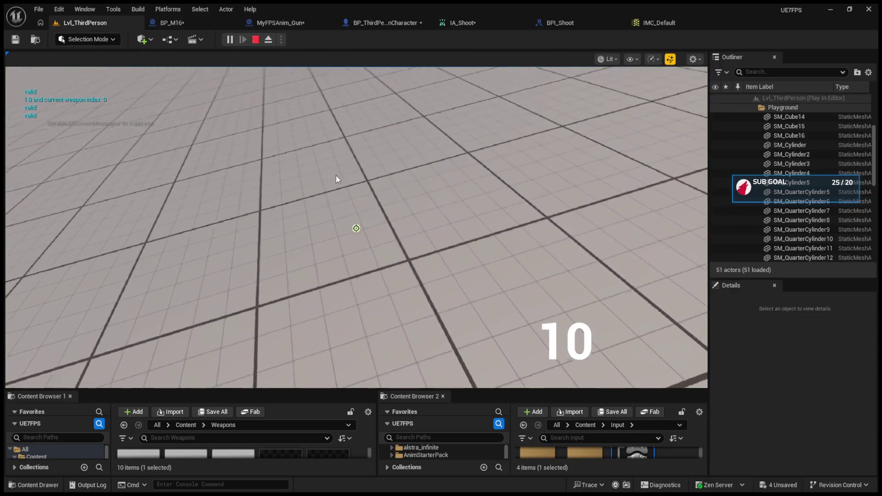
left_click(385, 163)
key("b")
left_click(385, 163)
left_click(356, 229)
left_click(356, 228)
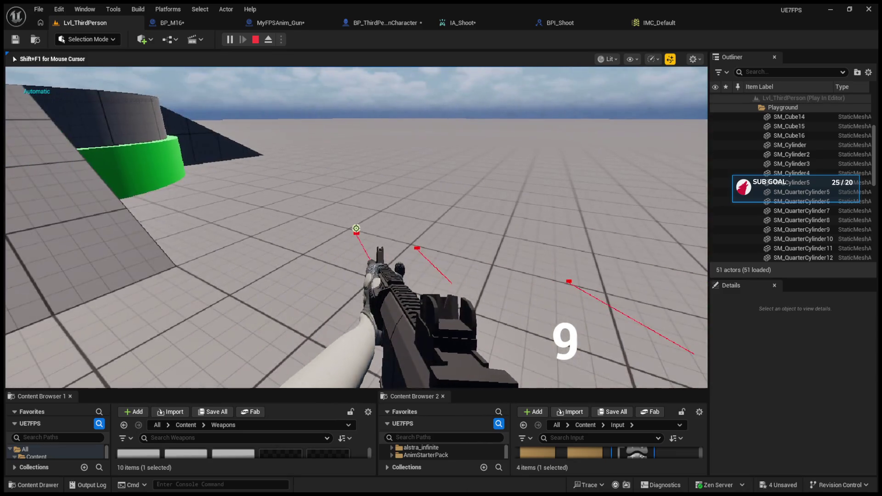
left_click(356, 228)
left_click(356, 229)
key("b")
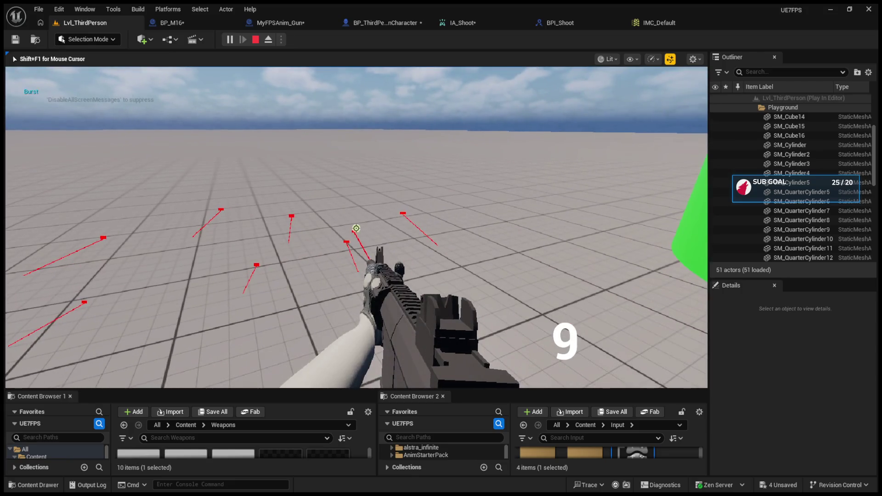
left_click(356, 228)
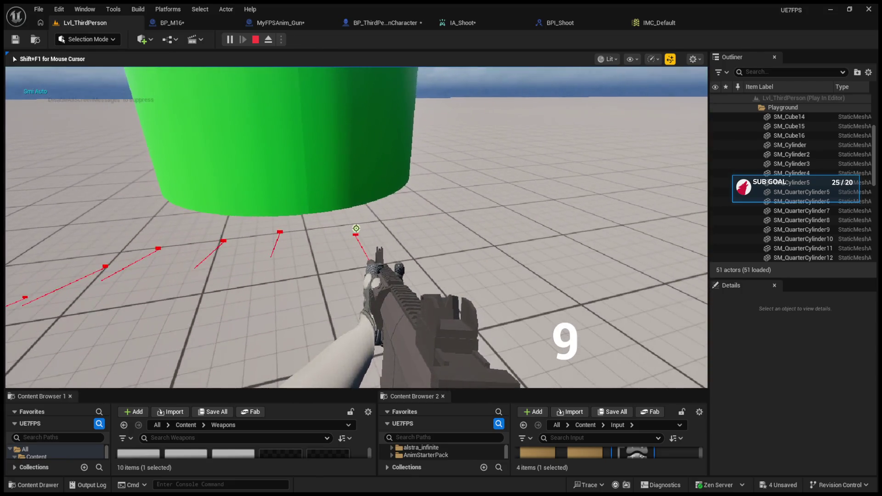
key("Escape")
left_click(390, 26)
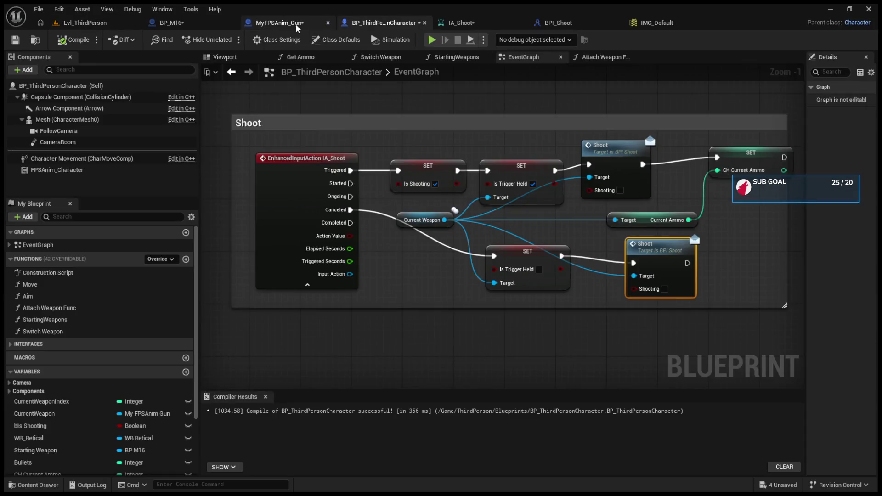
In BP_M16, move the Automatic event further left beside Set Timer by Event.
left_click(295, 23)
left_click(204, 24)
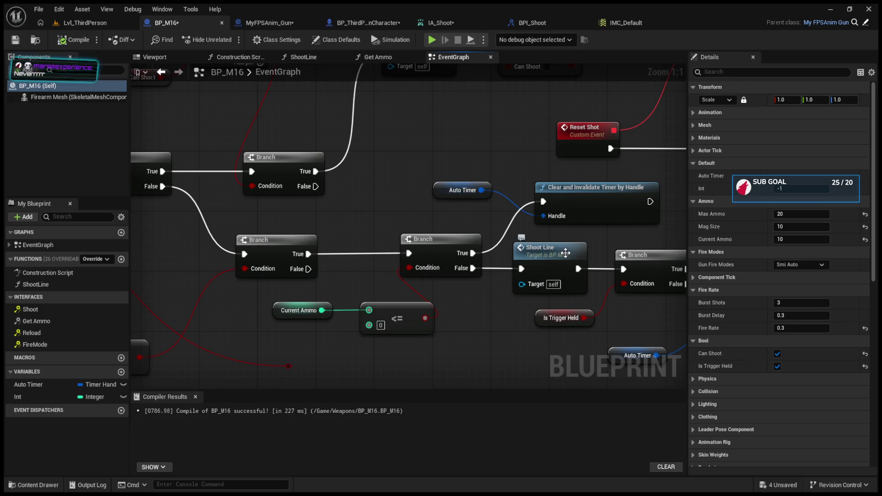
mouse_move(538, 270)
left_mouse_down()
mouse_move(303, 245)
mouse_move(176, 200)
left_mouse_up()
left_click_drag(352, 135, 619, 252)
mouse_move(269, 328)
left_mouse_down()
mouse_move(363, 276)
mouse_move(293, 281)
left_mouse_up()
Delete the stray reroute node attached to the Shooting pin.
scroll(353, 285, "down", 2)
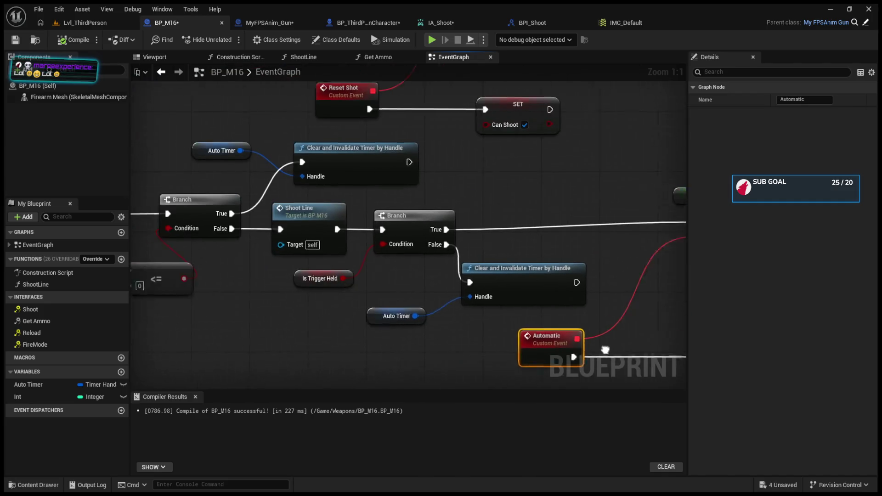
mouse_move(477, 280)
left_mouse_down()
mouse_move(371, 270)
mouse_move(516, 372)
mouse_move(514, 349)
mouse_move(450, 343)
mouse_move(372, 314)
left_mouse_up()
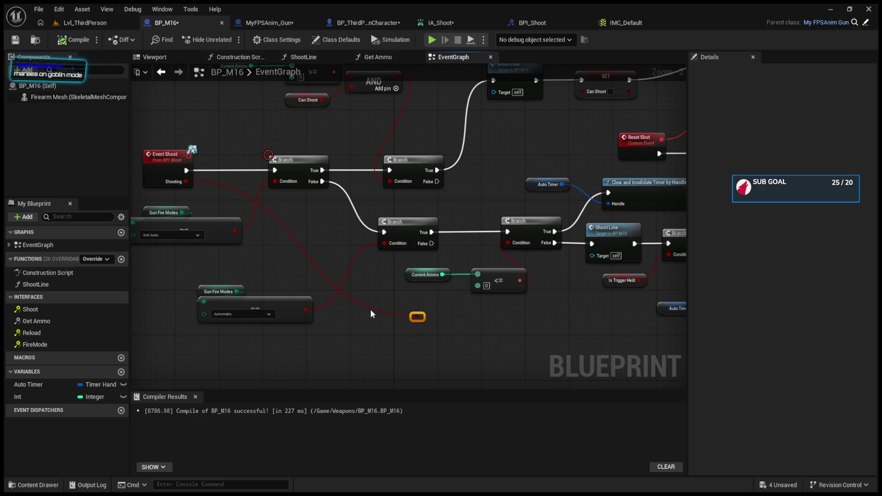
key("Delete")
Reposition the Current Ammo node and its <= ammo check up and to the right.
scroll(371, 310, "up", 2)
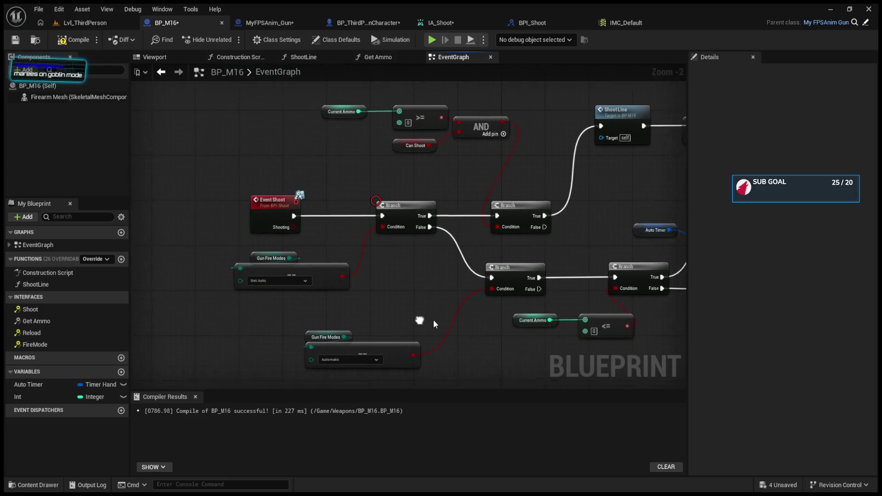
left_click_drag(215, 230, 372, 289)
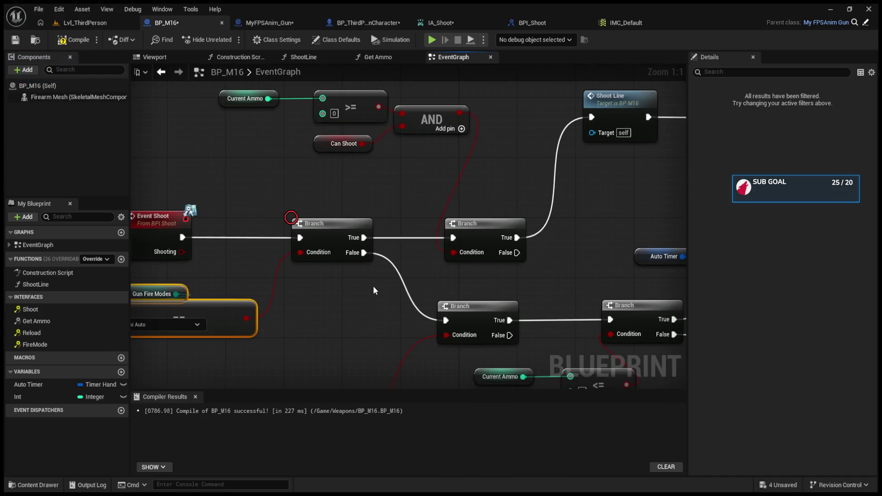
left_click_drag(291, 143, 461, 207)
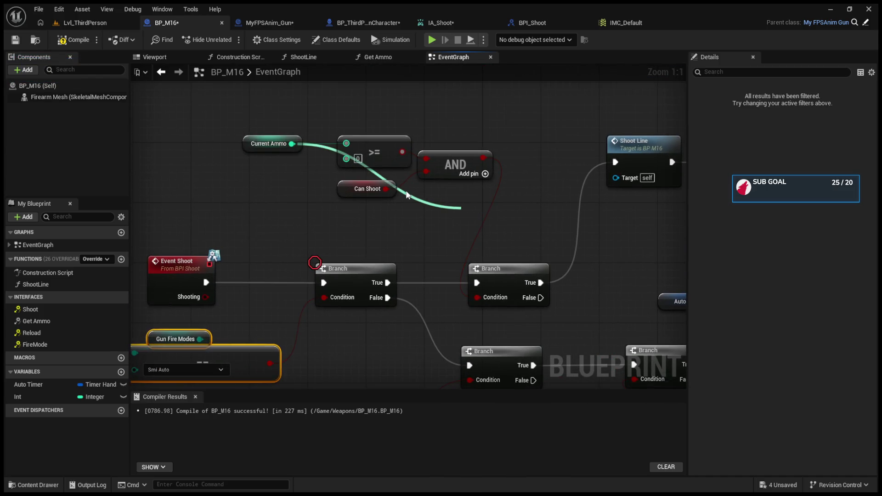
mouse_move(364, 250)
left_mouse_down()
mouse_move(332, 162)
mouse_move(296, 134)
left_mouse_up()
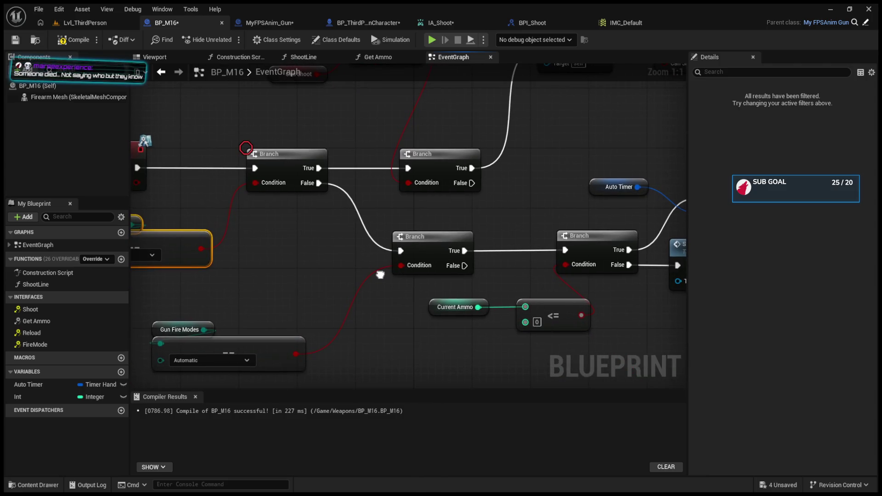
mouse_move(379, 275)
left_mouse_down()
mouse_move(398, 402)
mouse_move(262, 356)
mouse_move(176, 390)
left_mouse_up()
mouse_move(393, 294)
left_mouse_down()
mouse_move(241, 305)
mouse_move(497, 245)
mouse_move(551, 194)
mouse_move(552, 154)
left_mouse_up()
left_click_drag(341, 273, 450, 317)
mouse_move(483, 289)
left_mouse_down()
mouse_move(503, 302)
mouse_move(514, 272)
mouse_move(475, 354)
left_mouse_up()
mouse_move(436, 283)
left_mouse_down()
mouse_move(550, 207)
mouse_move(554, 276)
mouse_move(514, 294)
mouse_move(494, 288)
left_mouse_up()
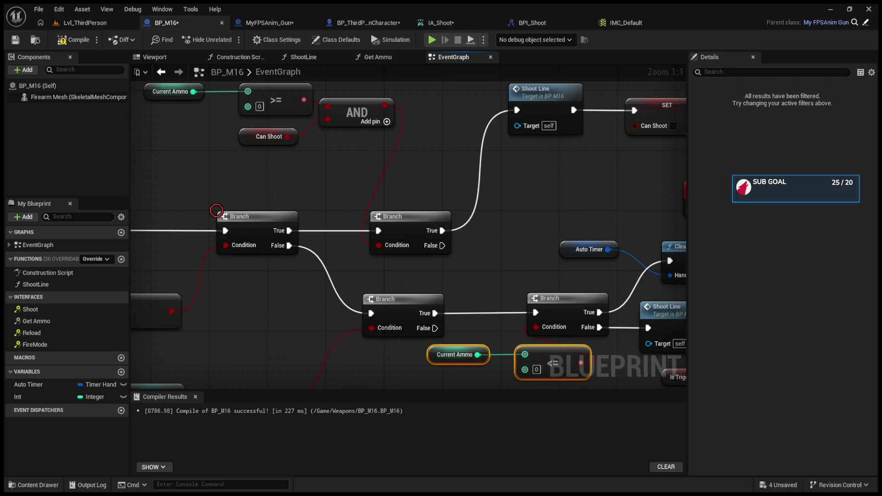
Delete the Shoot Line node and the Is Trigger Held Branch from BP_M16.
left_click_drag(624, 294, 476, 260)
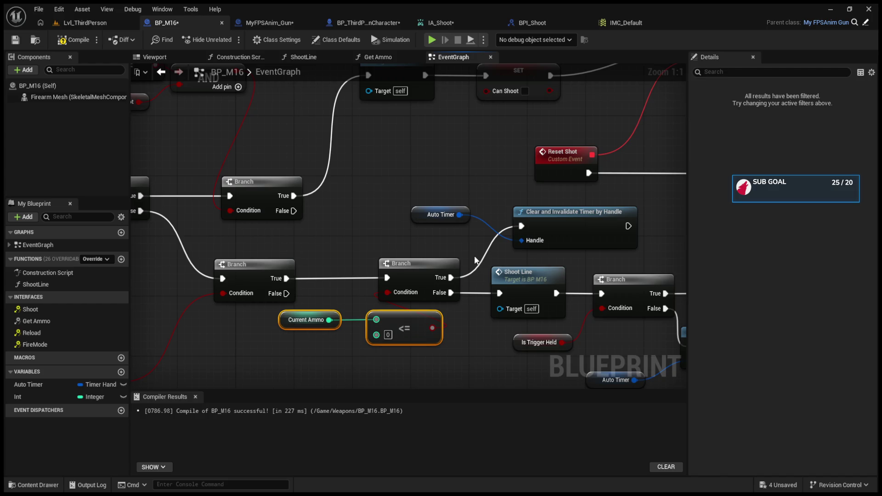
left_click_drag(476, 261, 283, 243)
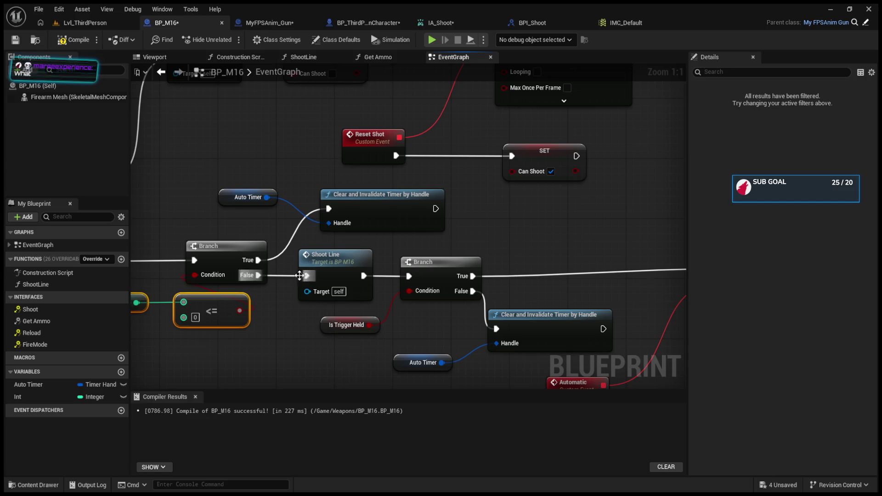
left_click(312, 267)
key("Delete")
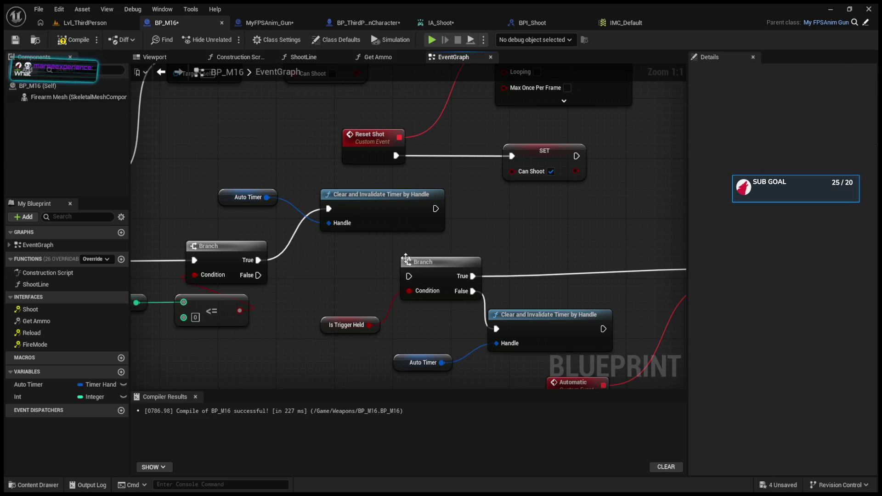
left_click(423, 262)
key("Delete")
Wire the ammo Branch's False output into Set Timer by Event's execution input.
mouse_move(258, 275)
left_mouse_down()
mouse_move(502, 277)
mouse_move(487, 280)
mouse_move(539, 268)
left_mouse_up()
mouse_move(351, 322)
left_mouse_down()
mouse_move(254, 243)
mouse_move(522, 261)
mouse_move(300, 273)
left_mouse_up()
left_click(79, 23)
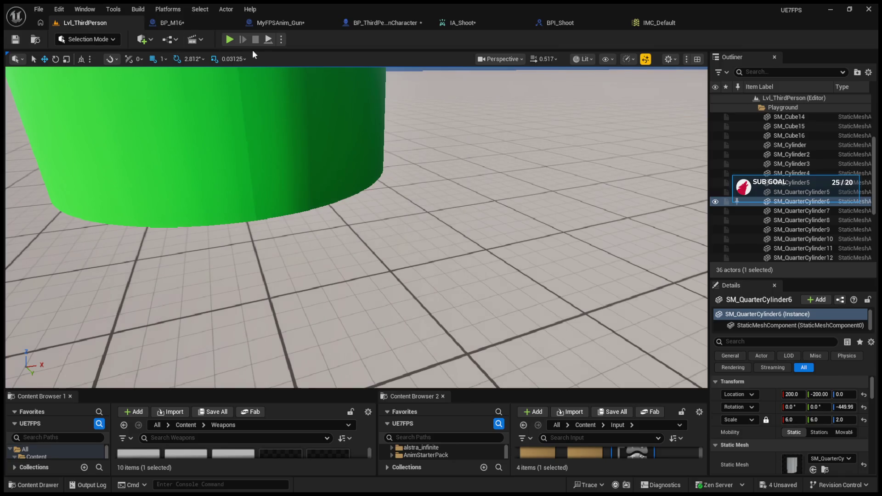
Play the level, switch the rifle to automatic, fire three shots, then release mouse capture with Shift+F1.
left_click(229, 40)
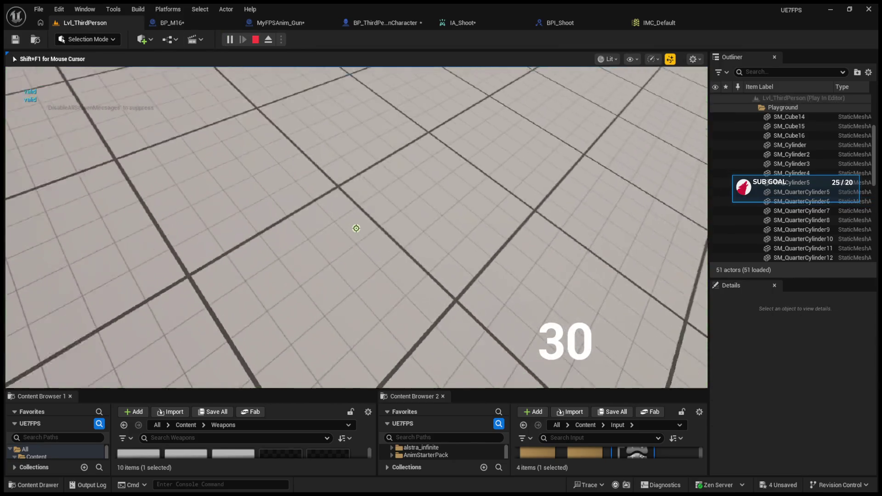
key("1")
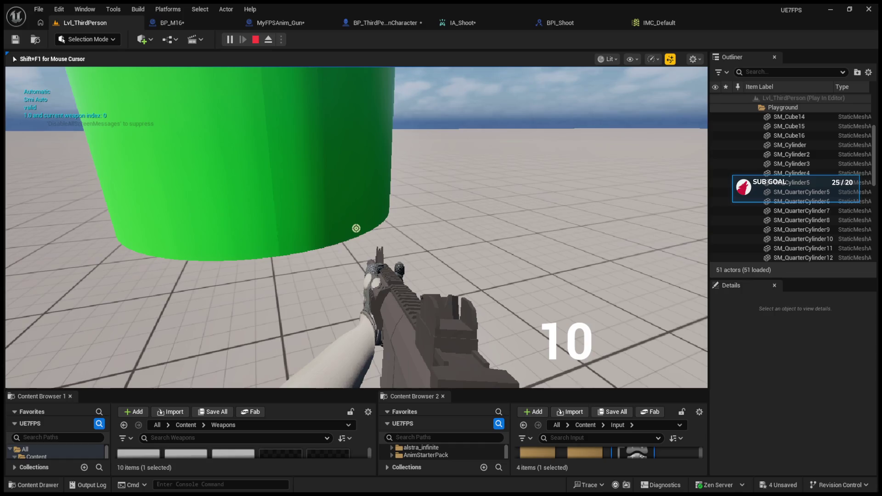
left_click(356, 228)
left_click(356, 228)
left_click(356, 228)
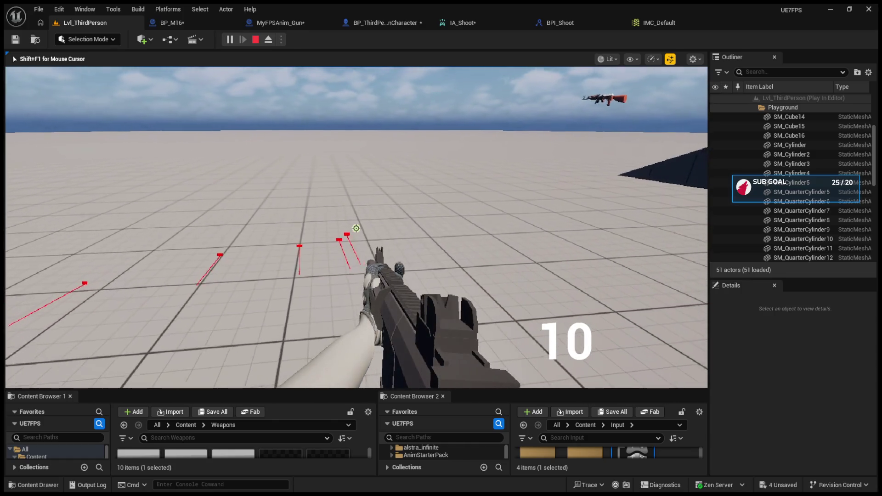
left_click(356, 228)
left_click(356, 229)
key("shift+F1")
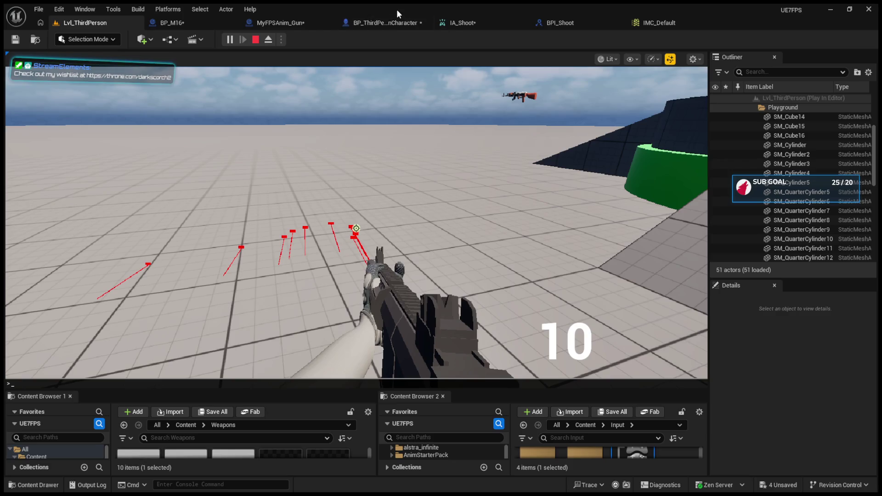
left_click(393, 23)
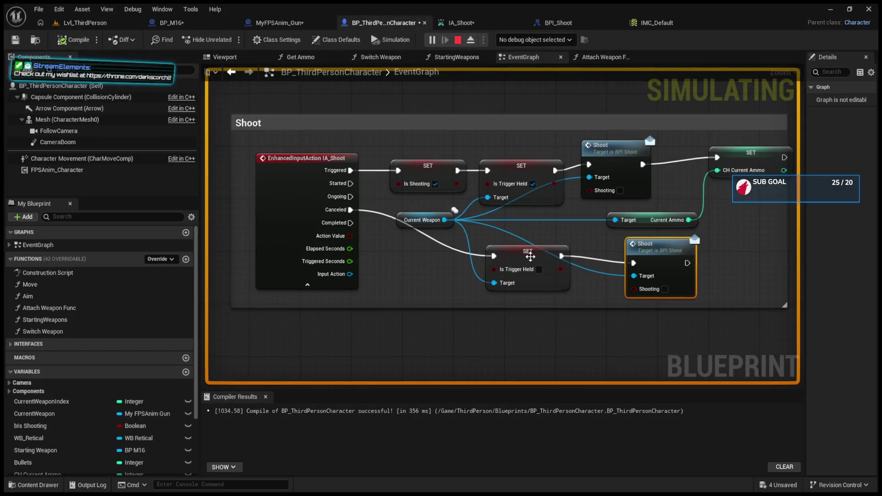
Move the lower Is Trigger Held setter, then place Current Ammo below the <= comparison in BP_M16.
left_click_drag(530, 257, 517, 270)
left_click(462, 22)
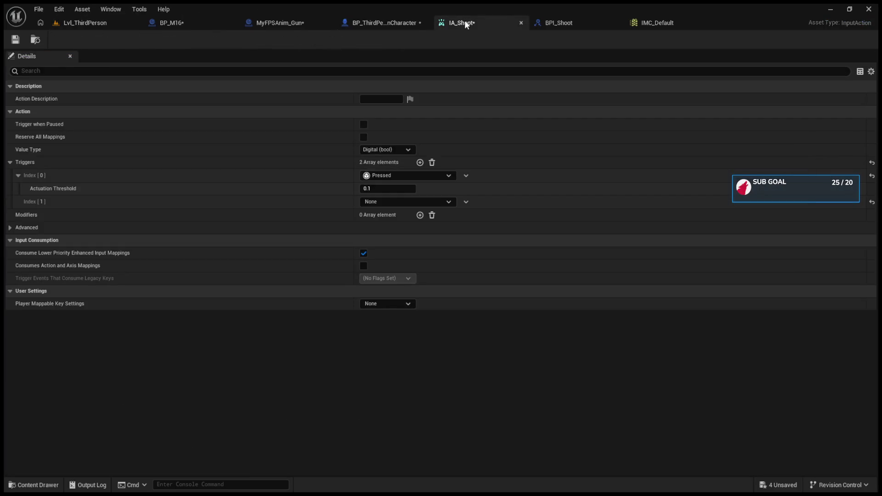
left_click(294, 22)
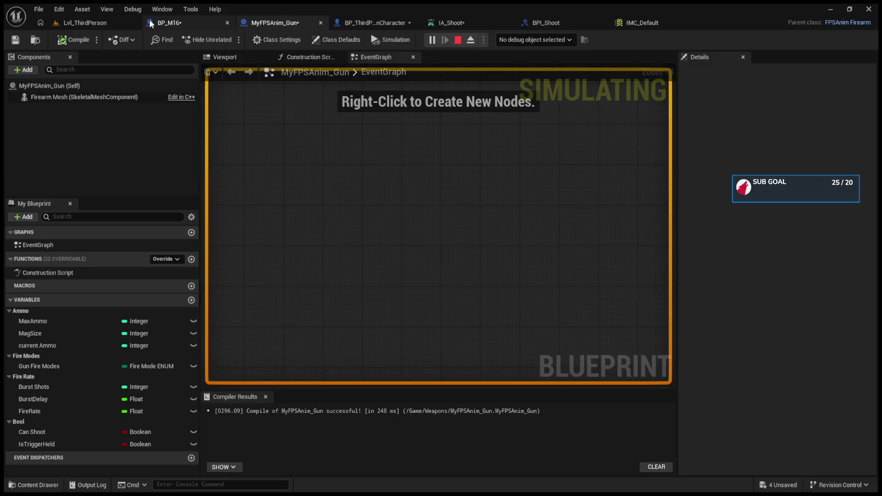
left_click(173, 23)
mouse_move(388, 164)
left_mouse_down()
mouse_move(473, 235)
mouse_move(431, 210)
left_mouse_up()
mouse_move(232, 258)
left_mouse_down()
mouse_move(245, 293)
mouse_move(327, 296)
left_mouse_up()
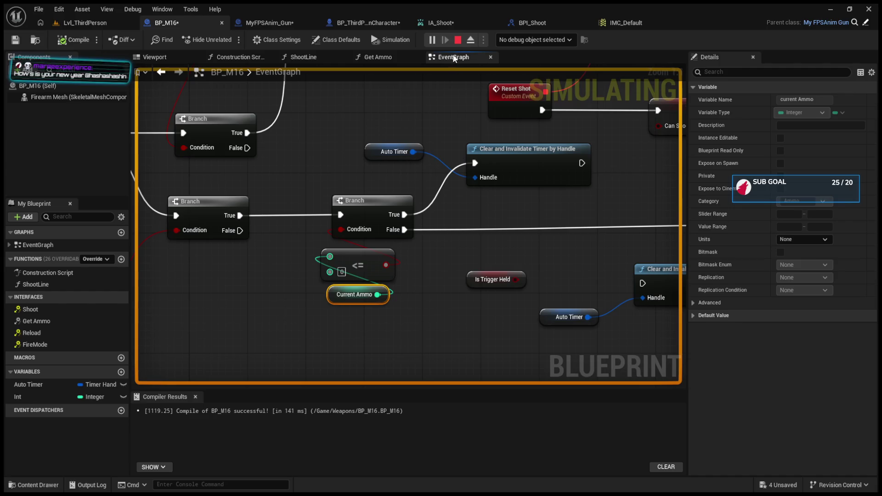
Stop the play session and review the whole BP_M16 graph.
key("Escape")
scroll(514, 152, "down", 4)
mouse_move(513, 151)
left_mouse_down()
mouse_move(422, 216)
mouse_move(435, 255)
left_mouse_up()
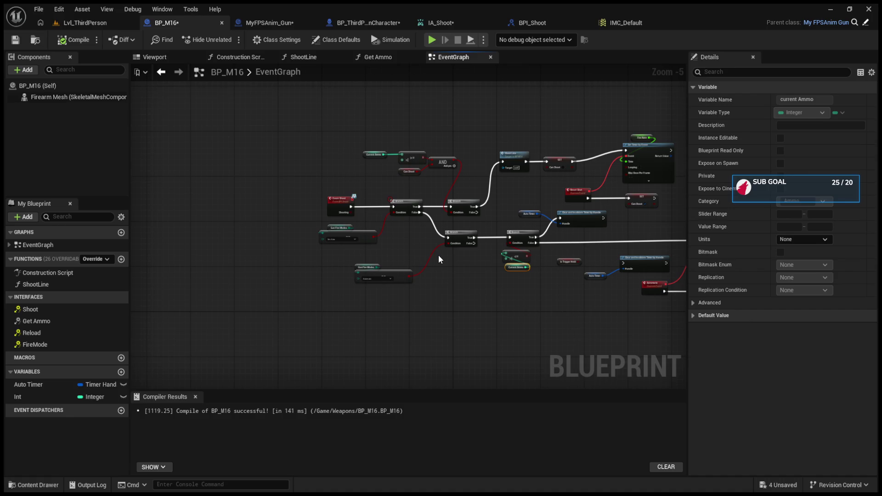
left_click(262, 23)
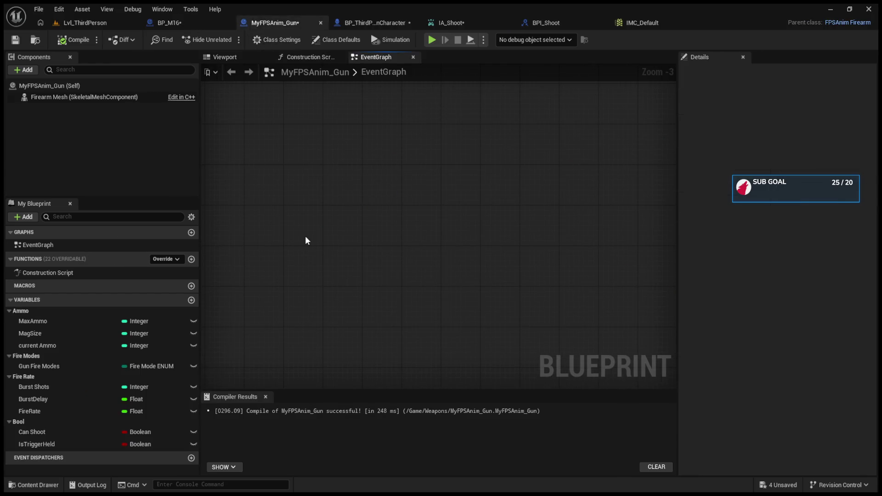
Add a custom event named HoldingInput and place a SET Is Trigger Held node beside it.
key("ctrl+v")
scroll(305, 236, "up", 2)
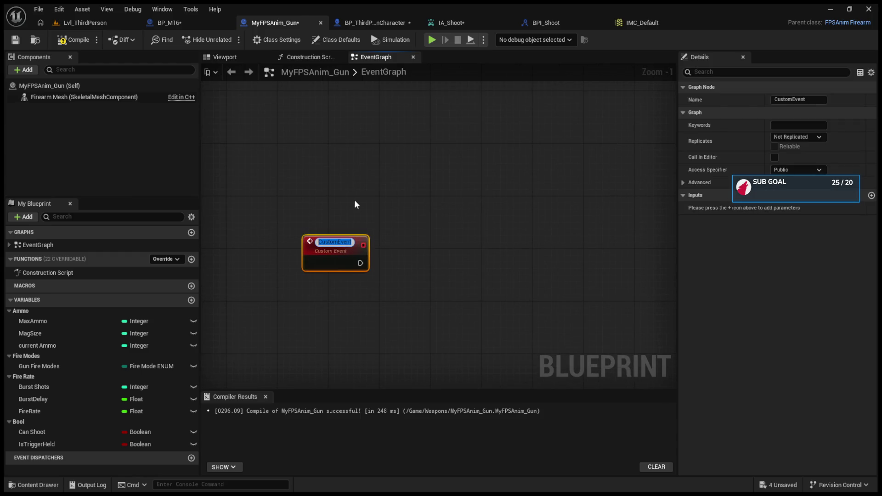
type("Check F")
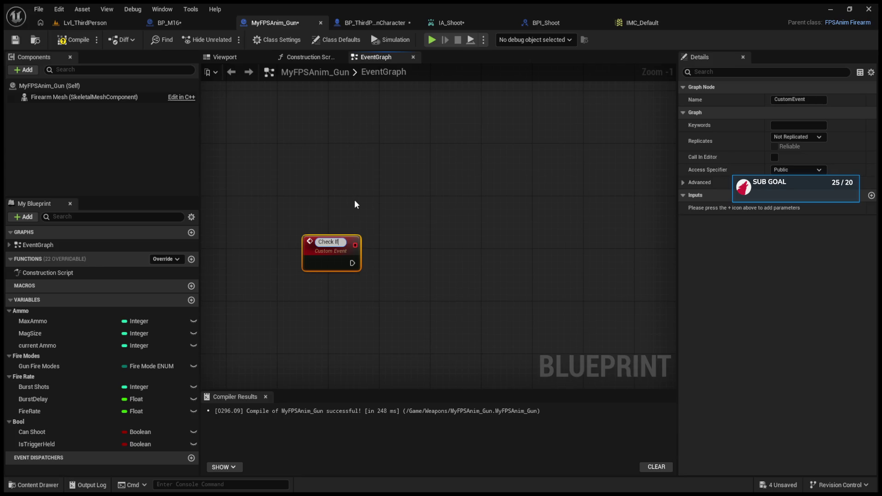
type("fINPUT held")
key("Return")
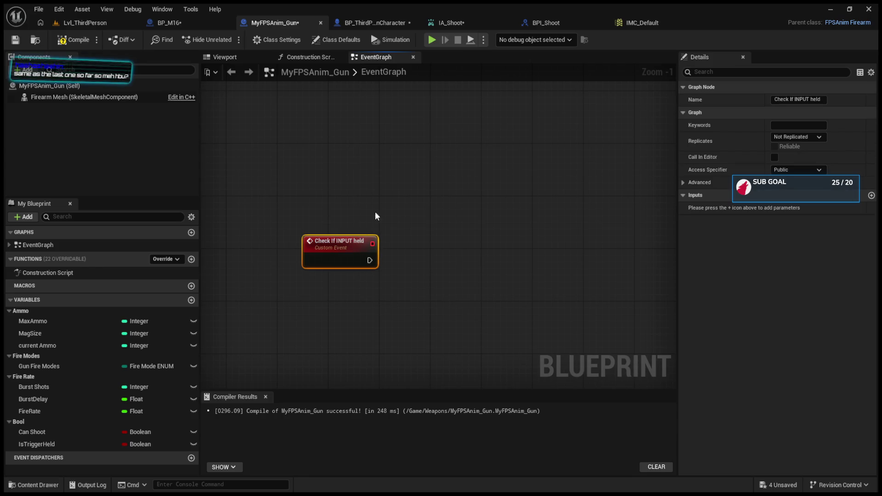
left_click(799, 99)
key("BackSpace")
type("Holding")
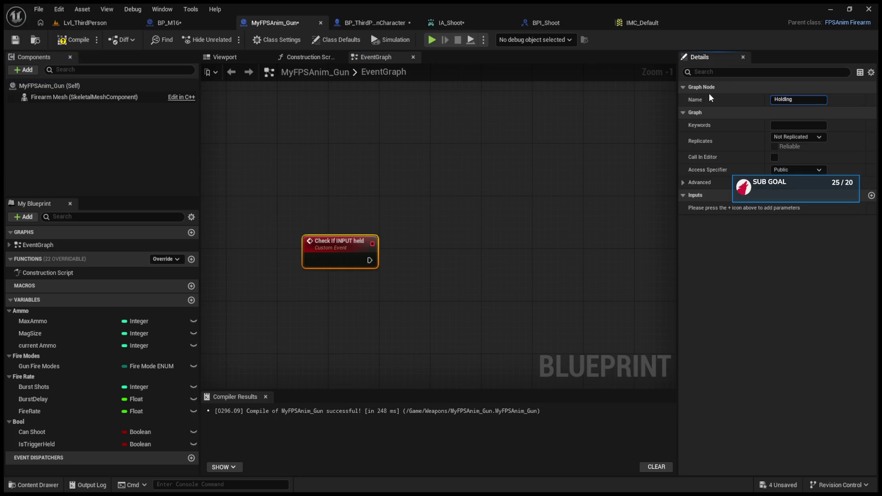
type("Input")
key("Return")
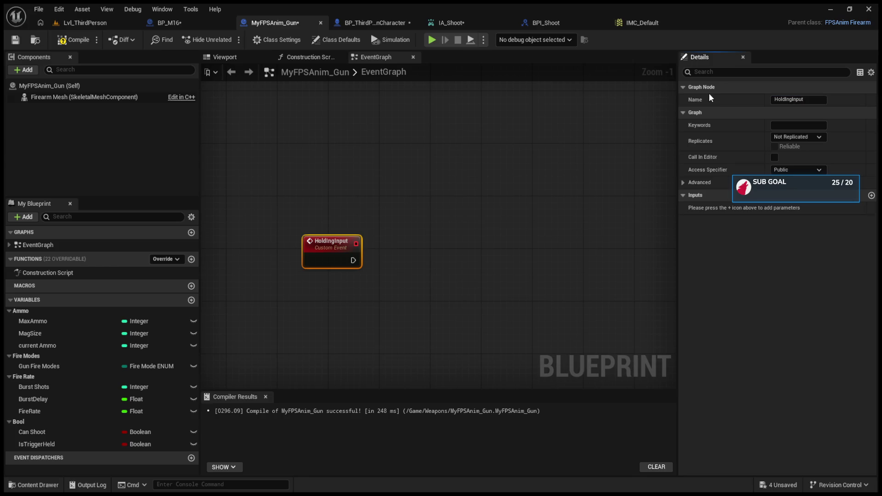
mouse_move(37, 444)
left_mouse_down()
mouse_move(376, 298)
mouse_move(413, 274)
mouse_move(420, 256)
mouse_move(401, 253)
mouse_move(438, 257)
left_mouse_up()
Select the <= node together with Current Ammo in BP_M16 and drag both leftward.
left_click(200, 23)
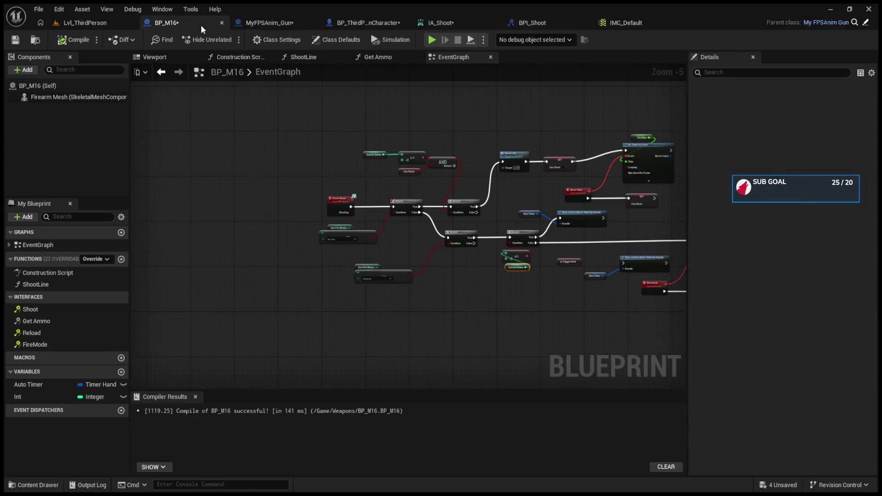
scroll(467, 312, "up", 3)
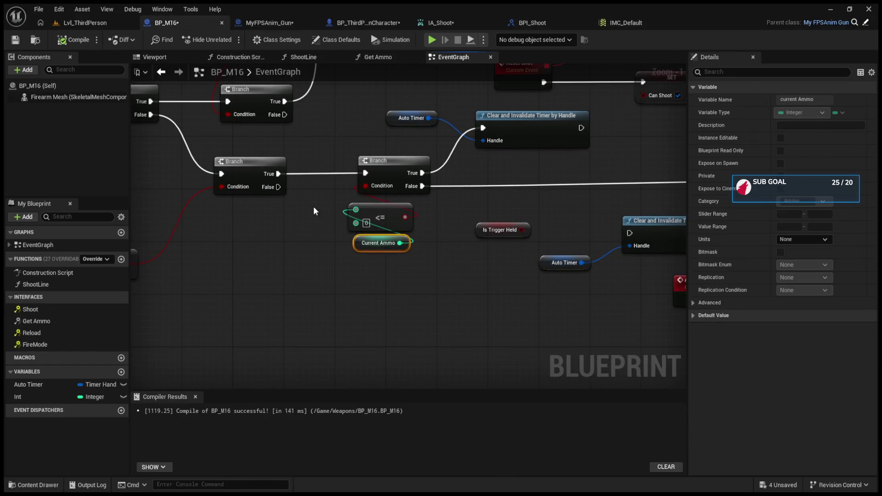
left_click(386, 214, "shift")
left_click_drag(386, 214, 301, 213)
scroll(351, 288, "down", 2)
left_click_drag(341, 293, 422, 220)
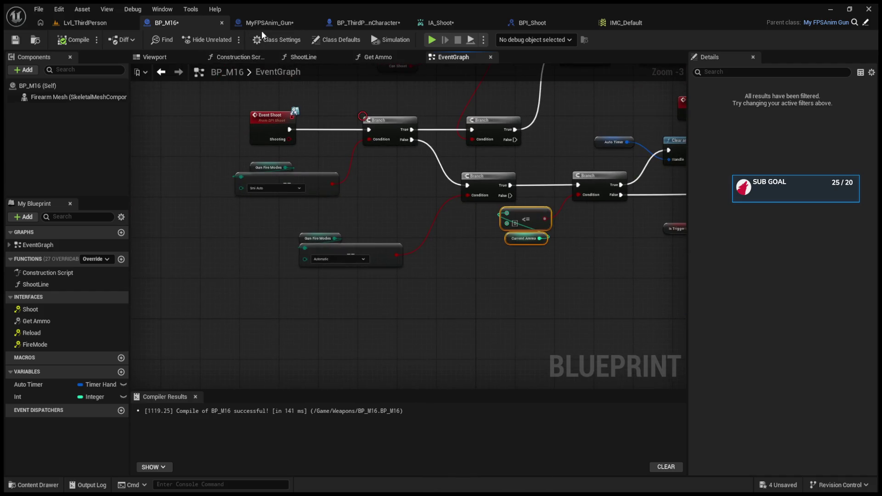
left_click(262, 25)
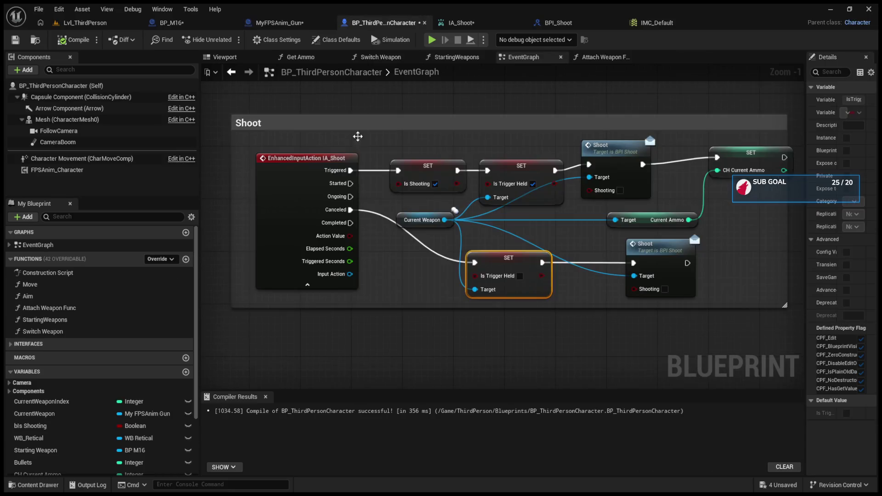
In BP_ThirdPersonCharacter, add a Hold Ing Input call on Current Weapon.
left_click(374, 23)
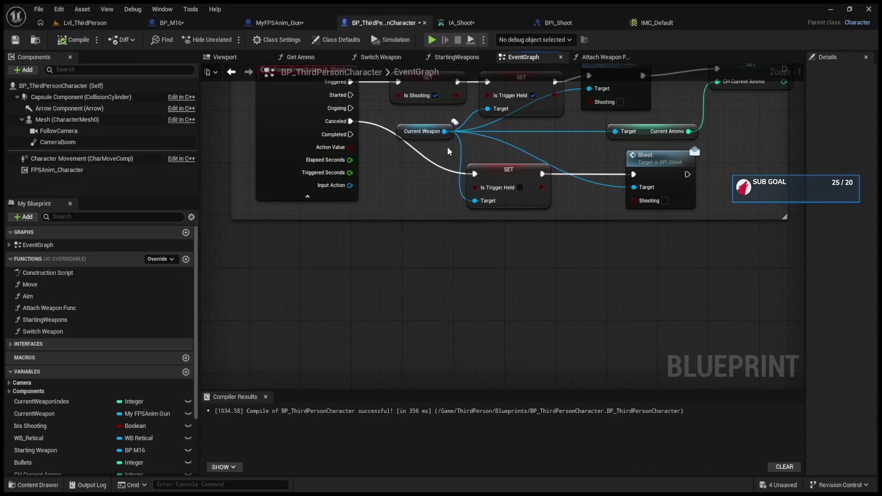
left_click(326, 24)
left_click(375, 25)
left_click_drag(444, 131, 476, 248)
Delete the trigger-release SET and Shoot nodes, wire IA_Shoot's Completed to Hold Ing Input, and start play.
left_click(453, 214)
key("Delete")
left_click(602, 217)
key("Delete")
left_click_drag(456, 300, 468, 215)
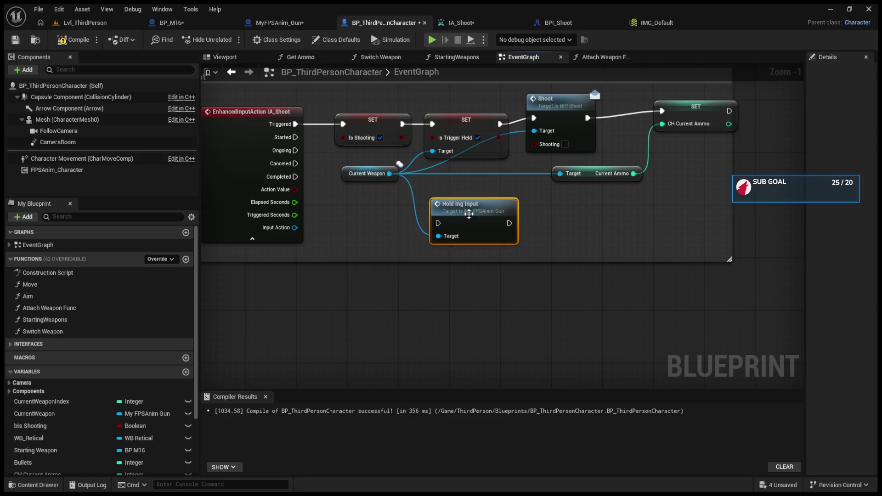
left_click_drag(295, 176, 449, 224)
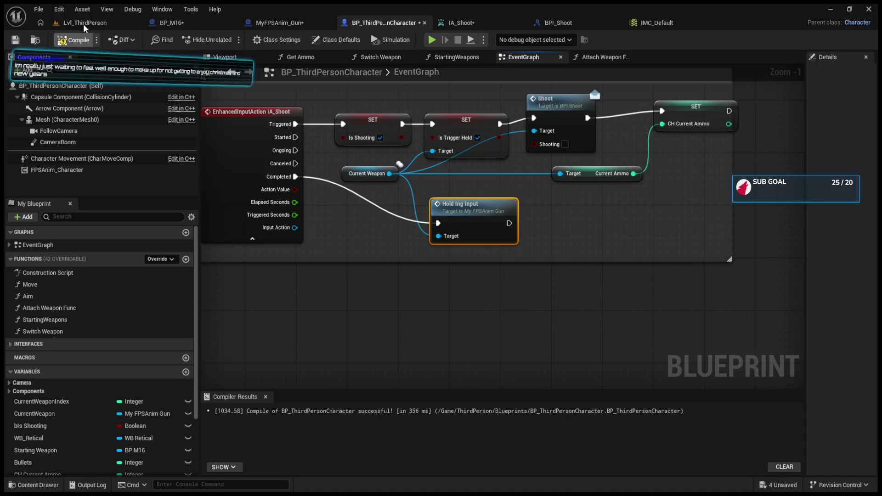
left_click(83, 23)
left_click(230, 39)
Fire the rifle repeatedly at the floor in play, switching its fire mode with B.
left_click(313, 184)
left_click(356, 229)
left_click(355, 229)
left_click(356, 228)
left_click(356, 228)
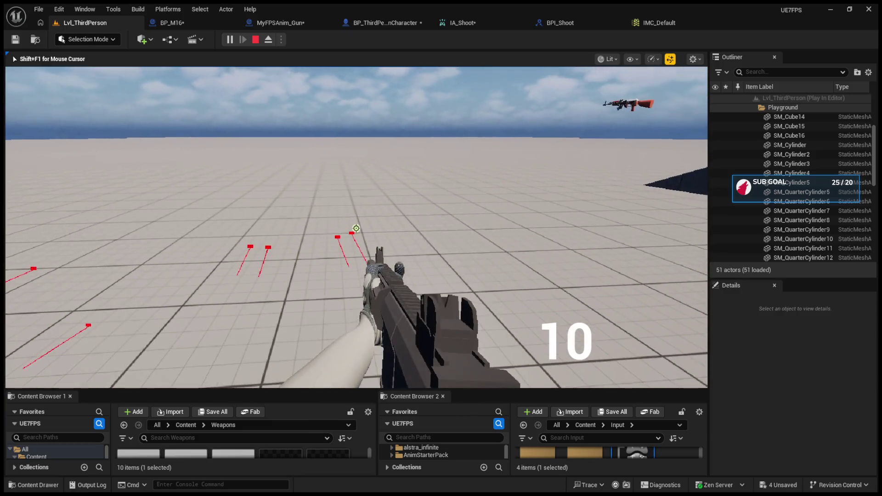
left_click(356, 228)
left_click(356, 228)
left_click(356, 228)
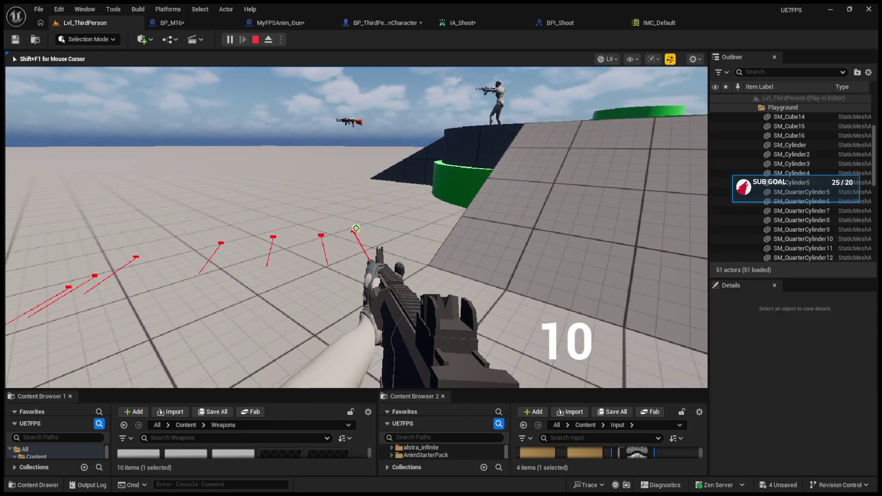
left_click(356, 228)
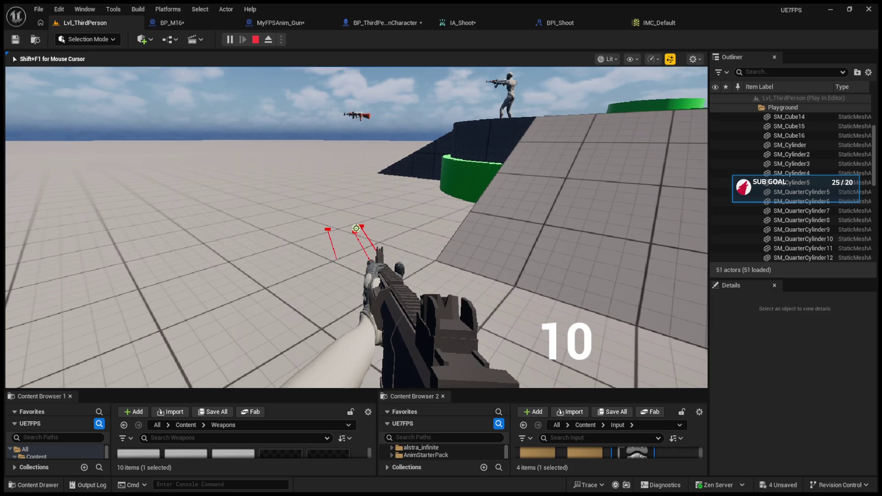
left_click(356, 228)
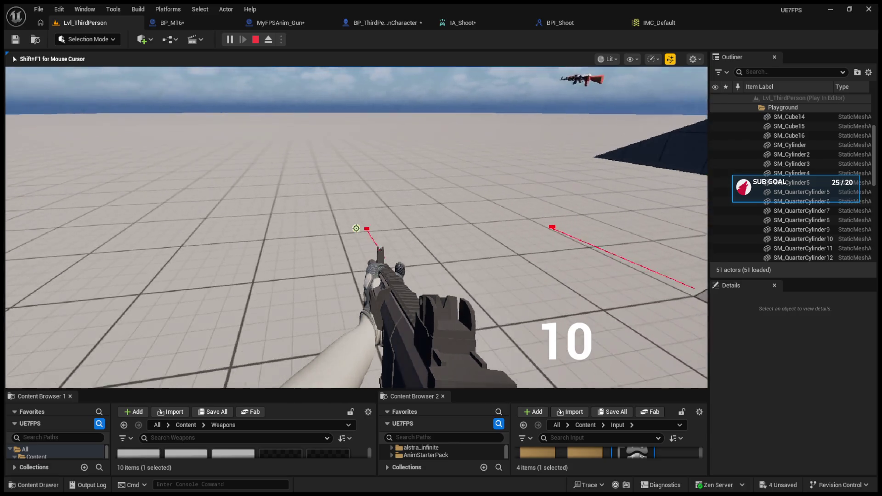
left_click(356, 228)
left_click(356, 228)
left_click(356, 228)
key("b")
left_click(356, 228)
End the play session and go back to the MyFPSAnim_Gun blueprint.
key("Escape")
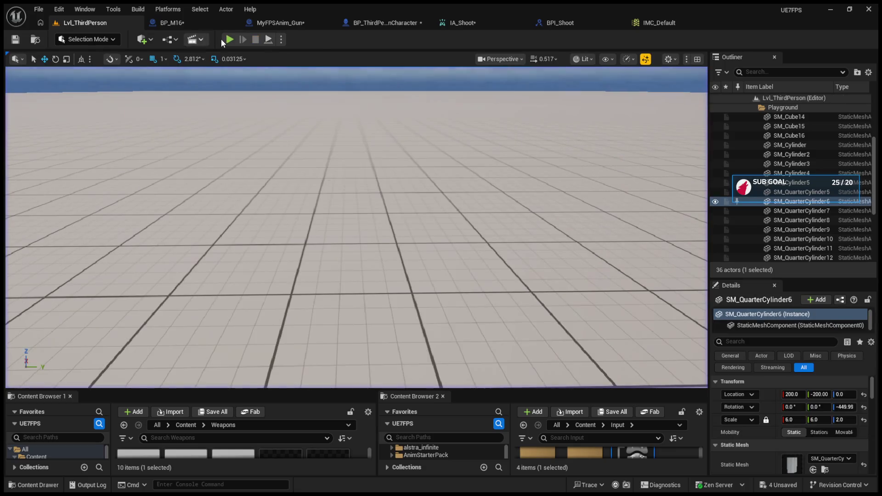
left_click(384, 22)
left_click(287, 26)
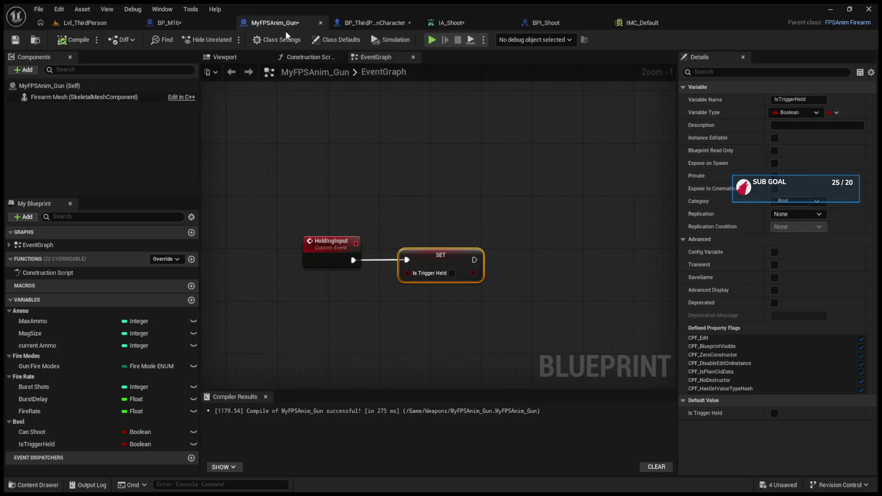
Insert a Branch on Is Trigger Held that clears the timer when false, and compile BP_M16.
left_click(191, 24)
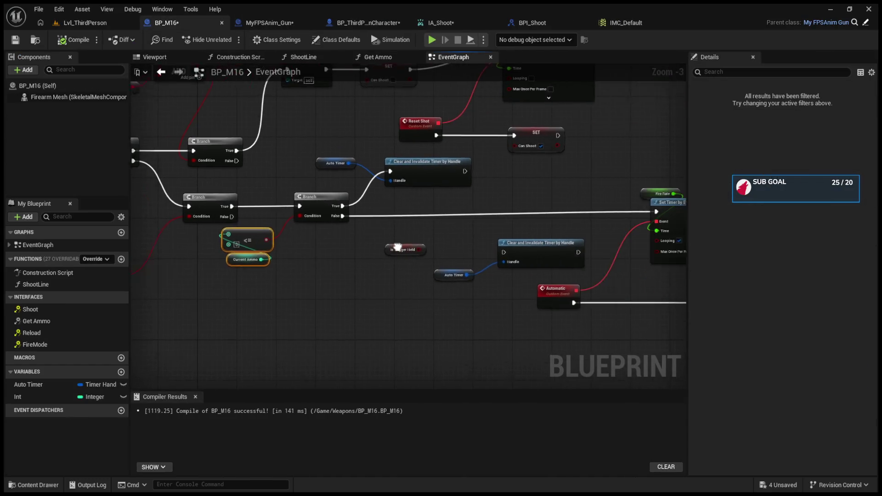
scroll(356, 219, "up", 3)
left_click(353, 235)
left_click(463, 183)
left_click_drag(498, 177, 452, 189)
mouse_move(301, 197)
left_mouse_down()
mouse_move(427, 206)
mouse_move(463, 191)
left_mouse_up()
mouse_move(416, 247)
left_mouse_down()
mouse_move(441, 215)
mouse_move(566, 207)
mouse_move(575, 194)
left_mouse_up()
mouse_move(321, 218)
left_mouse_down()
mouse_move(352, 241)
mouse_move(352, 255)
left_mouse_up()
left_click(80, 45)
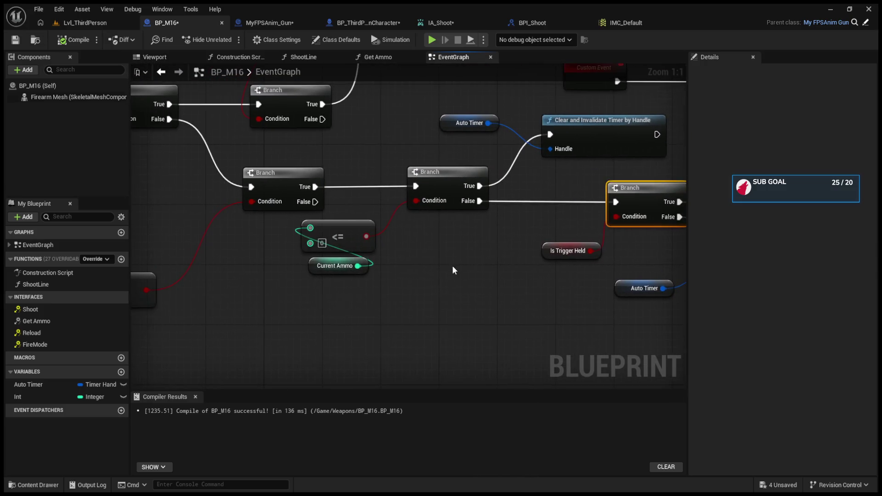
Wire the ammo Branch True to Perform Procedural Recoil, False to a pasted Auto Timer clear, and compile.
left_click_drag(414, 292, 249, 234)
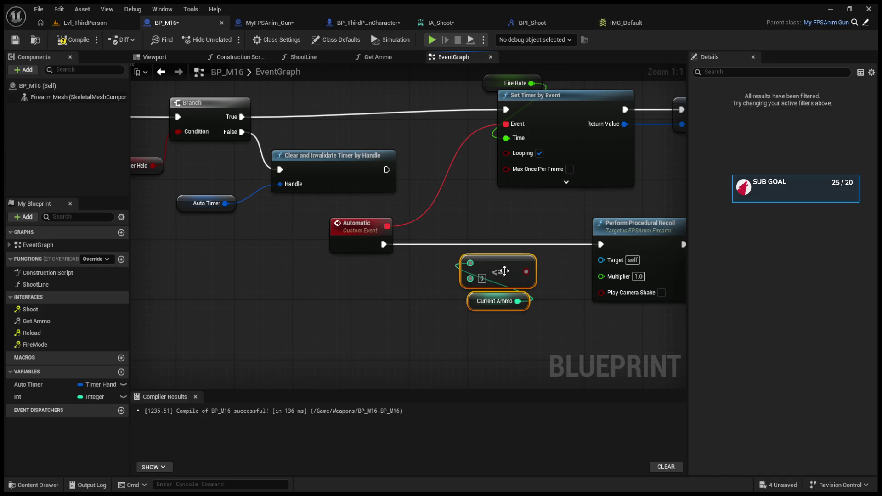
mouse_move(490, 280)
left_mouse_down()
mouse_move(337, 310)
mouse_move(435, 261)
mouse_move(433, 245)
left_mouse_up()
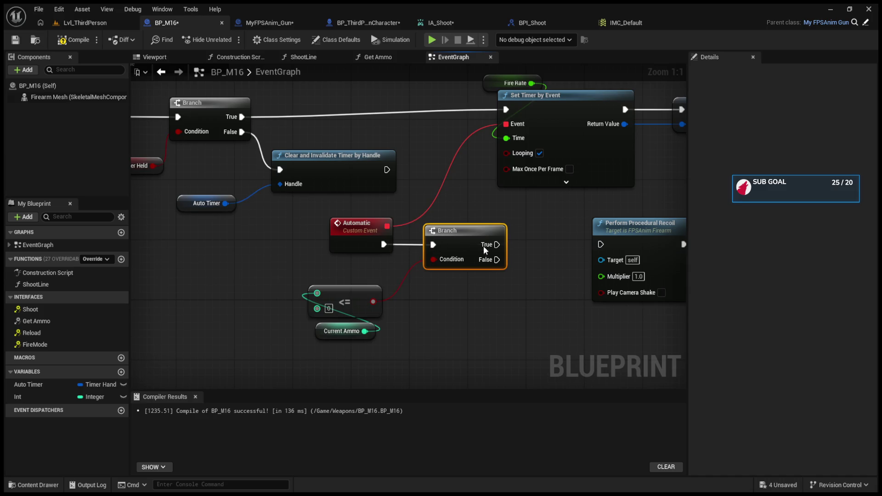
left_click_drag(495, 244, 600, 244)
mouse_move(268, 190)
left_mouse_down()
mouse_move(332, 198)
mouse_move(373, 220)
left_mouse_up()
key("ctrl+c")
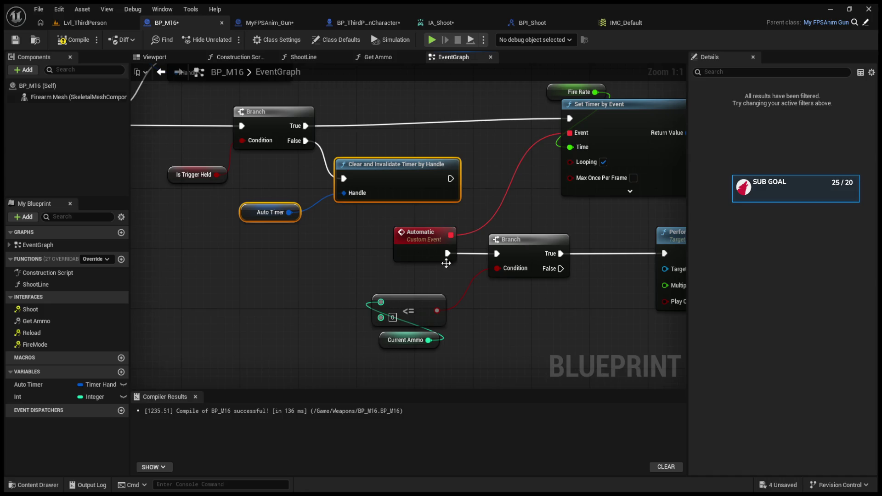
key("ctrl+v")
mouse_move(497, 215)
left_mouse_down()
mouse_move(535, 259)
mouse_move(541, 286)
left_mouse_up()
left_click(73, 39)
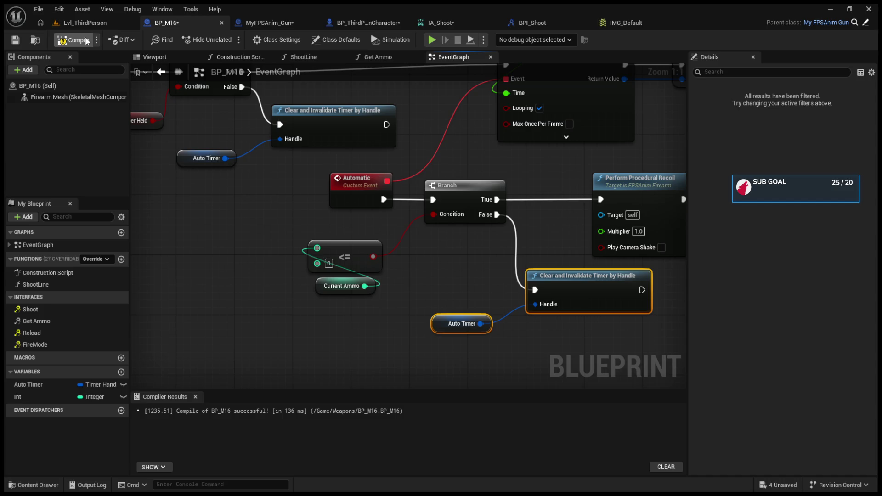
left_click(89, 23)
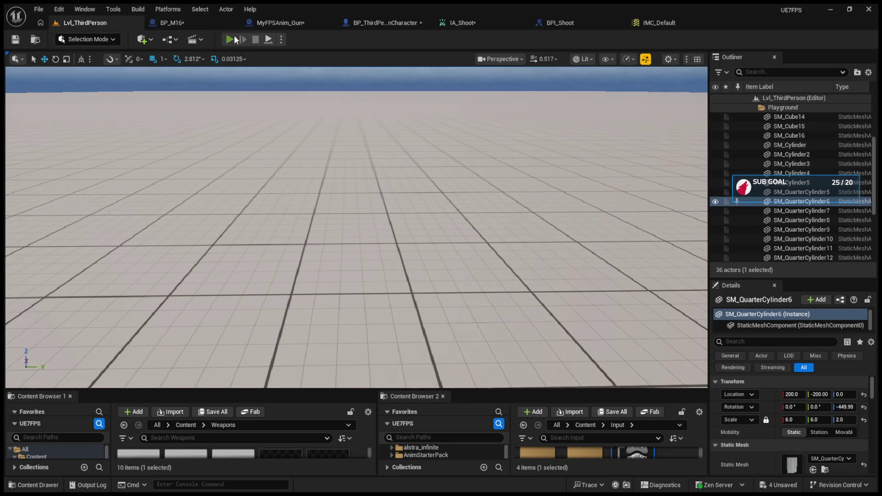
Run a play-in-editor session, walk forward, then stop it.
left_click(233, 39)
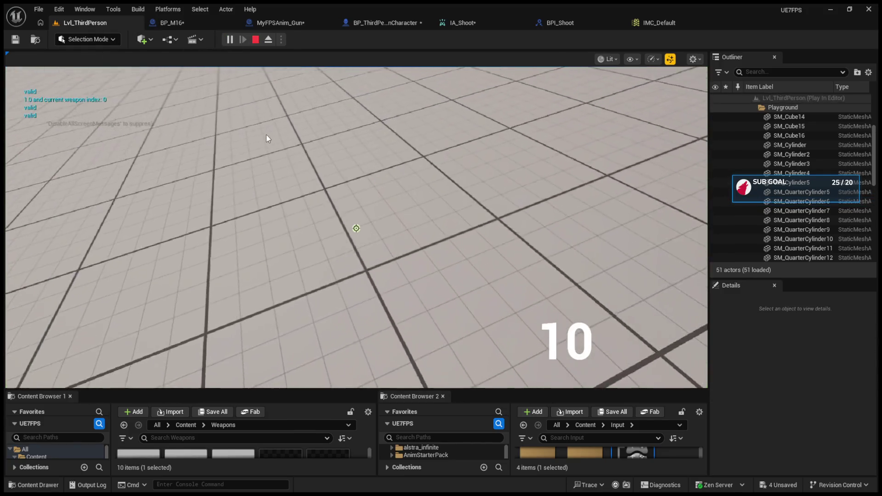
left_click(265, 134)
key("w")
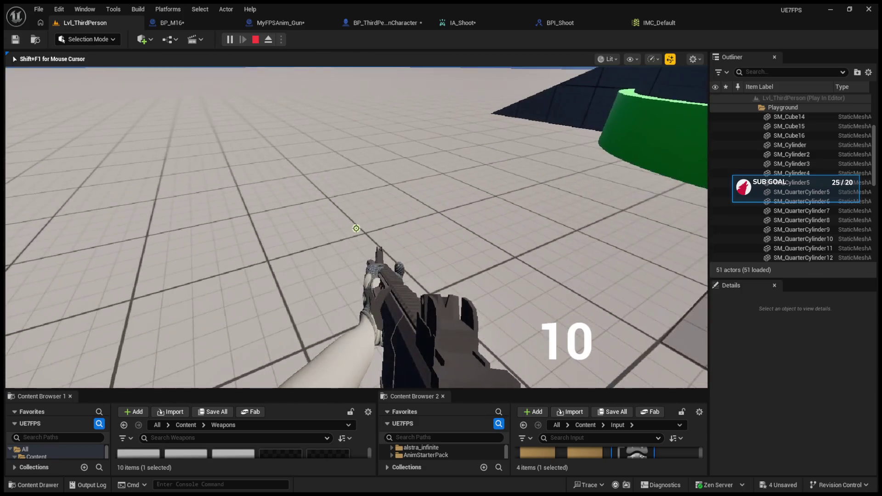
key("Escape")
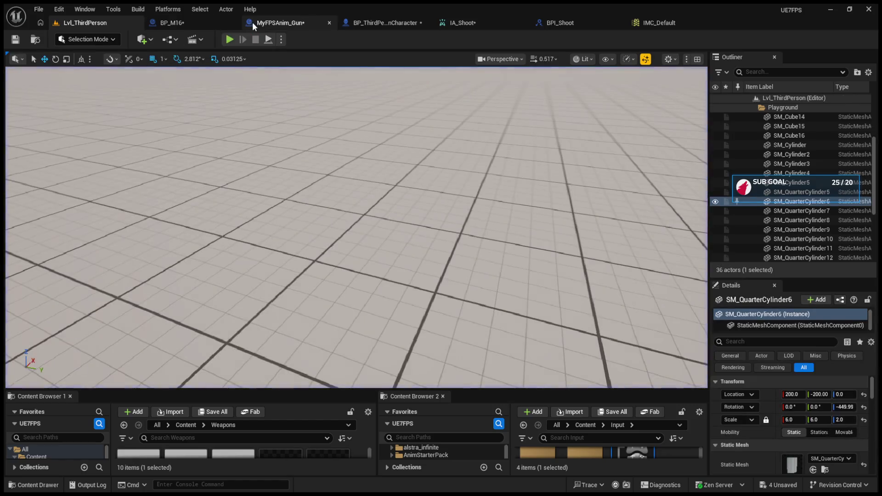
Review the Shoot logic in MyFPSAnim_Gun, BP_ThirdPersonCharacter and BP_M16, including SET CH Current Ammo.
left_click(252, 22)
left_click(385, 23)
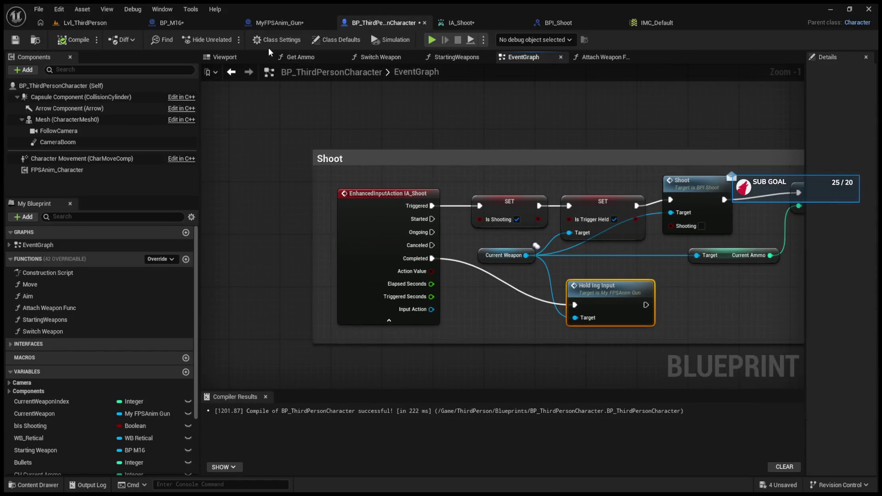
left_click(200, 21)
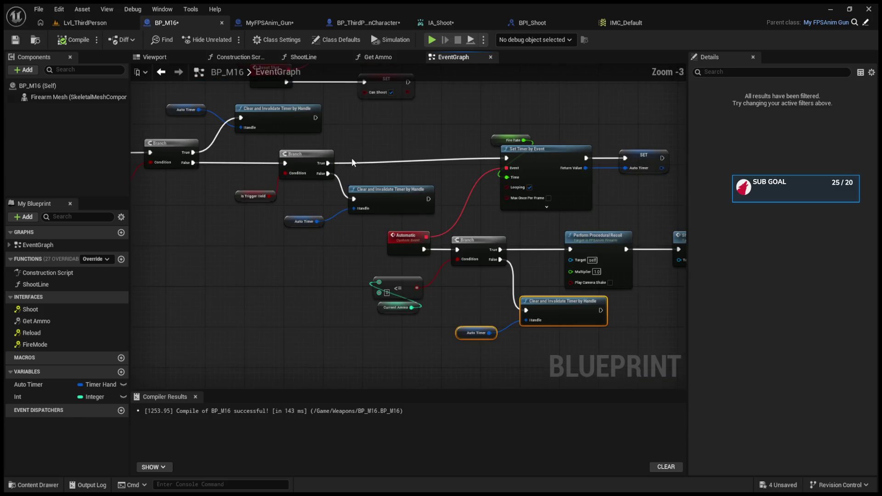
scroll(331, 230, "up", 3)
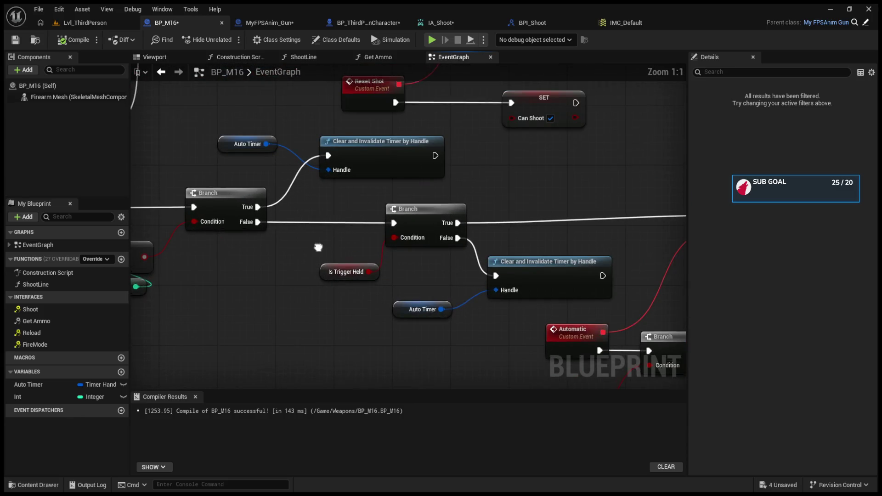
scroll(318, 251, "down", 4)
scroll(451, 263, "up", 3)
mouse_move(276, 275)
left_mouse_down()
mouse_move(227, 228)
mouse_move(317, 214)
left_mouse_up()
left_click(278, 22)
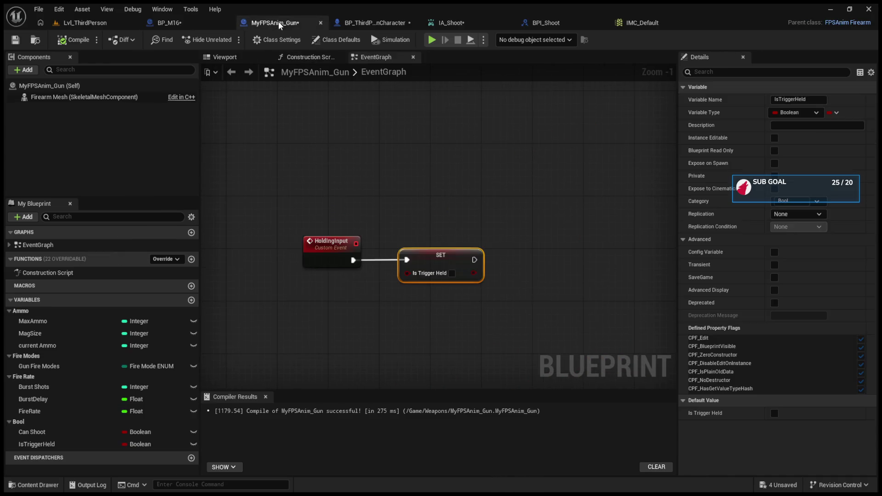
left_click(370, 23)
left_click_drag(477, 192, 410, 185)
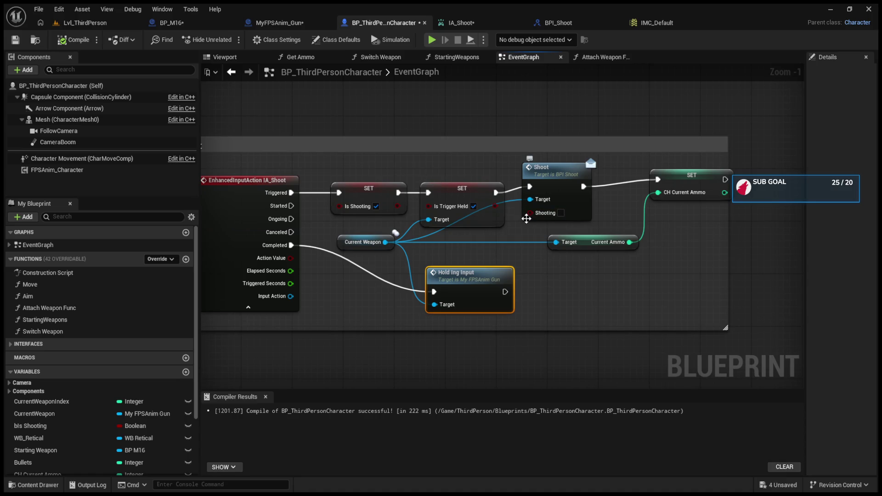
left_click(95, 23)
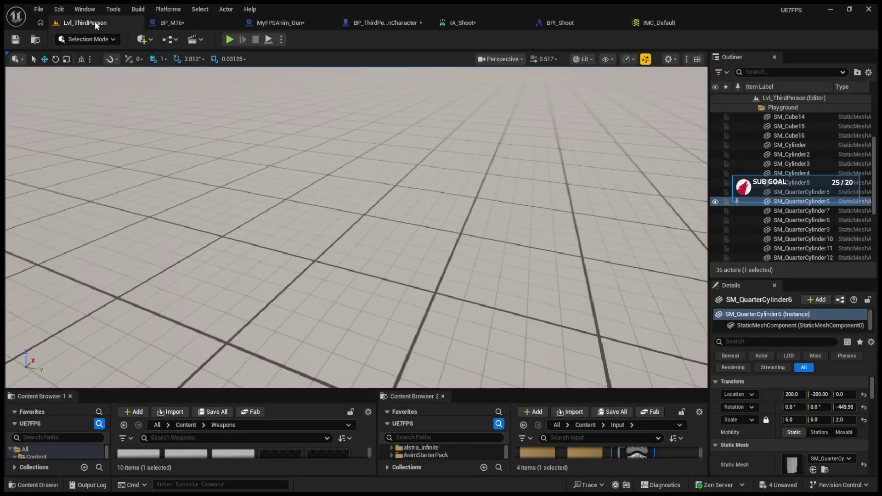
Play again, fire the rifle and cycle fire mode until ammo reaches 8, then stop.
left_click(229, 39)
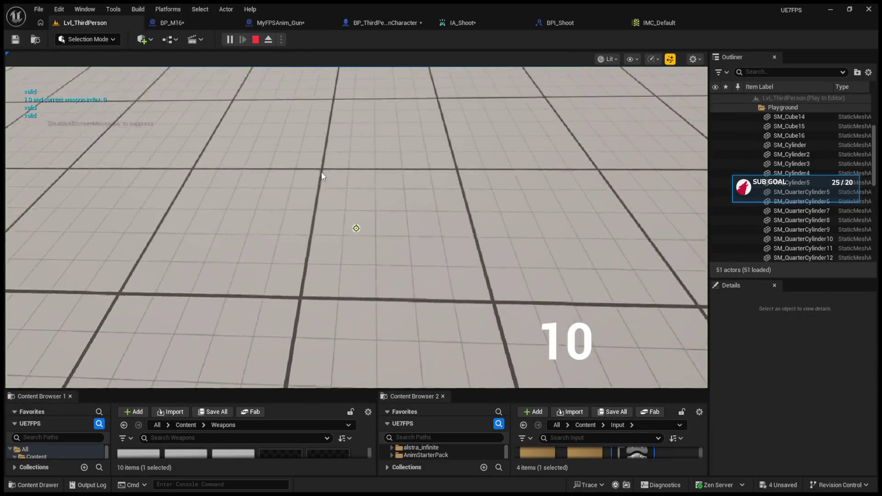
left_click(313, 169)
left_click(314, 169)
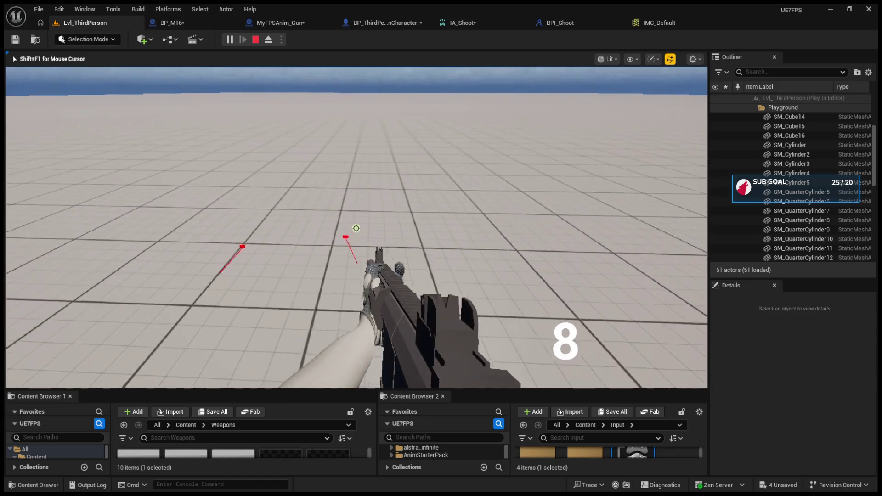
key("b")
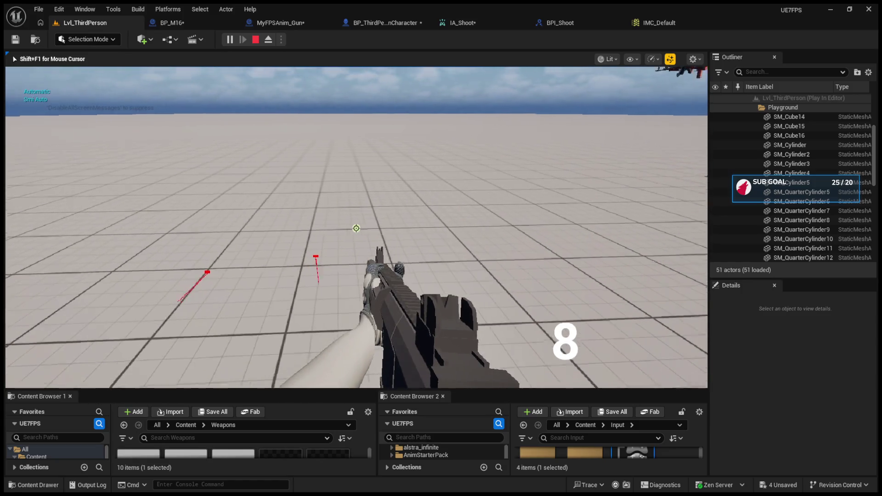
key("Escape")
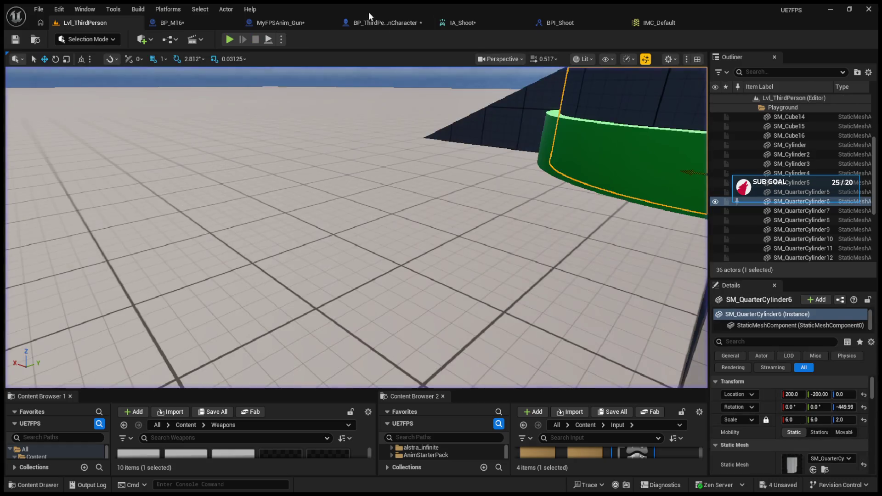
left_click(385, 22)
left_click(272, 22)
left_click(181, 23)
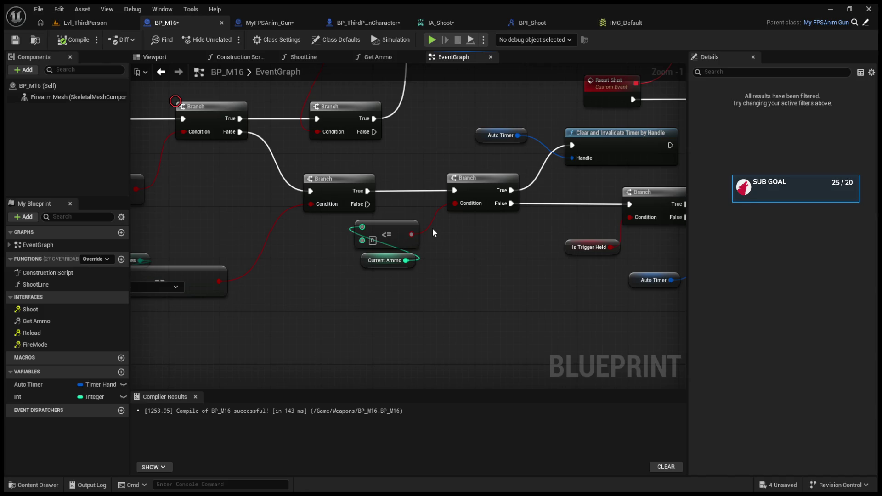
mouse_move(503, 216)
left_mouse_down()
mouse_move(366, 218)
mouse_move(246, 245)
left_mouse_up()
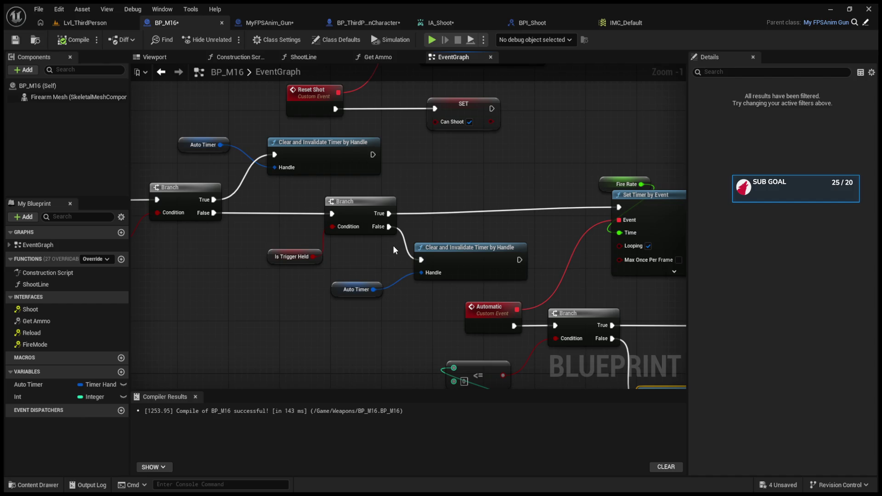
left_click(354, 214)
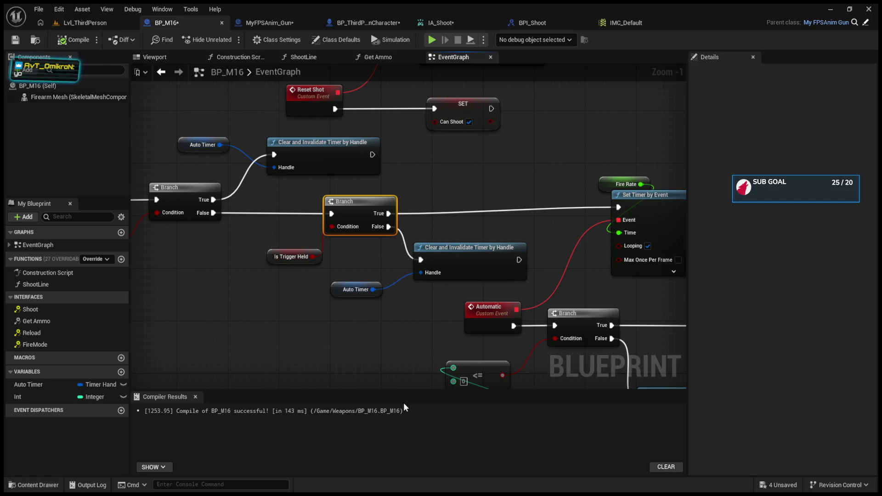
left_click(87, 23)
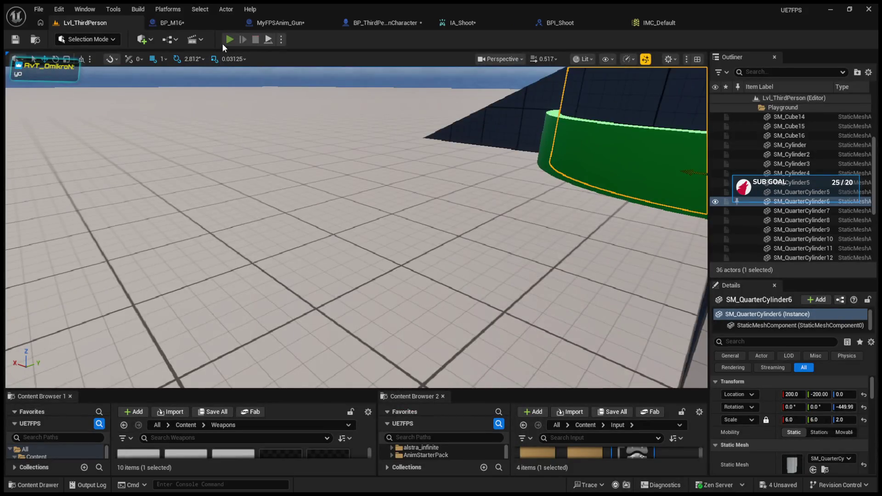
Start play-in-editor and fire several rounds until the trigger-held Branch breakpoint hits.
left_click(229, 39)
left_click(356, 228)
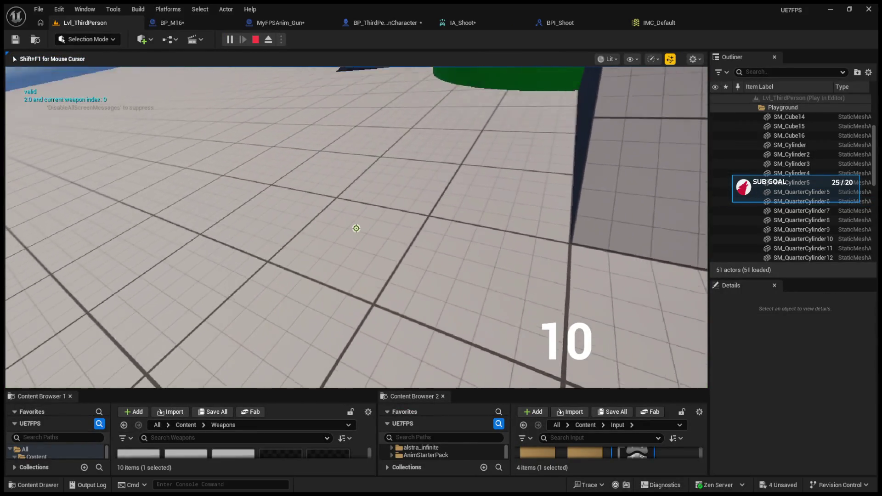
left_click(356, 229)
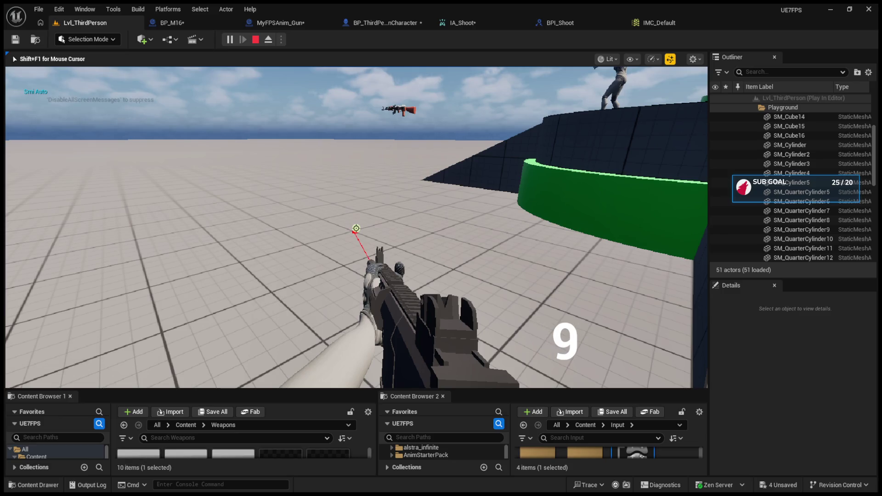
left_click(356, 229)
left_click(356, 228)
left_click(356, 228)
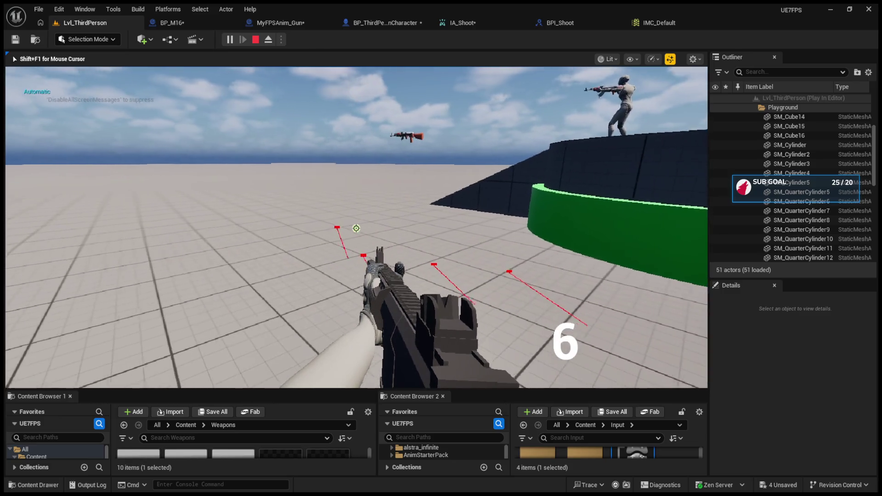
left_click(355, 228)
Step through the automatic-fire nodes with the debug toolbar, then stop the session.
left_click(478, 40)
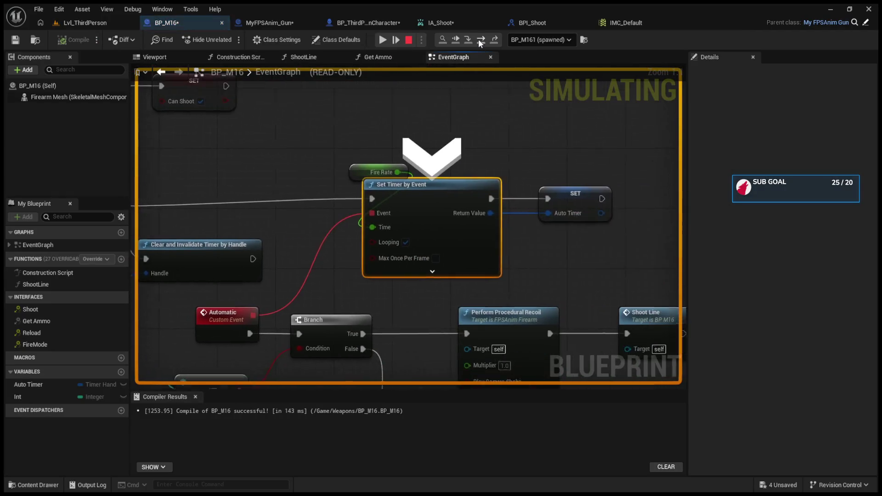
left_click(478, 40)
left_click(478, 40)
left_click(478, 40)
left_click(478, 39)
left_click(478, 39)
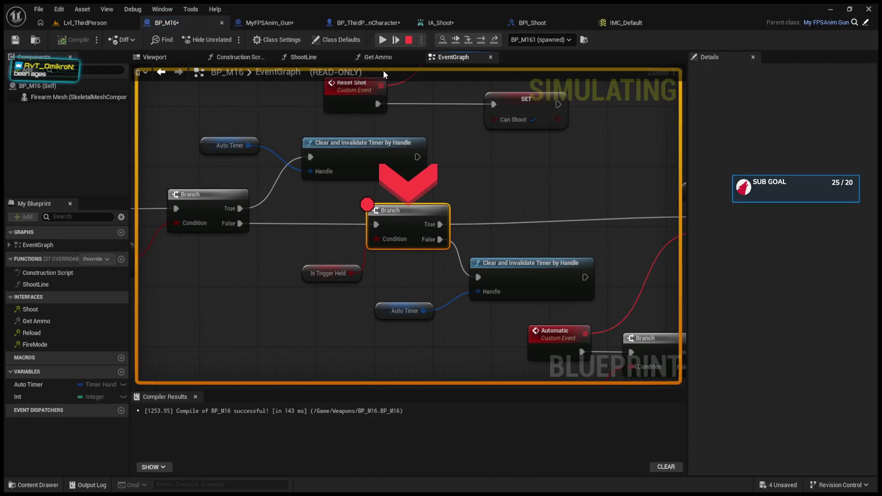
left_click(467, 40)
left_click(467, 40)
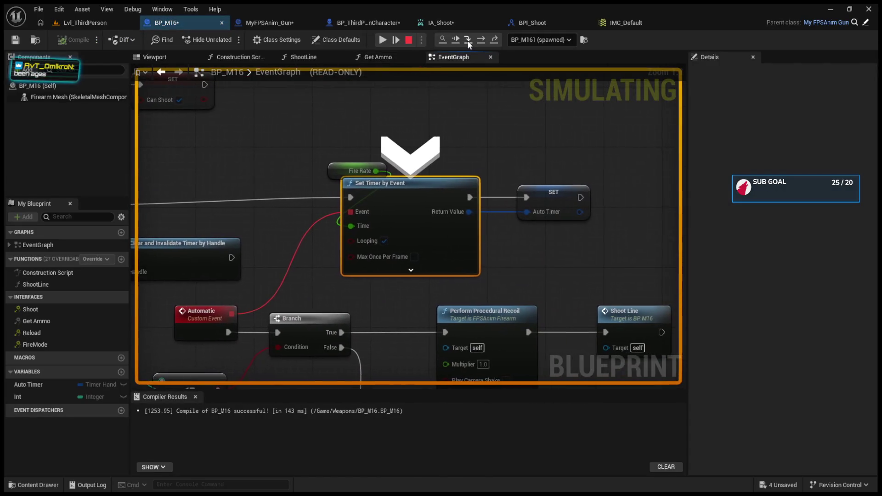
left_click(467, 40)
left_click(467, 41)
left_click(467, 41)
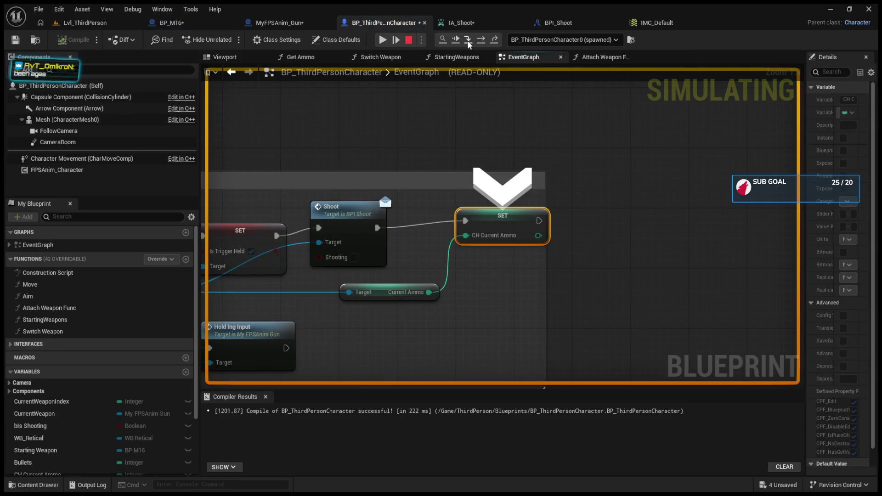
key("Escape")
Play again from Lvl_ThirdPerson, swap weapon with 1 and fire the M16.
left_click(125, 23)
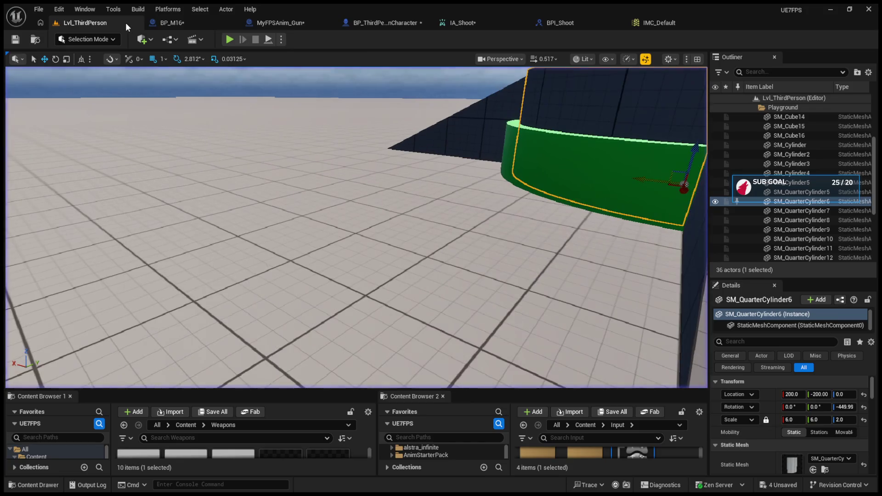
left_click(226, 40)
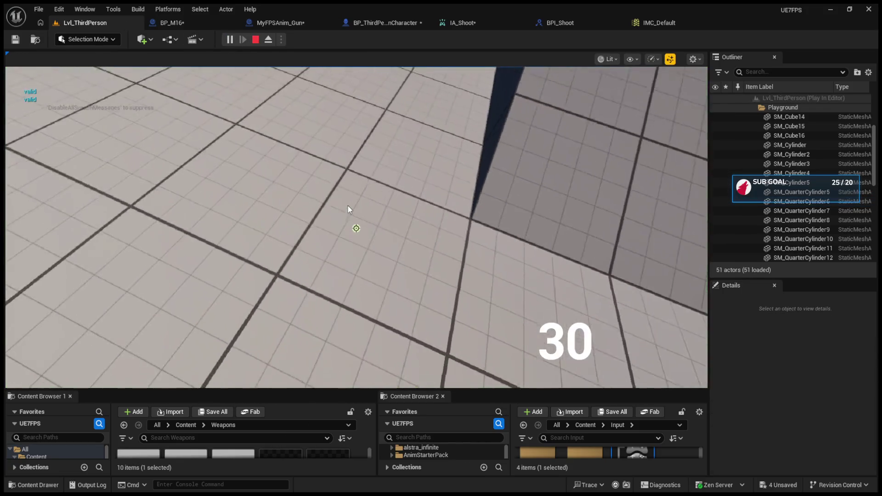
key("1")
left_click(348, 209)
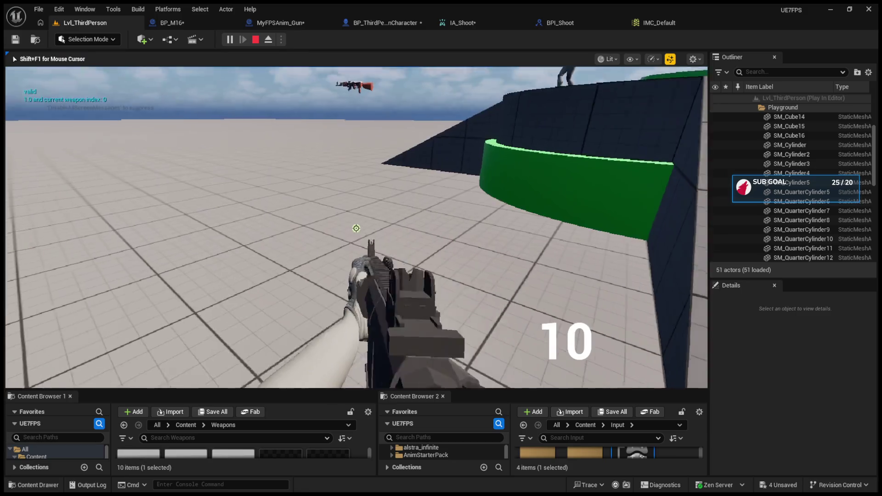
left_click(348, 209)
left_click(348, 208)
left_click(356, 228)
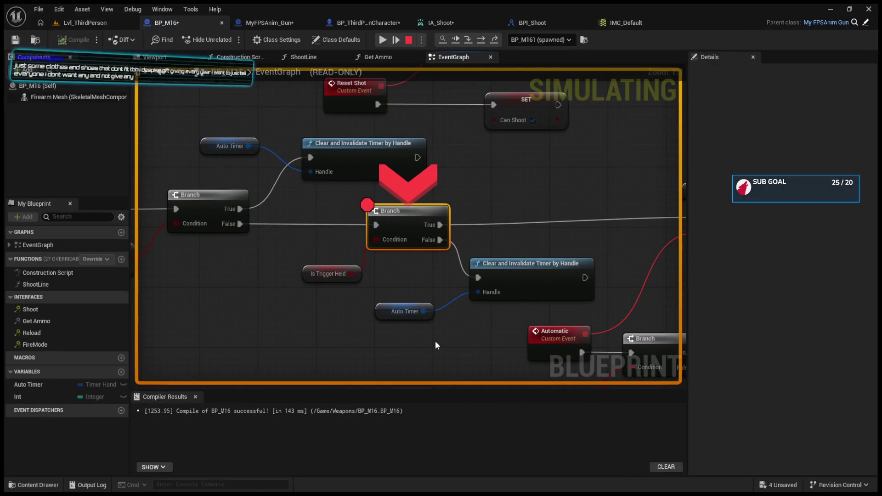
Step past the branch check and SET Auto Timer into the character's ammo update, then resume.
left_click(480, 38)
left_click(480, 38)
left_click(481, 38)
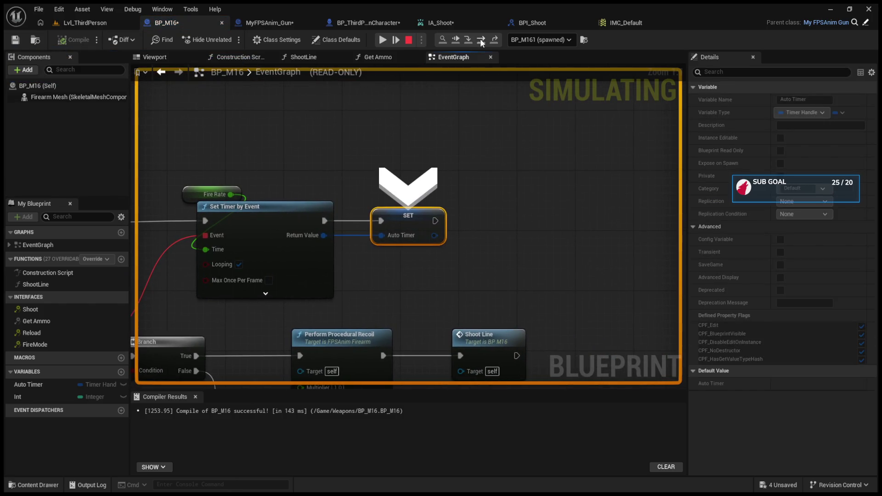
left_click(480, 38)
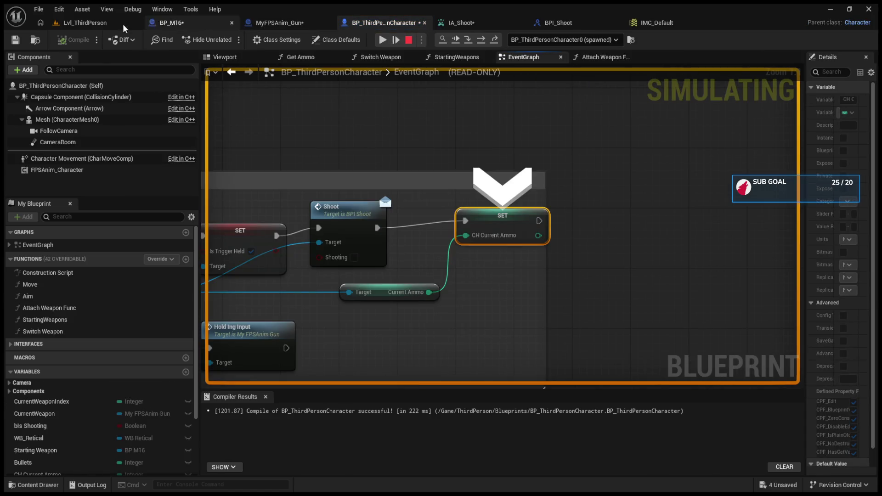
left_click(128, 23)
left_click(229, 39)
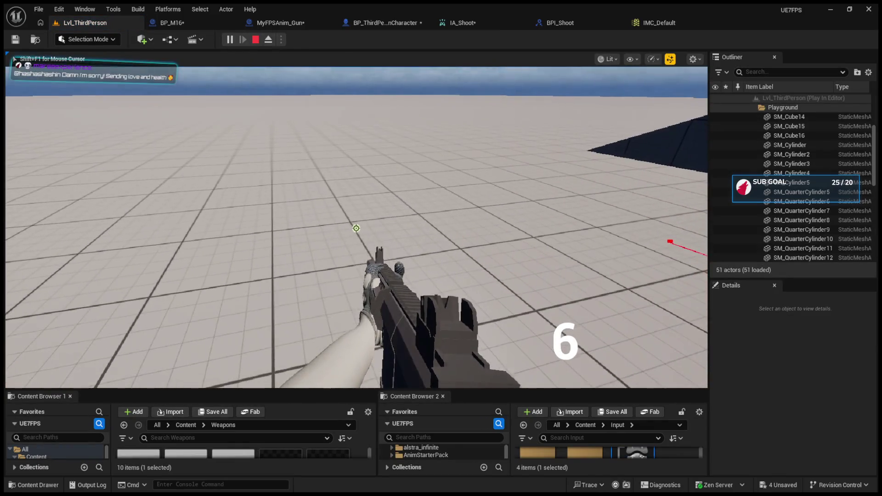
Stop play and move through MyFPSAnim_Gun and BP_M16 to BP_ThirdPersonCharacter's shoot EventGraph.
key("Escape")
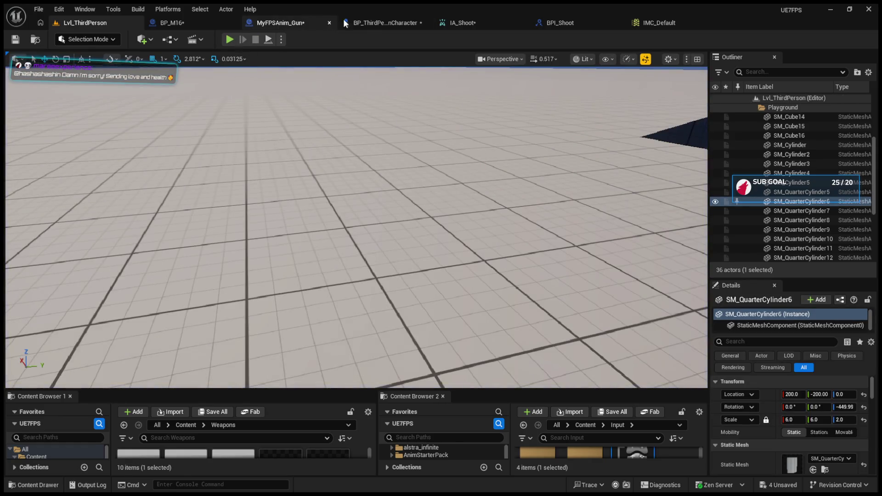
left_click(330, 20)
left_click(189, 20)
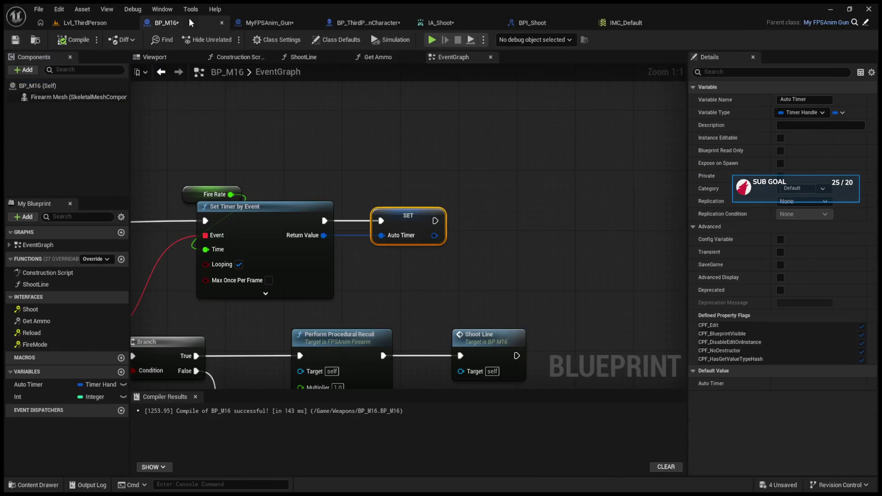
left_click(266, 26)
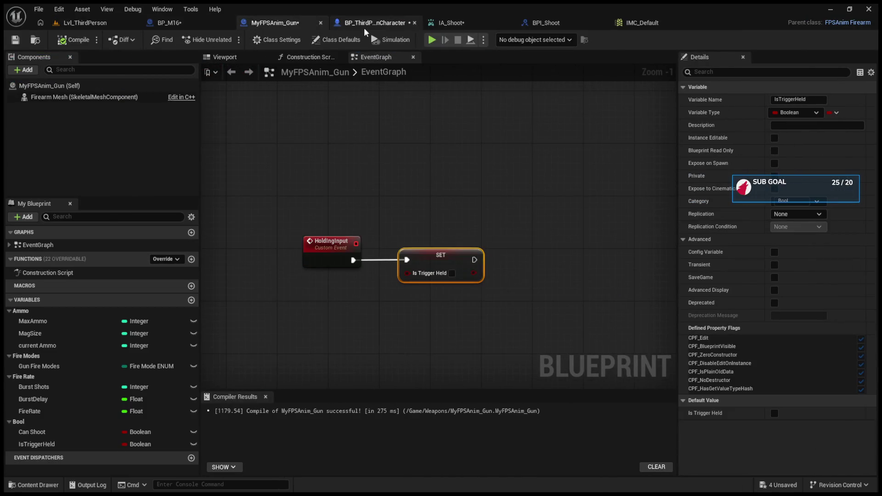
left_click(364, 25)
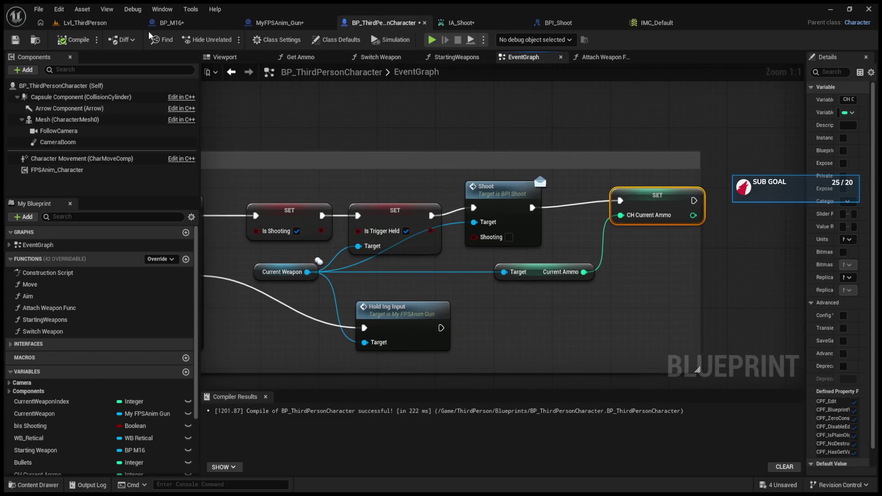
left_click(164, 23)
scroll(380, 257, "up", 2)
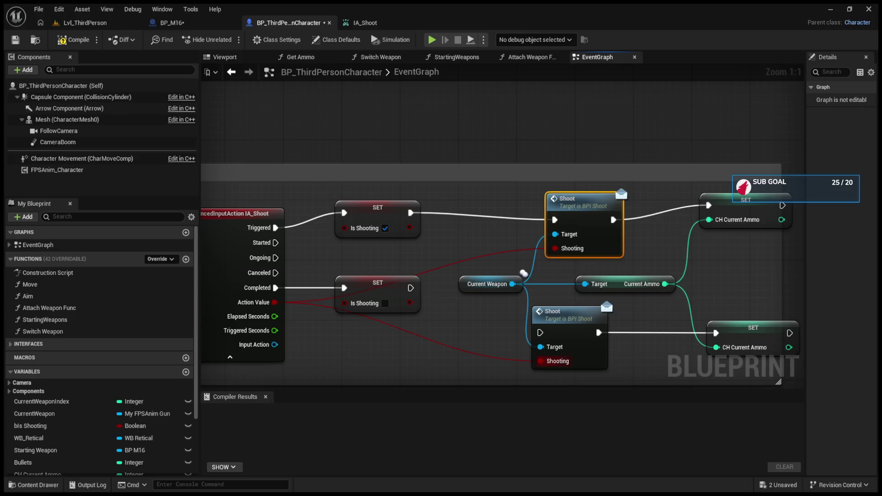
Select and tidy the IA_Shoot event, the two Is Shooting SET nodes and the Current Weapon getter.
left_click_drag(233, 209, 344, 281)
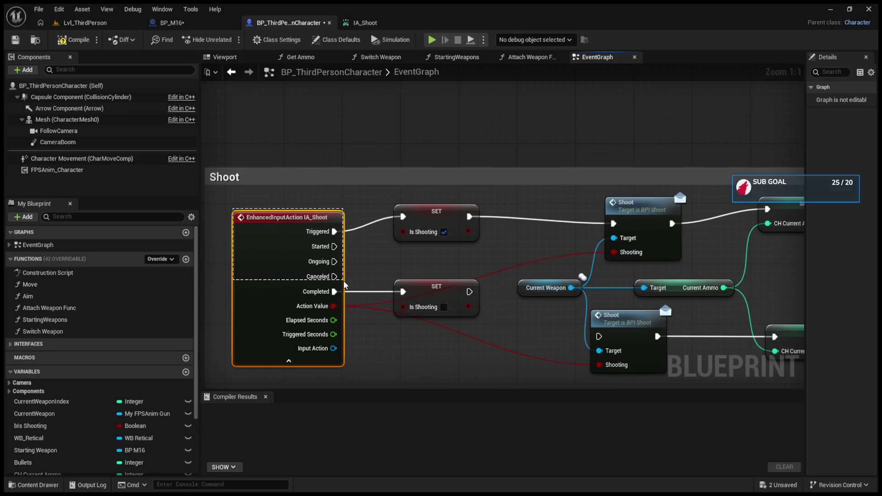
left_click_drag(336, 173, 449, 334)
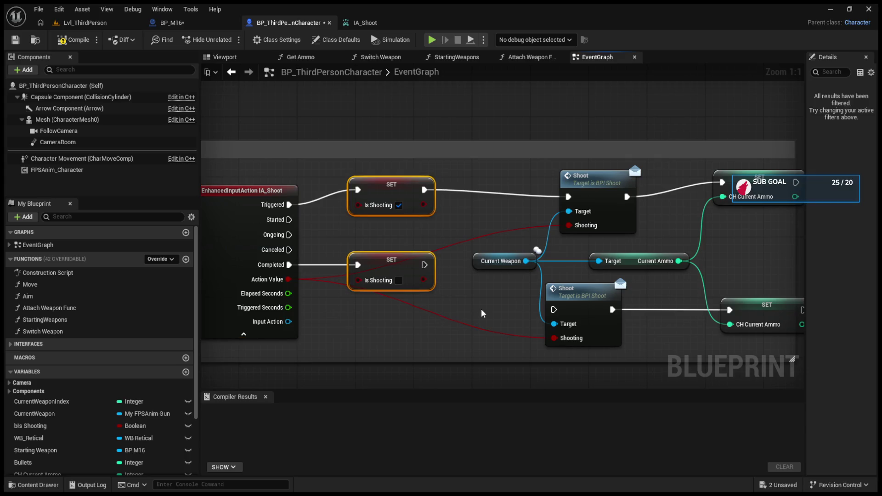
left_click(385, 233)
mouse_move(335, 183)
left_mouse_down()
mouse_move(439, 293)
mouse_move(483, 324)
left_mouse_up()
left_click(482, 323)
mouse_move(338, 207)
left_mouse_down()
mouse_move(460, 298)
mouse_move(457, 326)
left_mouse_up()
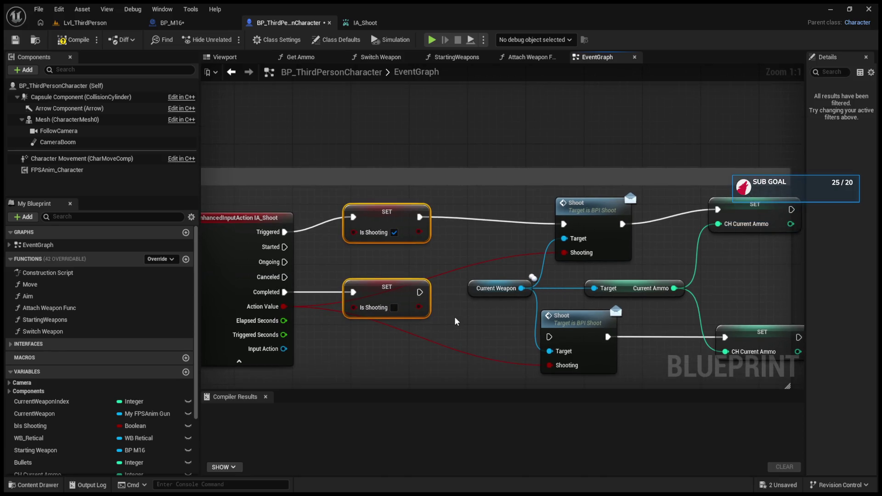
left_click(480, 249)
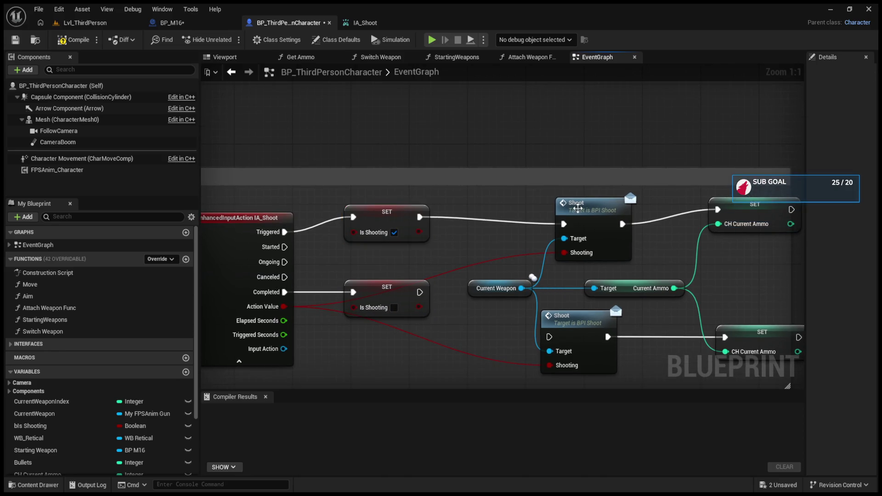
left_click_drag(575, 208, 575, 201)
mouse_move(469, 272)
left_mouse_down()
mouse_move(489, 303)
mouse_move(511, 314)
left_mouse_up()
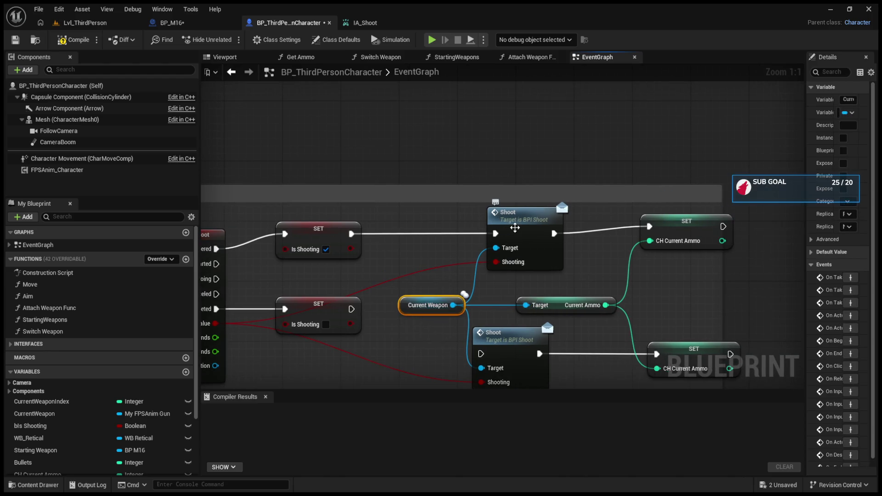
Inspect the BPI_Shoot interface's Shoot function, then close it and return to BP_M16.
left_click(514, 228)
double_click(514, 228)
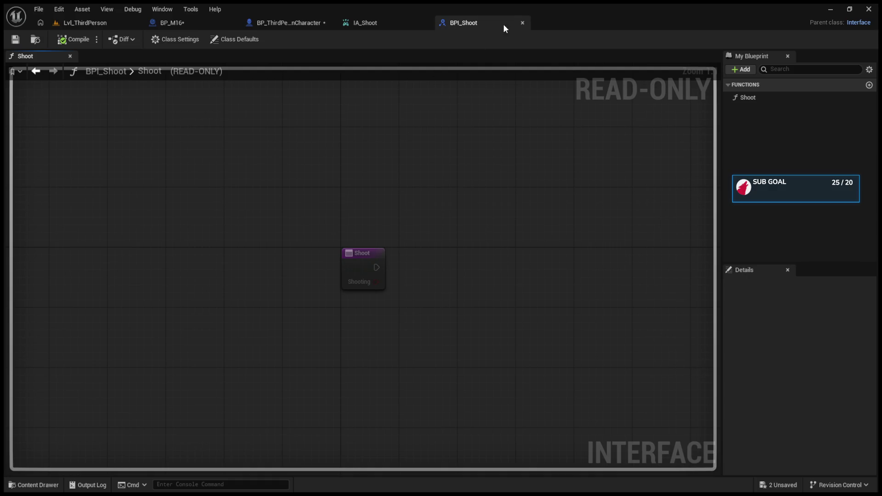
left_click(524, 23)
left_click(220, 21)
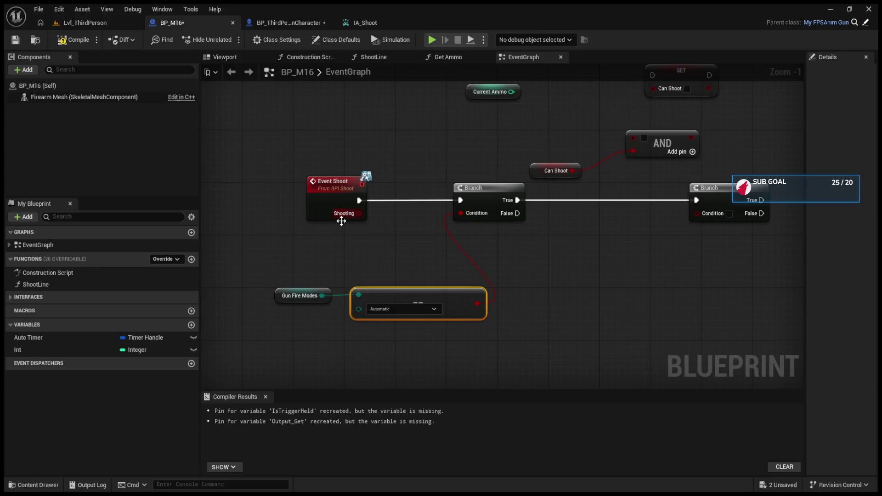
Move Event Shoot further left and select the Gun Fire Modes comparison nodes.
mouse_move(302, 170)
left_mouse_down()
mouse_move(399, 259)
mouse_move(379, 244)
mouse_move(393, 260)
mouse_move(337, 240)
left_mouse_up()
left_click_drag(260, 293, 529, 388)
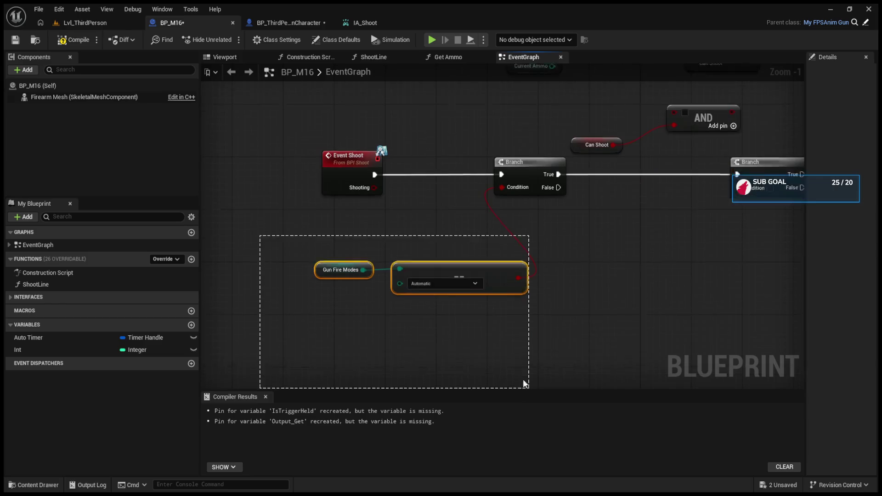
scroll(505, 252, "down", 5)
scroll(500, 250, "up", 4)
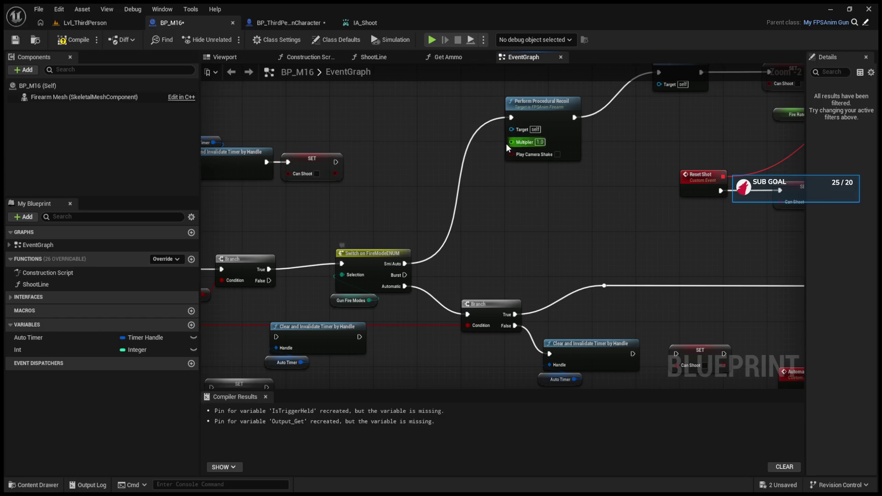
scroll(473, 167, "down", 6)
scroll(386, 316, "up", 6)
scroll(386, 316, "down", 5)
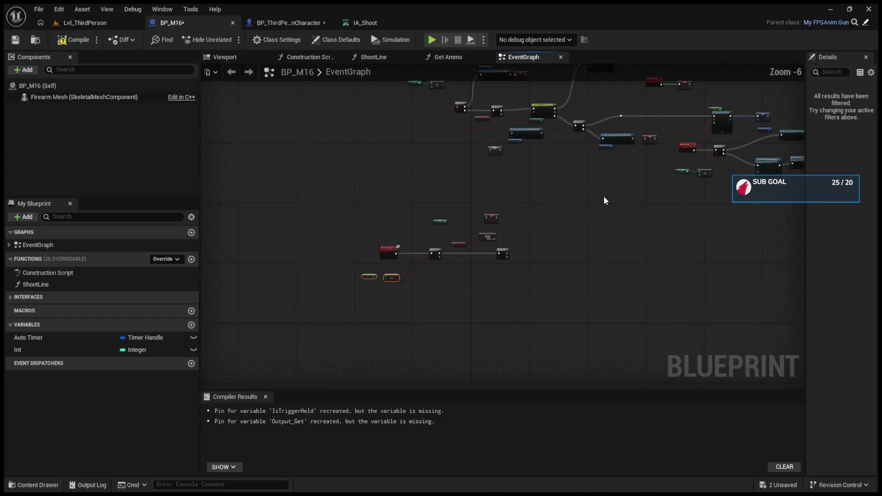
scroll(527, 256, "up", 5)
Delete the old Current Ammo, SET, AND, Can Shoot nodes and the second Branch.
left_click(304, 210, "alt")
mouse_move(554, 233)
left_mouse_down()
mouse_move(449, 230)
mouse_move(533, 245)
left_mouse_up()
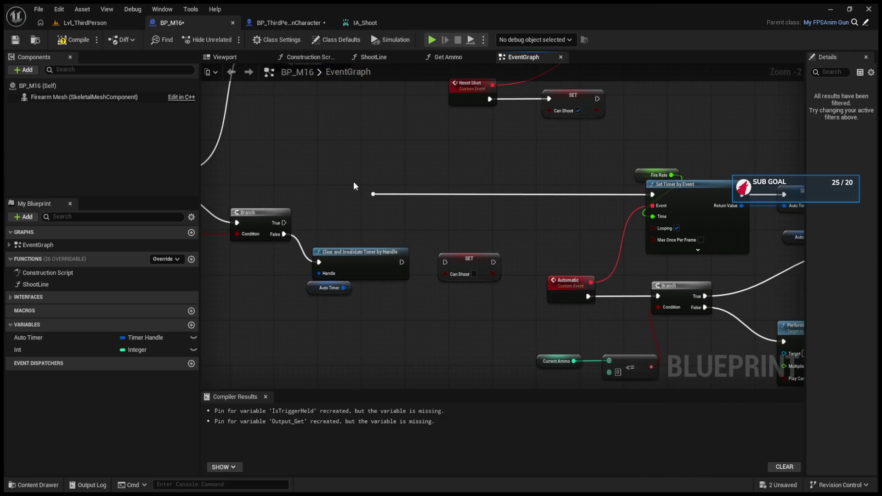
left_click_drag(356, 185, 399, 212)
mouse_move(454, 152)
left_mouse_down()
mouse_move(817, 366)
mouse_move(750, 385)
mouse_move(619, 342)
mouse_move(582, 315)
mouse_move(491, 306)
mouse_move(421, 318)
mouse_move(558, 284)
mouse_move(547, 303)
mouse_move(472, 173)
left_mouse_up()
mouse_move(385, 109)
left_mouse_down()
mouse_move(611, 180)
mouse_move(621, 191)
left_mouse_up()
key("Delete")
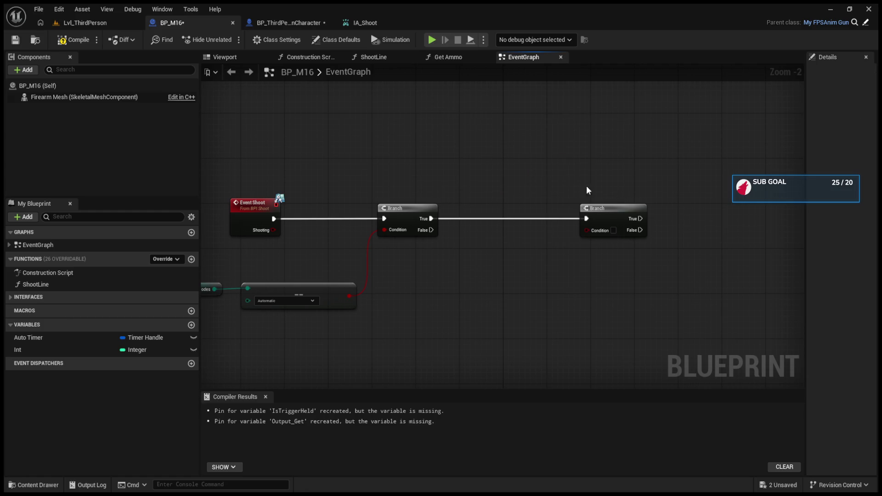
left_click(607, 209)
key("Delete")
Paste the timer nodes, wire Branch True into Set Timer by Event, and place the Automatic event beside it.
key("ctrl+v")
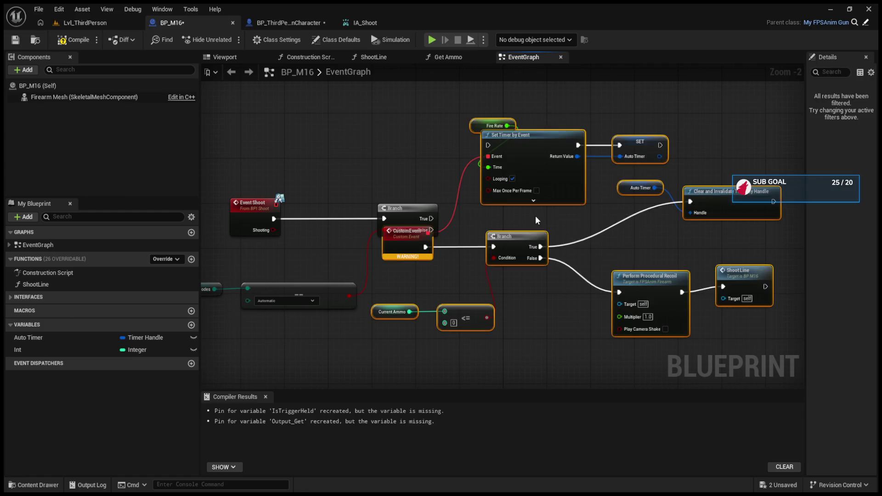
mouse_move(431, 219)
left_mouse_down()
mouse_move(521, 241)
mouse_move(527, 230)
left_mouse_up()
left_click_drag(436, 296, 475, 379)
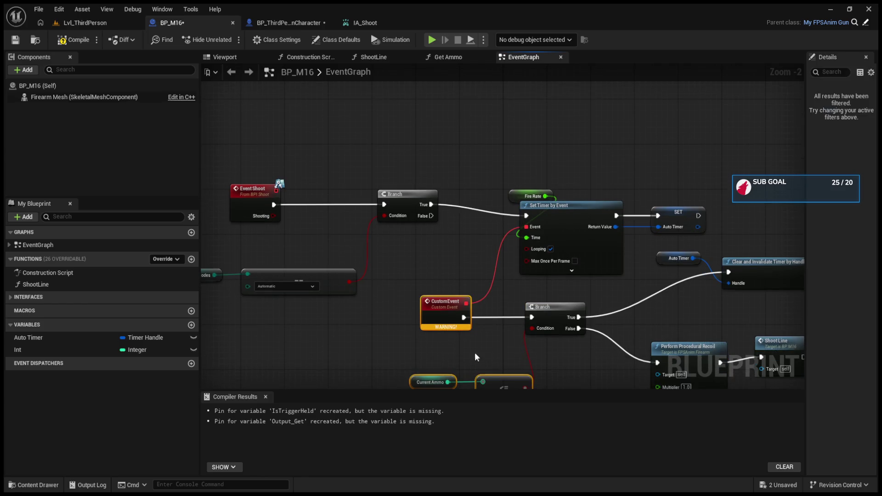
left_click(635, 284)
scroll(480, 297, "down", 3)
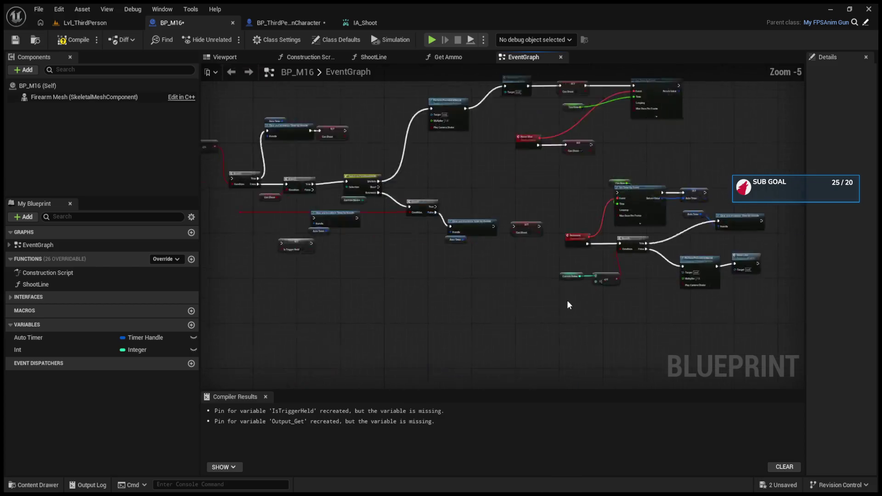
scroll(568, 308, "up", 1)
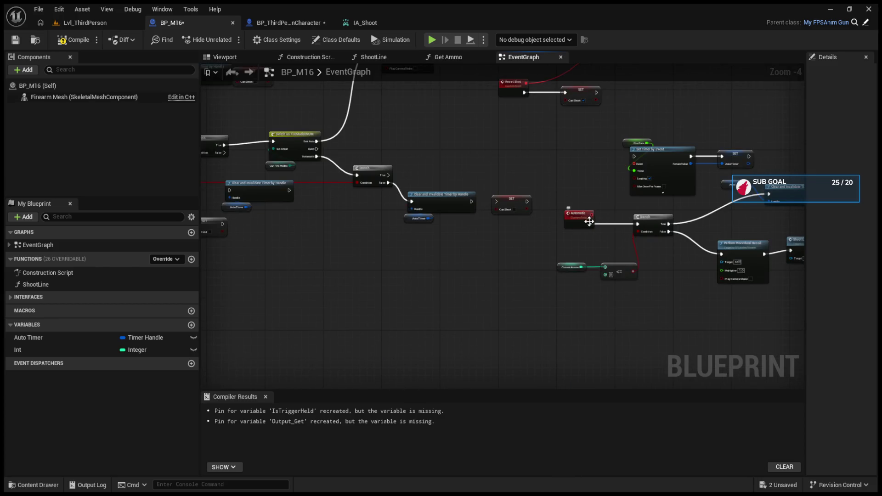
mouse_move(588, 221)
left_mouse_down()
mouse_move(277, 456)
mouse_move(283, 134)
mouse_move(289, 213)
left_mouse_up()
mouse_move(230, 183)
left_mouse_down()
mouse_move(624, 162)
mouse_move(615, 173)
left_mouse_up()
Duplicate Shoot Line onto the first Branch's False output and return to Lvl_ThirdPerson.
scroll(572, 191, "up", 3)
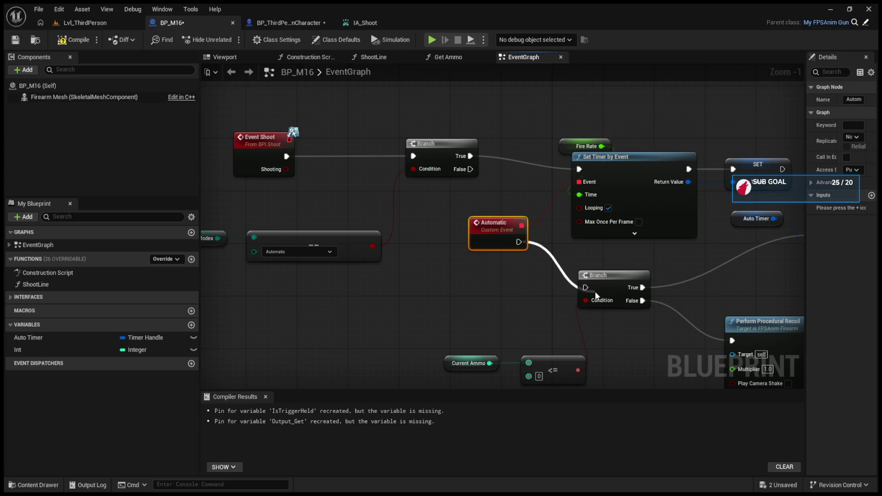
mouse_move(626, 286)
left_mouse_down()
mouse_move(448, 286)
mouse_move(549, 328)
mouse_move(660, 349)
mouse_move(462, 273)
left_mouse_up()
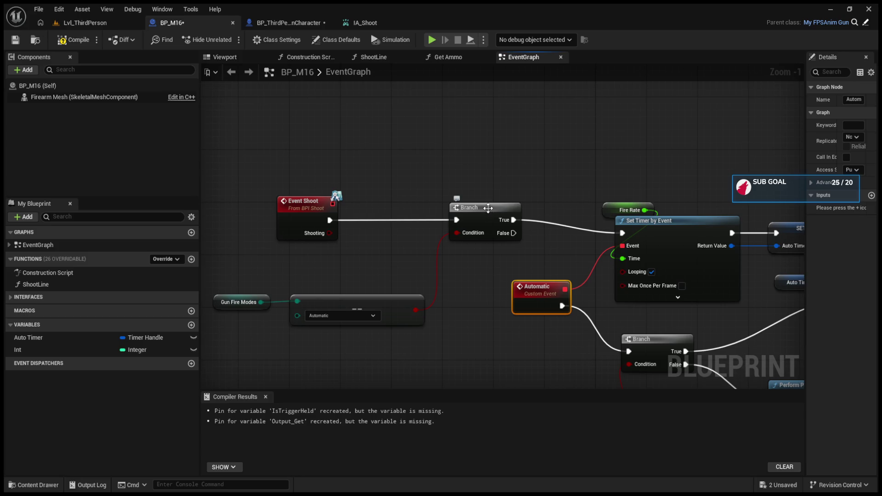
left_click_drag(531, 220, 351, 177)
left_click_drag(440, 199, 423, 159)
left_click(716, 298)
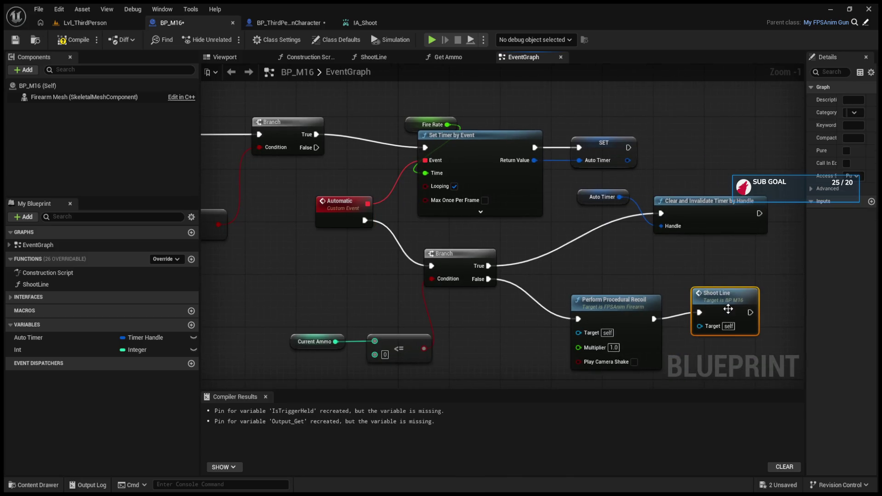
mouse_move(401, 83)
left_mouse_down()
mouse_move(531, 145)
mouse_move(534, 99)
left_mouse_up()
key("ctrl+v")
left_click_drag(445, 213, 545, 122)
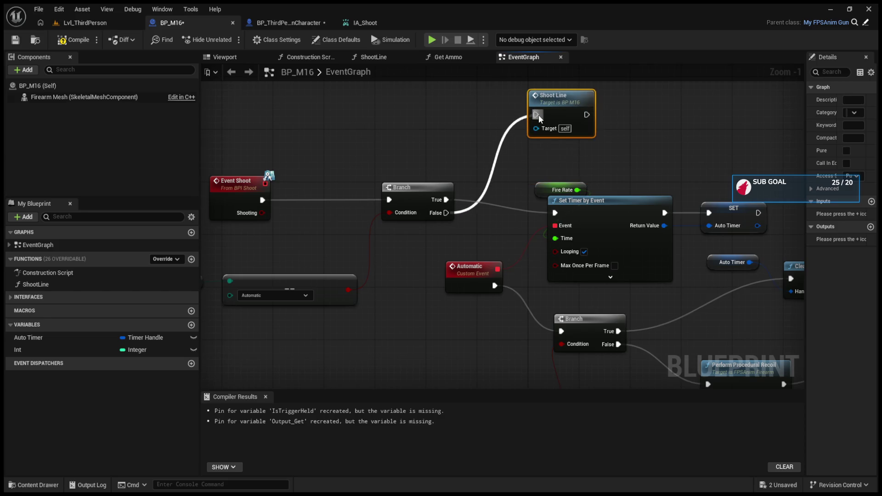
left_click(84, 22)
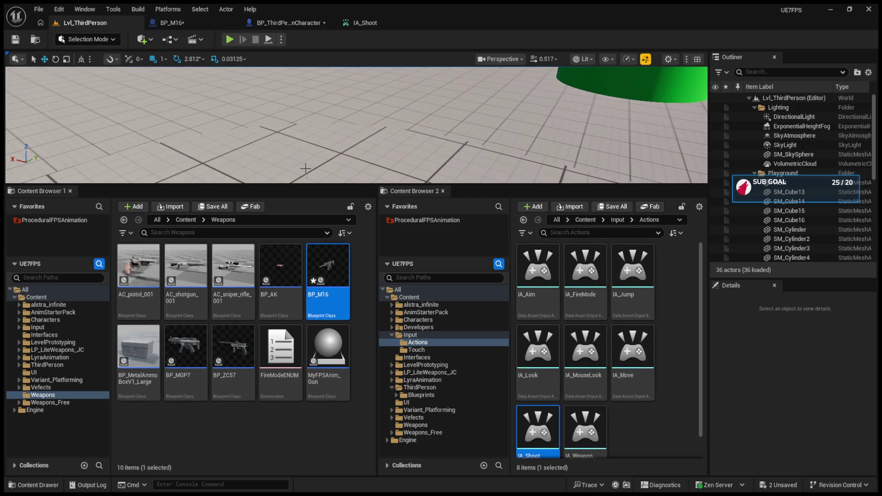
Enlarge the viewport, play the level and fire the M16, dropping ammo from 10 to 4.
left_click_drag(311, 185, 355, 262)
left_click_drag(355, 313, 354, 316)
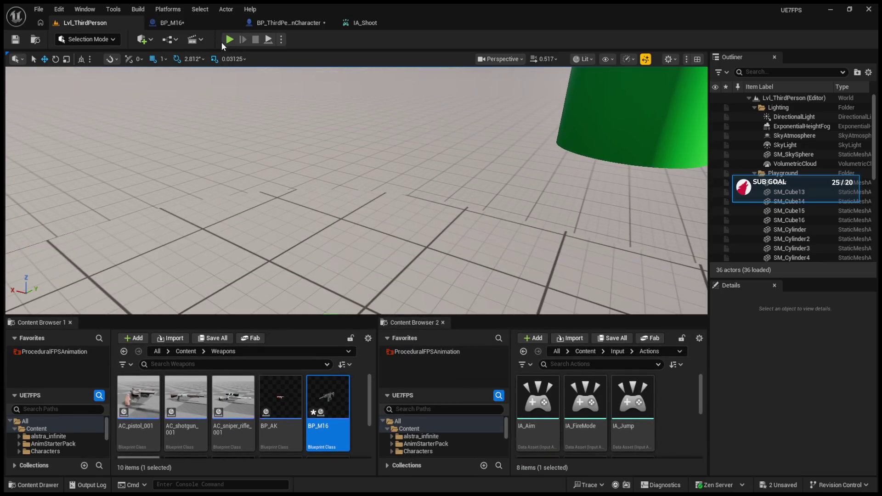
left_click(229, 39)
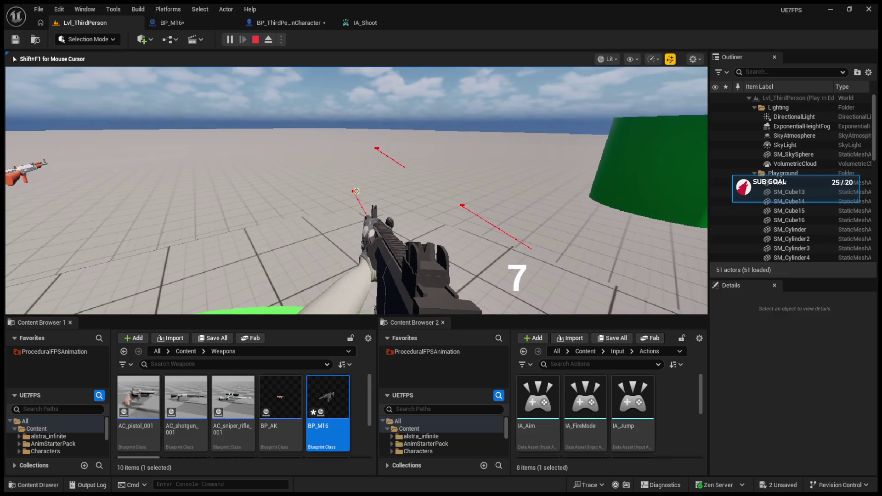
left_click(356, 191)
left_click(357, 191)
left_click(356, 191)
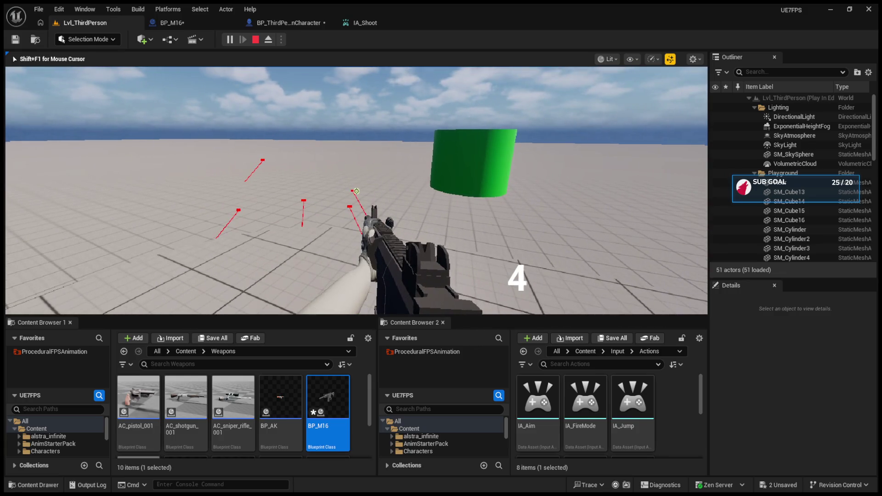
left_click(357, 191)
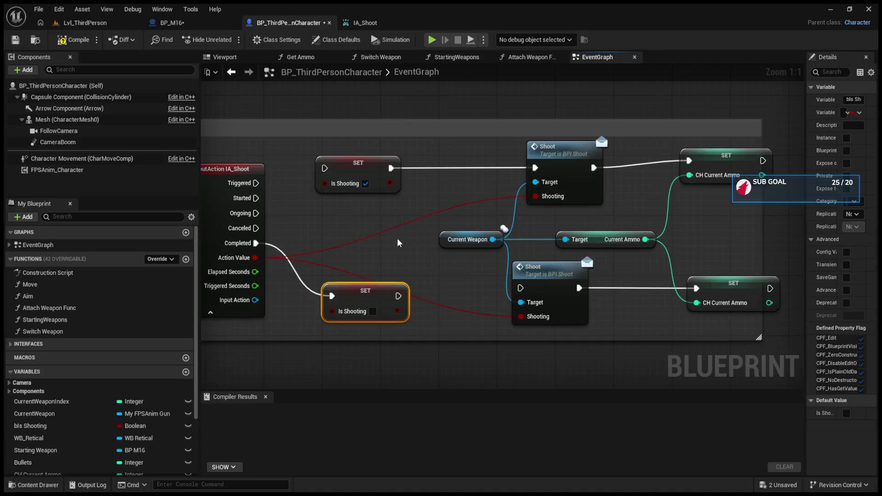
Replace the Action Value links so Triggered sets Is Shooting, which feeds Shoot's Shooting input.
left_click(533, 197, "alt")
left_click(522, 316, "alt")
left_click_drag(256, 183, 324, 168)
left_click_drag(390, 182, 535, 197)
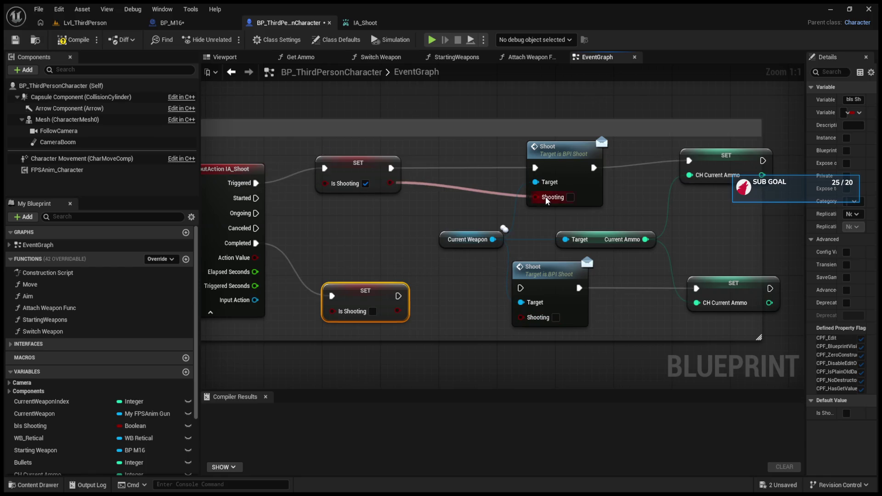
left_click(83, 23)
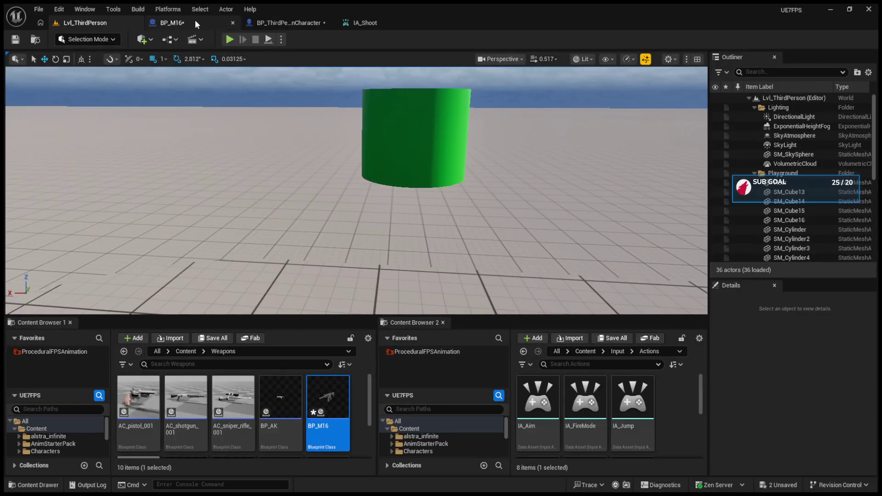
left_click(195, 21)
left_click(288, 21)
left_click(200, 21)
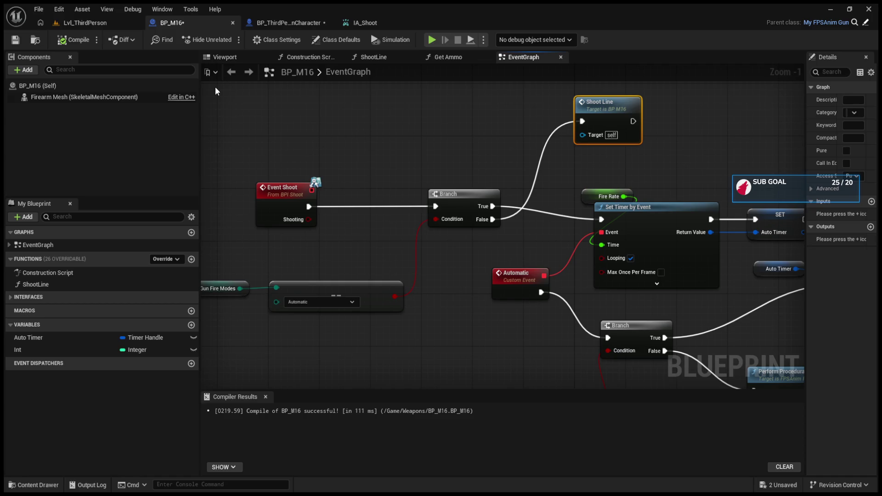
Play the level and fire repeatedly, with ammo dropping past zero to -25, then stop.
left_click(82, 23)
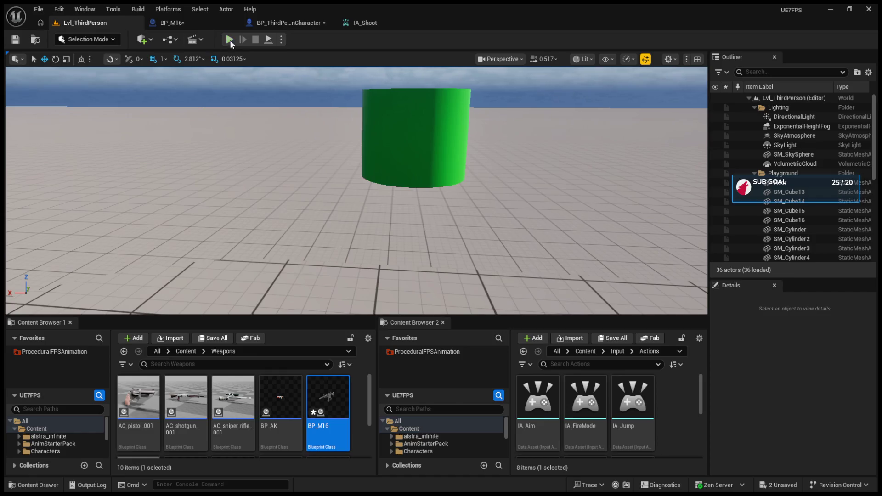
left_click(230, 39)
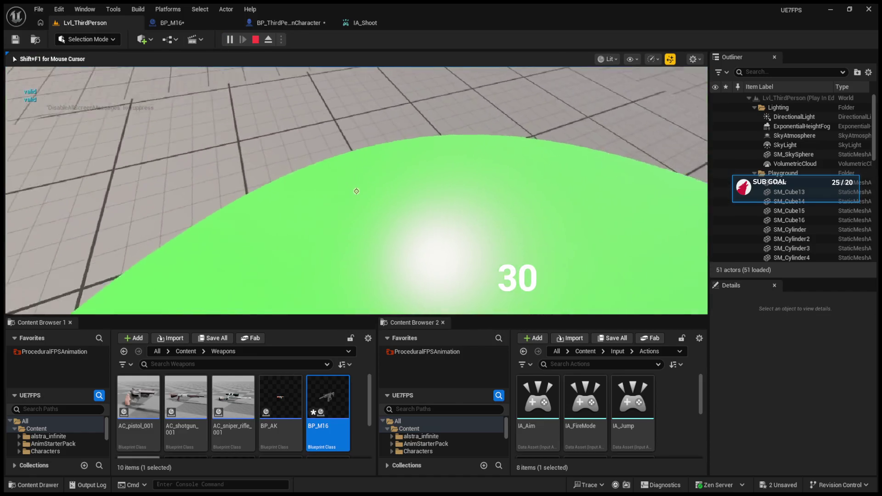
left_click(356, 191)
left_click(355, 191)
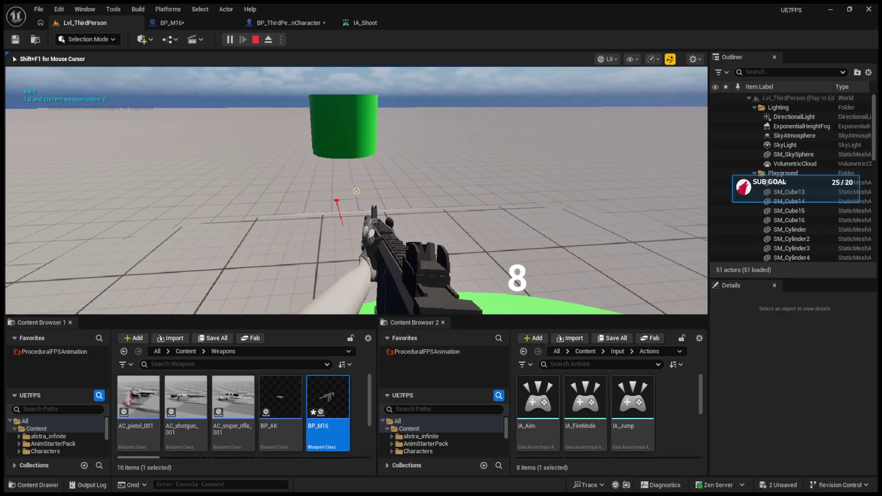
left_click(356, 191)
left_click(356, 191)
left_click(356, 191)
left_click(356, 191)
left_click(356, 191)
left_click(356, 191)
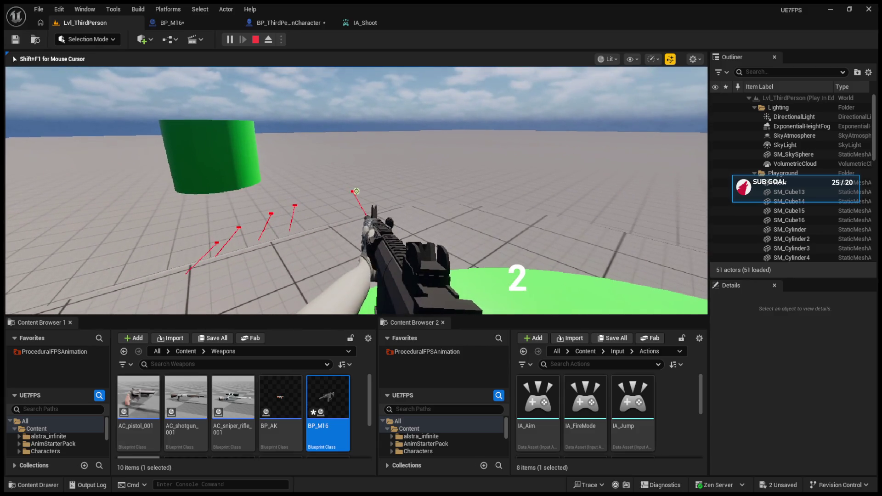
left_click(355, 191)
left_click(356, 191)
left_click(356, 191)
left_click(356, 191)
left_click(355, 191)
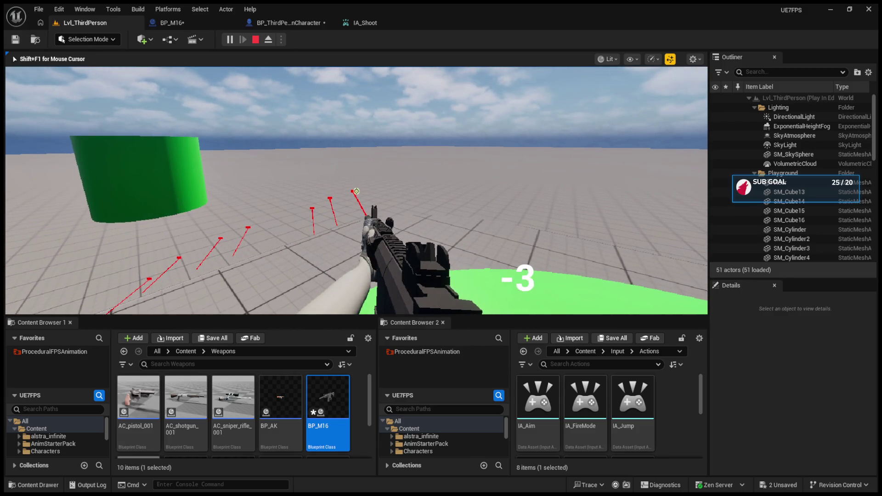
left_click(356, 191)
left_click(356, 191)
left_click(356, 191)
left_click(355, 191)
left_click(356, 191)
left_click(356, 191)
left_click(356, 191)
left_click(356, 191)
left_click(356, 191)
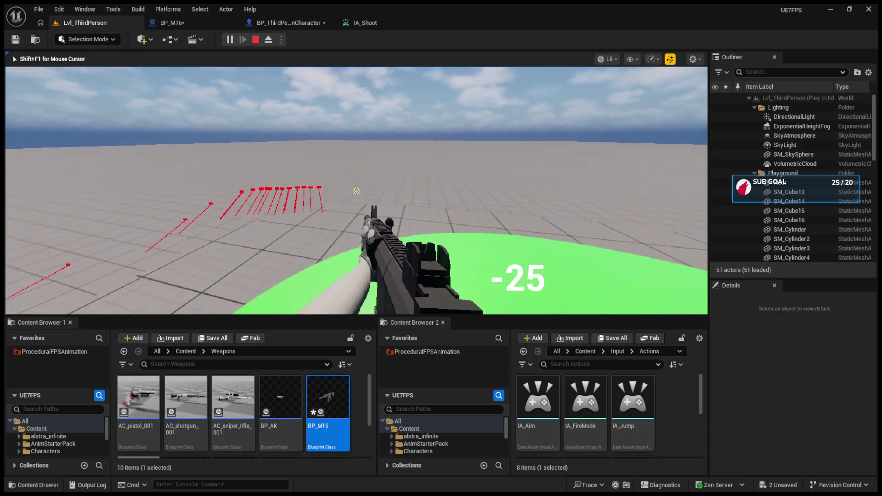
left_click(356, 191)
key("Escape")
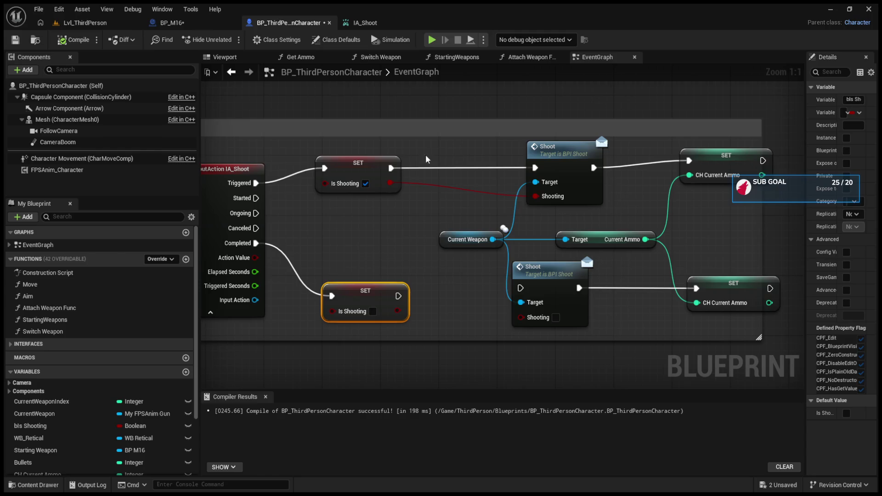
In BP_M16, nudge Set Timer by Event and Fire Rate into place near the timer nodes.
left_click(172, 23)
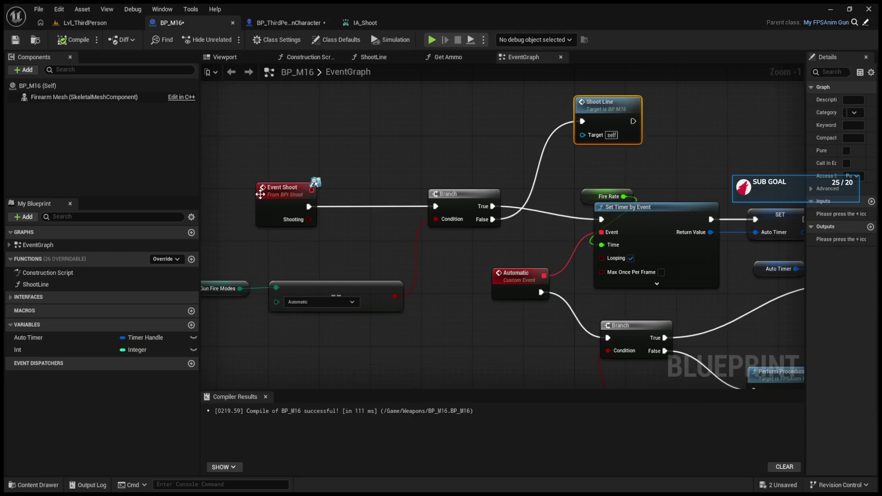
left_click(316, 206)
left_click_drag(425, 210, 327, 219)
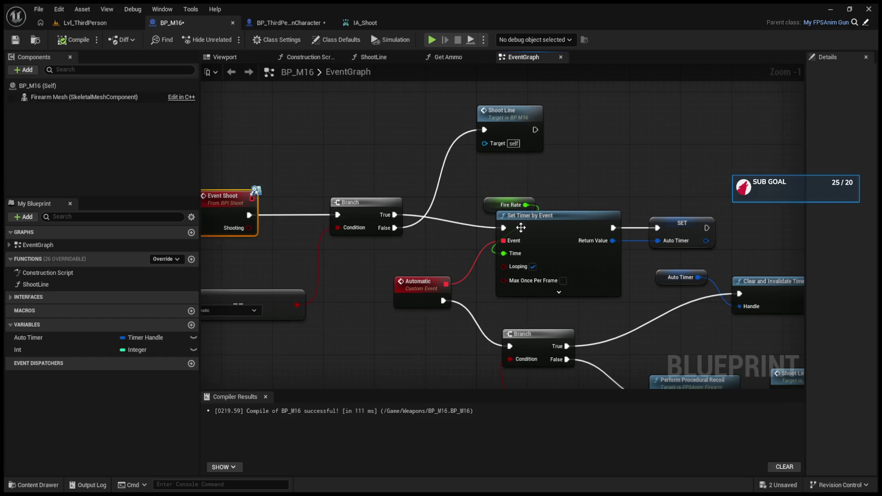
left_click_drag(541, 220, 534, 201)
left_click(688, 210)
left_click_drag(688, 208, 549, 237)
Select the Current Ammo, <= and Branch ammo-check nodes, restoring them after an accidental delete.
mouse_move(284, 299)
left_mouse_down()
mouse_move(459, 363)
mouse_move(477, 346)
left_mouse_up()
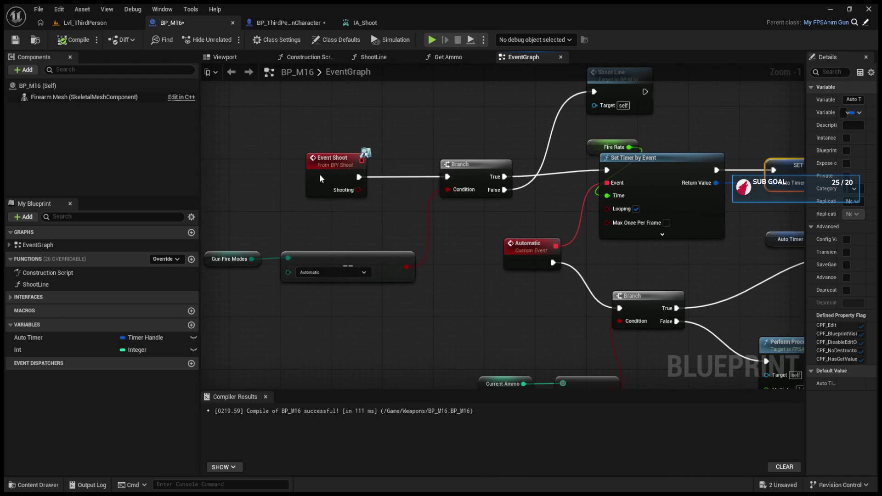
left_click(226, 173)
mouse_move(225, 174)
left_mouse_down()
mouse_move(429, 210)
mouse_move(558, 302)
left_mouse_up()
left_click_drag(422, 240, 644, 361)
key("Delete")
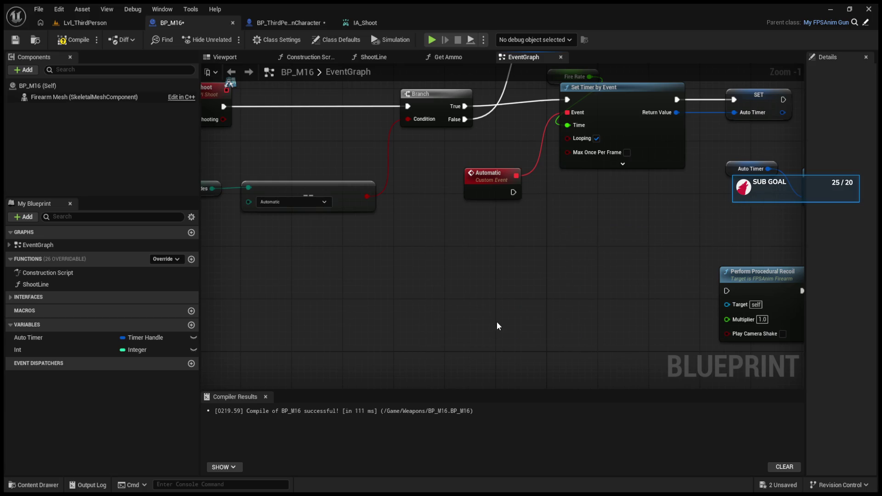
key("ctrl+z")
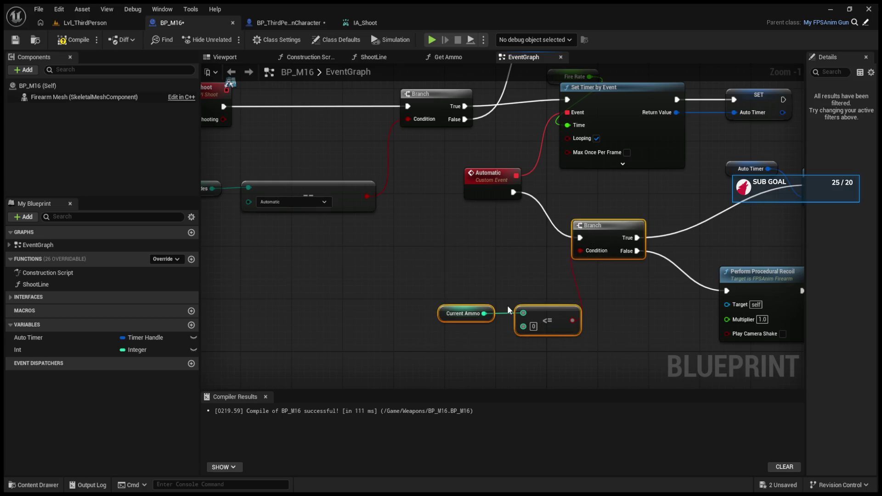
Paste the ammo check after Event Shoot and route Event Shoot through the new Branch.
left_click_drag(411, 233, 607, 302)
left_click_drag(379, 162, 271, 162)
key("ctrl+v")
mouse_move(485, 105)
left_mouse_down()
mouse_move(396, 170)
mouse_move(350, 176)
left_mouse_up()
left_click_drag(405, 175, 604, 175)
mouse_move(538, 202)
left_mouse_down()
mouse_move(452, 197)
mouse_move(483, 207)
mouse_move(479, 240)
mouse_move(585, 276)
left_mouse_up()
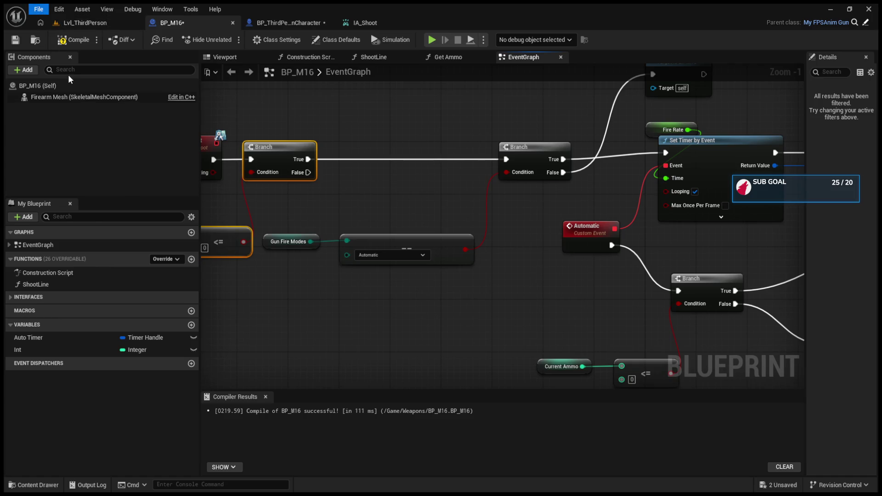
left_click_drag(274, 236, 408, 287)
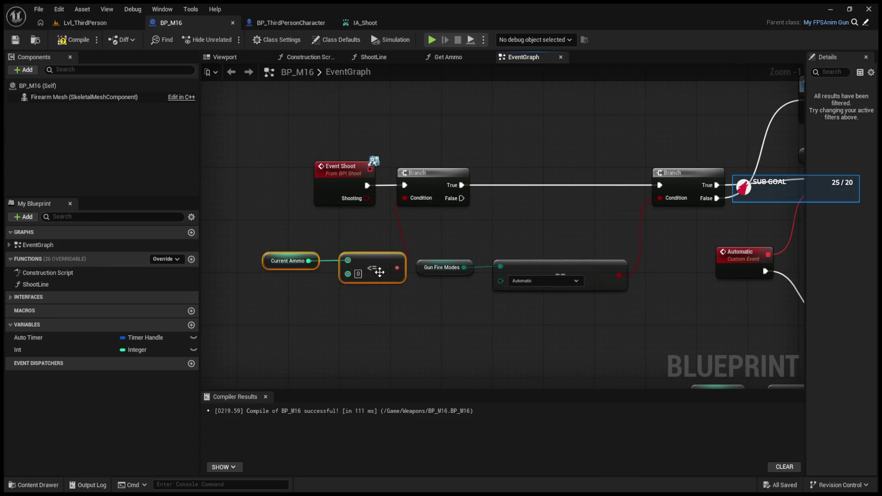
Copy Auto Timer and Clear and Invalidate Timer onto the first Branch's False output.
left_click_drag(355, 266, 355, 250)
left_click(485, 250)
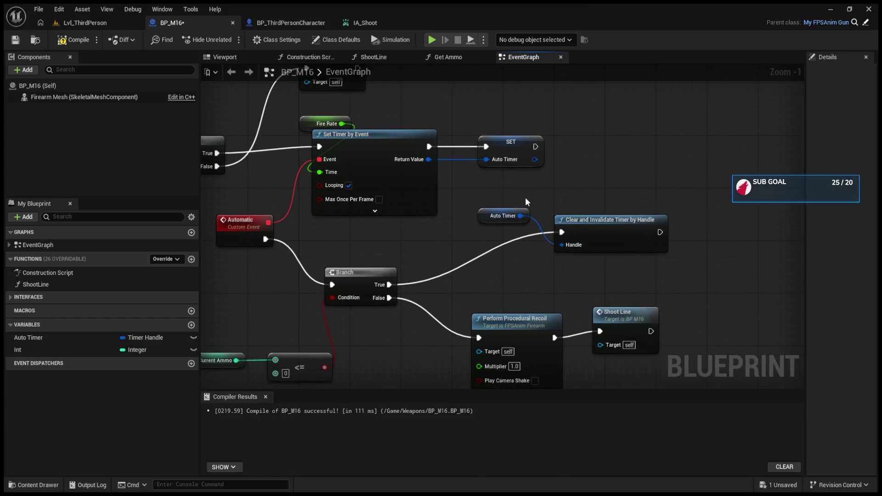
left_click_drag(526, 199, 676, 277)
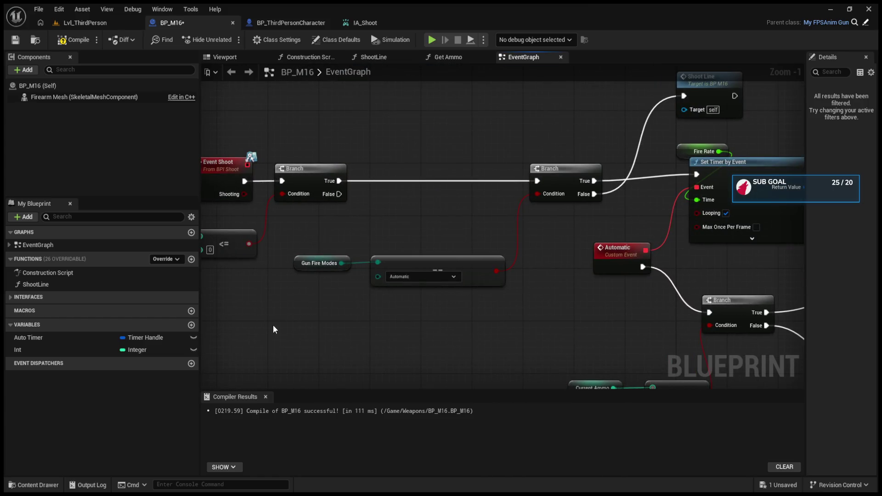
key("ctrl+v")
left_click_drag(399, 270, 539, 304)
left_click_drag(327, 336, 390, 106)
left_click_drag(357, 236, 397, 159)
left_click_drag(355, 140, 396, 170)
Tidy Gun Fire Modes, ==, the fire-mode Branch and timer nodes, then return to Lvl_ThirdPerson.
mouse_move(452, 276)
left_mouse_down()
mouse_move(551, 351)
mouse_move(426, 331)
mouse_move(436, 330)
left_mouse_up()
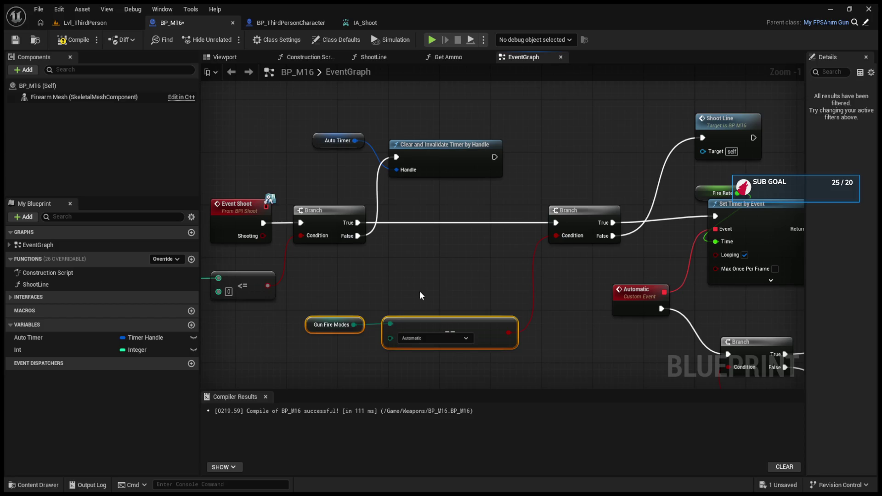
left_click(420, 292)
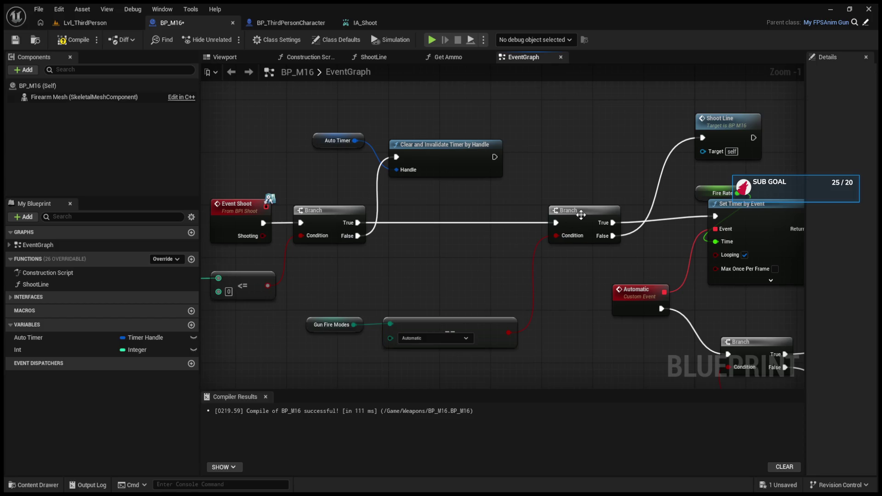
left_click_drag(578, 214, 571, 214)
left_click(333, 302)
mouse_move(333, 302)
left_mouse_down()
mouse_move(473, 323)
mouse_move(440, 329)
left_mouse_up()
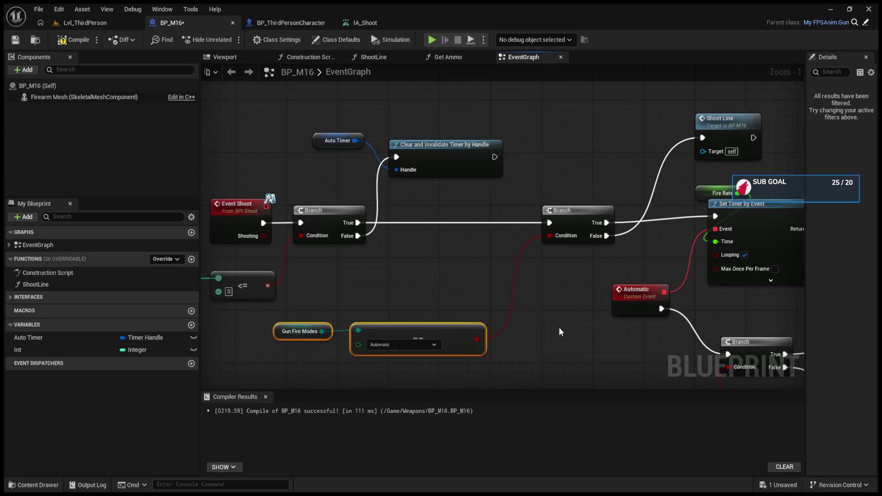
left_click_drag(621, 220, 621, 226)
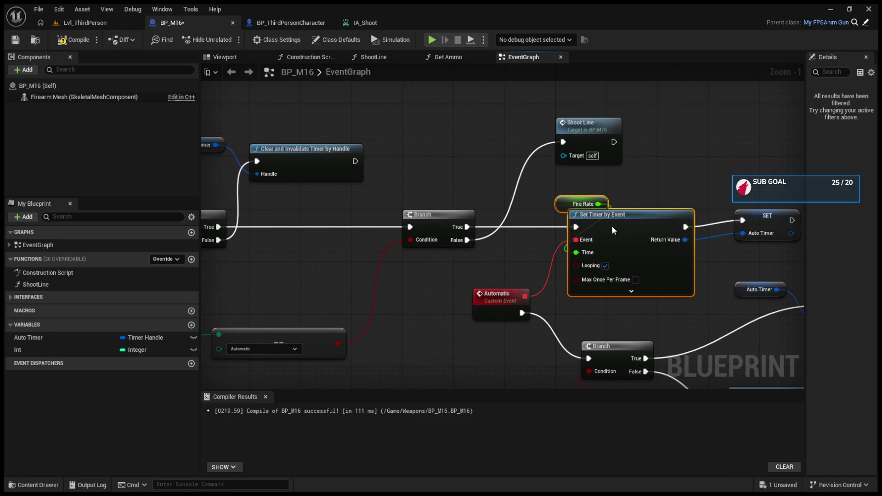
mouse_move(764, 221)
left_mouse_down()
mouse_move(771, 228)
mouse_move(679, 156)
mouse_move(675, 123)
mouse_move(658, 334)
mouse_move(761, 339)
left_mouse_up()
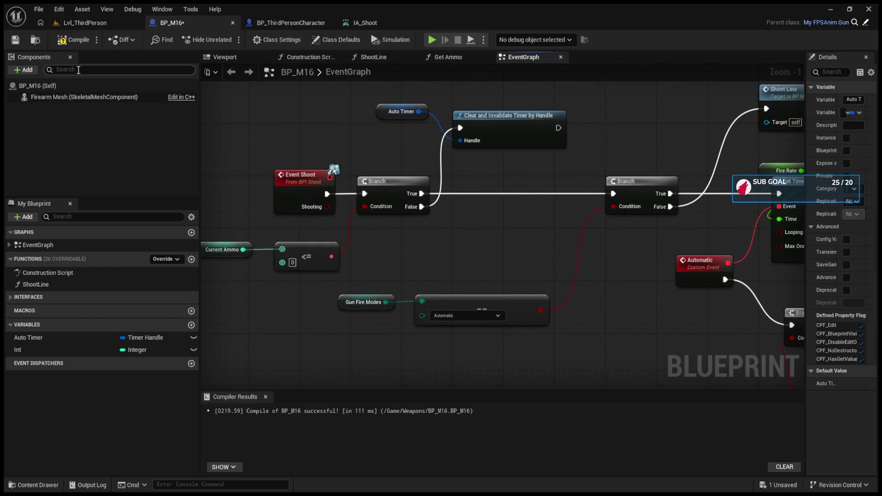
left_click(82, 23)
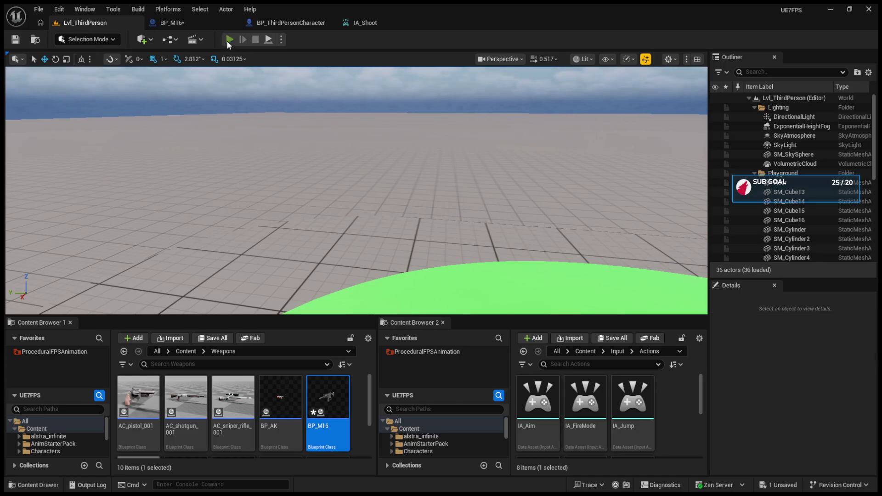
Play the level, aim down sights and switch the M16 to Automatic with B, then stop.
left_click(227, 41)
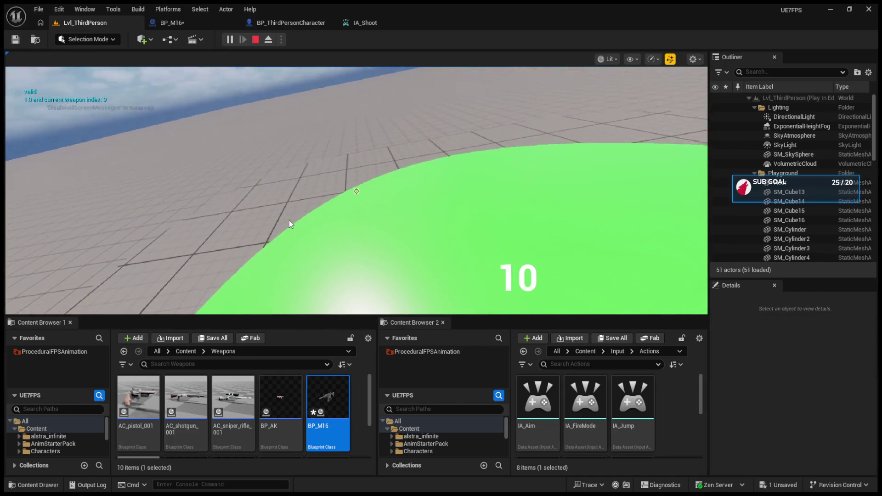
left_click(288, 219)
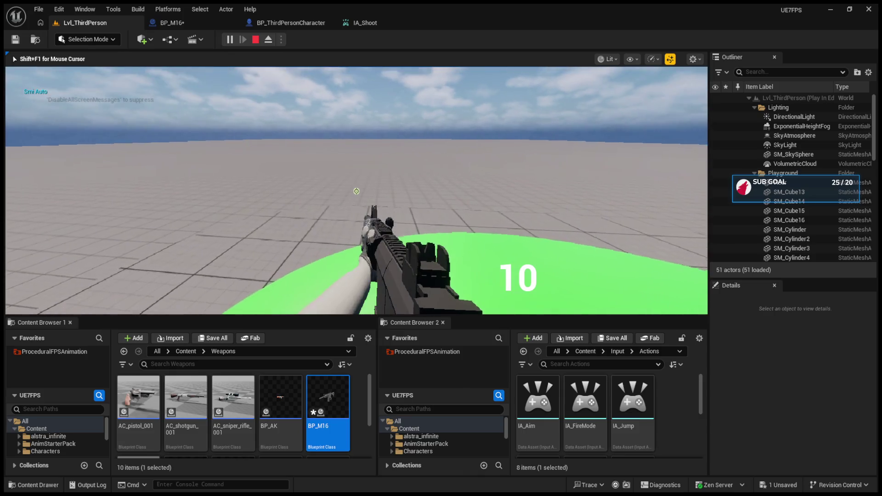
right_click(357, 191)
key("b")
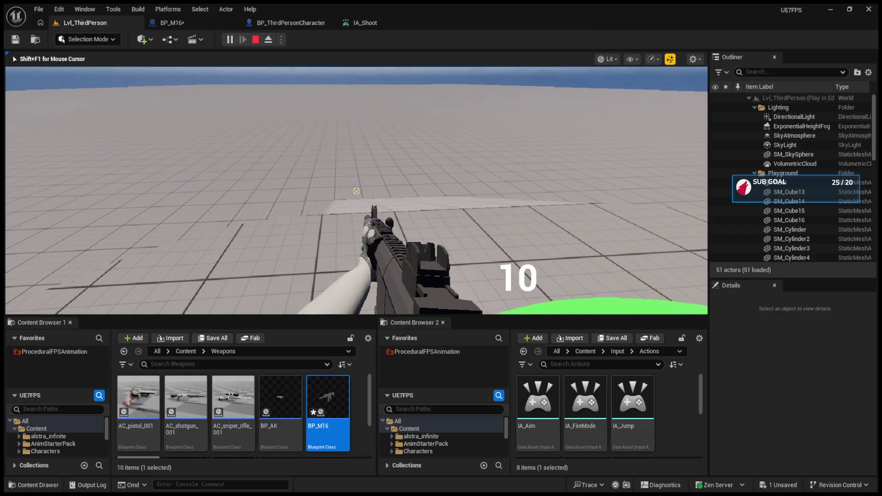
key("Escape")
left_click(290, 23)
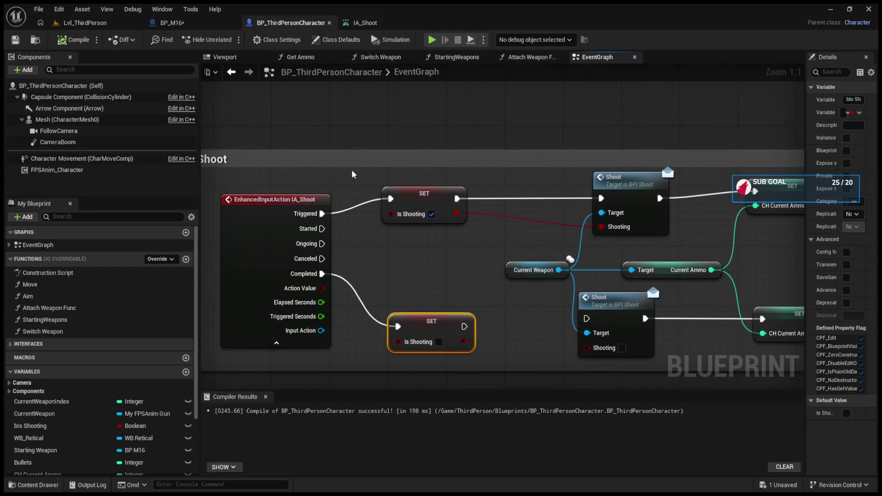
Rewire SET Is Shooting to IA_Shoot's Started pin, compile BP_ThirdPersonCharacter, and test with Alt+P.
left_click_drag(413, 203, 420, 214)
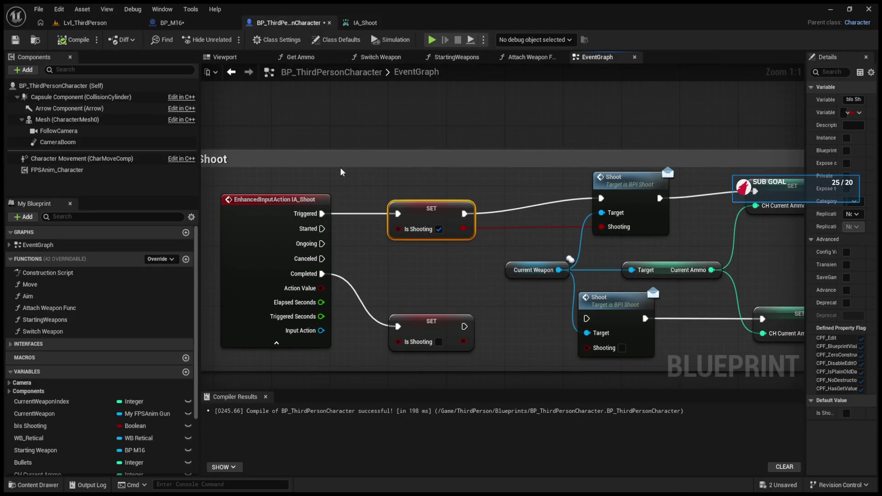
left_click(343, 22)
left_click(285, 21)
left_click_drag(321, 214, 321, 229)
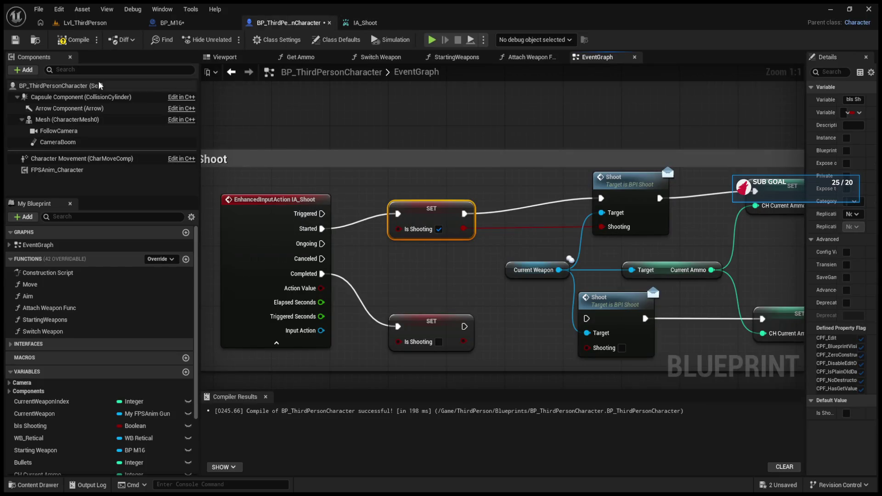
left_click(73, 39)
key("alt+p")
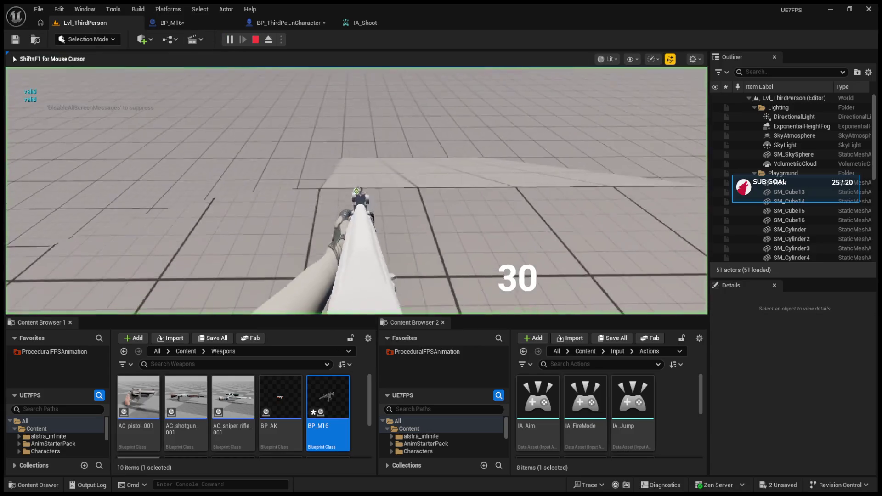
scroll(356, 191, "up", 1)
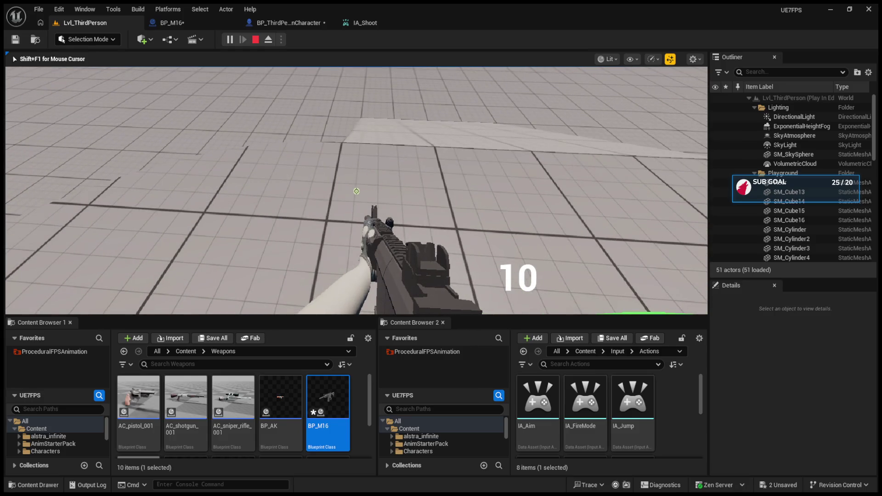
key("Escape")
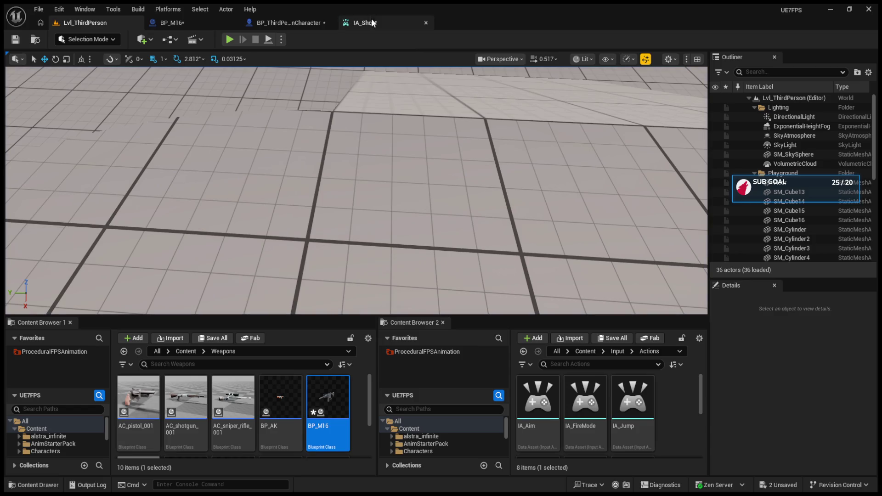
Check IA_Shoot's triggers, then open IMC_Default from the Input folder.
left_click(368, 23)
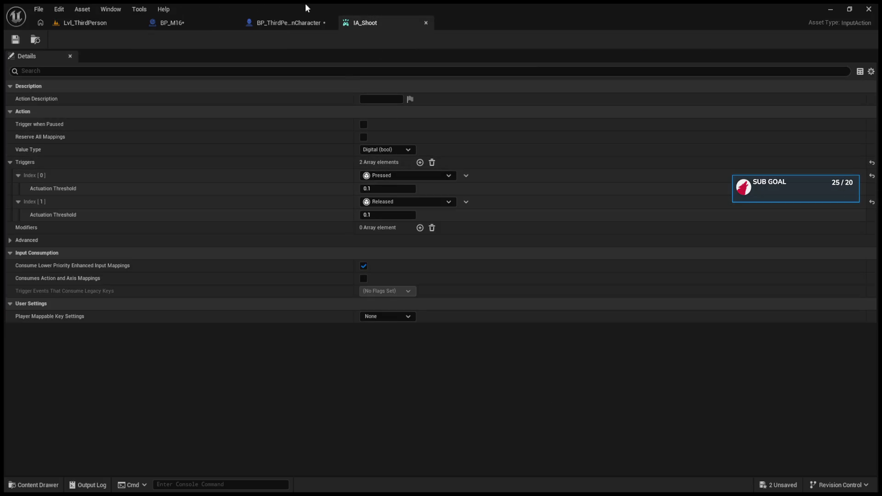
left_click(98, 23)
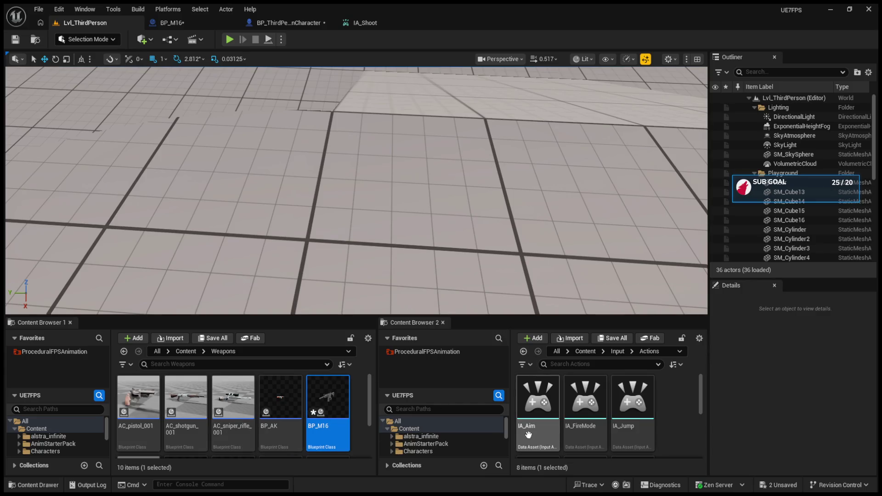
scroll(551, 386, "down", 2)
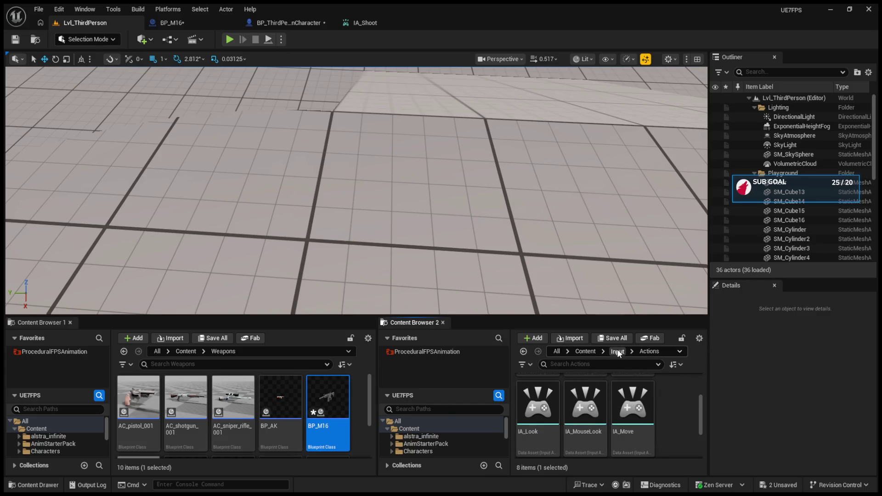
left_click(617, 351)
left_click(632, 400)
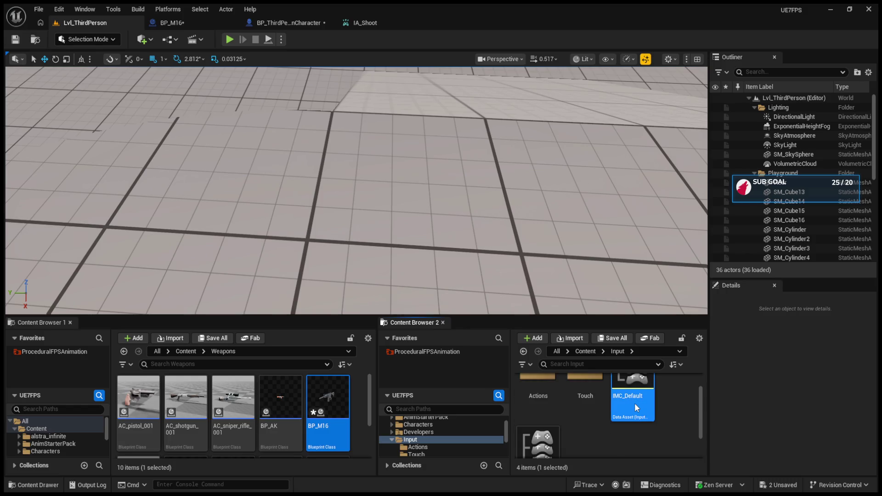
double_click(634, 403)
Review the IA_FireMode middle mouse mapping and its triggers, then go back to BP_M16.
scroll(71, 348, "down", 2)
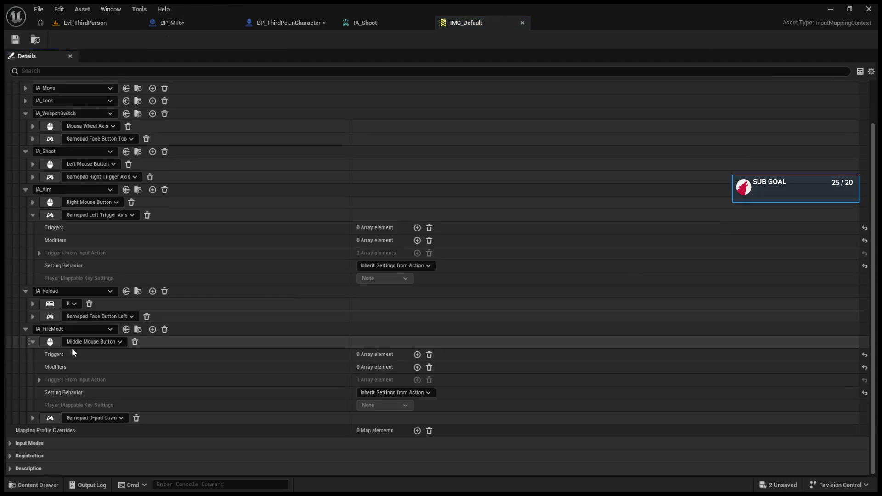
left_click(34, 340)
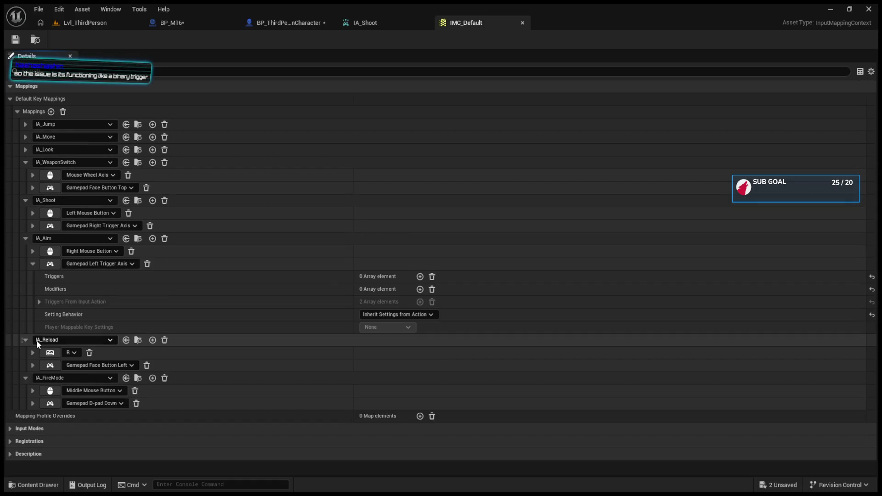
left_click(32, 390)
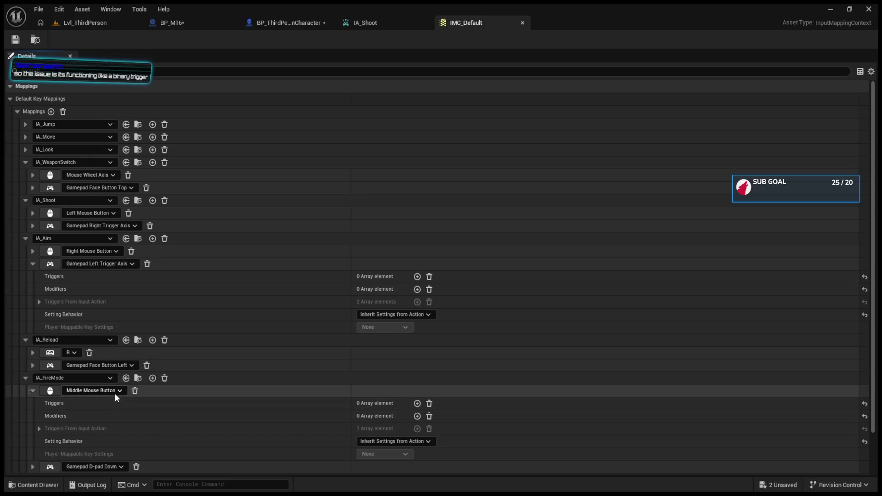
left_click(25, 378)
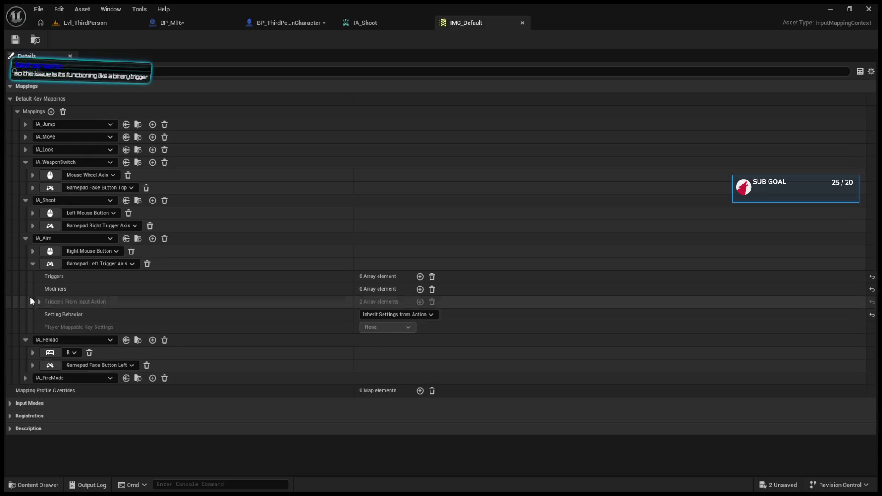
left_click(86, 21)
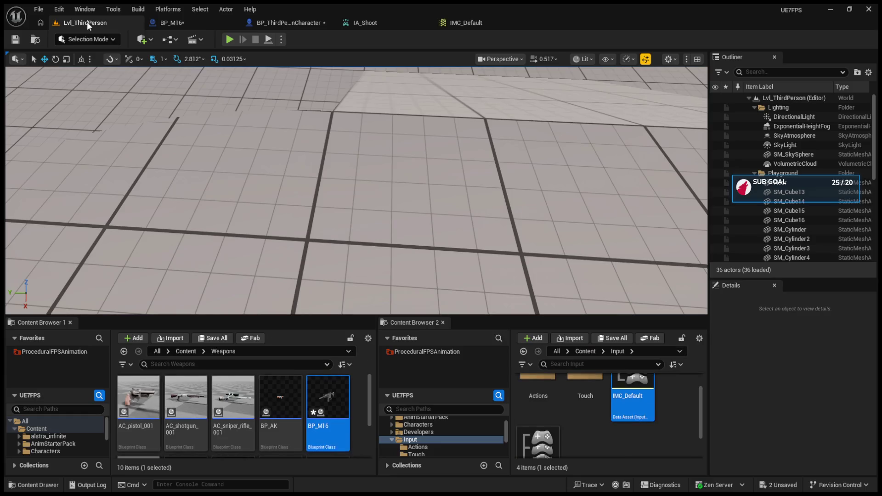
left_click(197, 22)
left_click(266, 23)
left_click(188, 23)
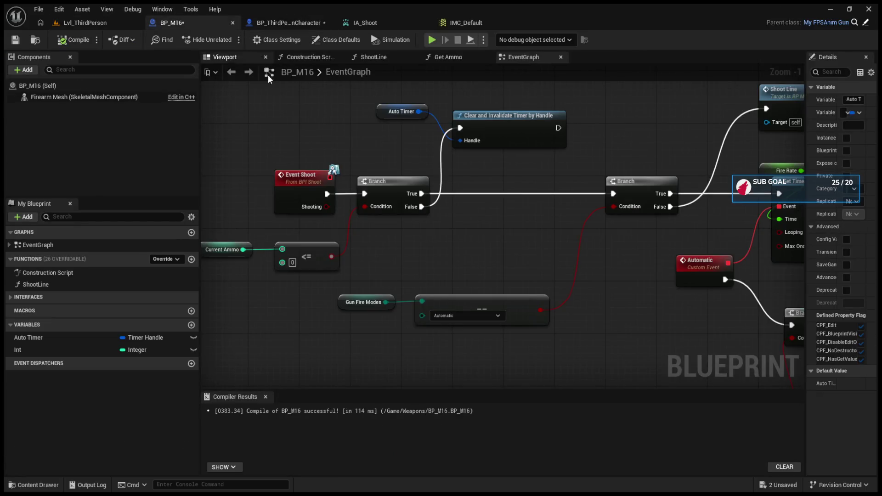
Look over the Event Shoot logic and the ShootLine function's line trace setup.
mouse_move(433, 279)
left_mouse_down()
mouse_move(349, 270)
mouse_move(300, 251)
mouse_move(292, 198)
mouse_move(411, 242)
left_mouse_up()
left_click_drag(329, 329, 402, 326)
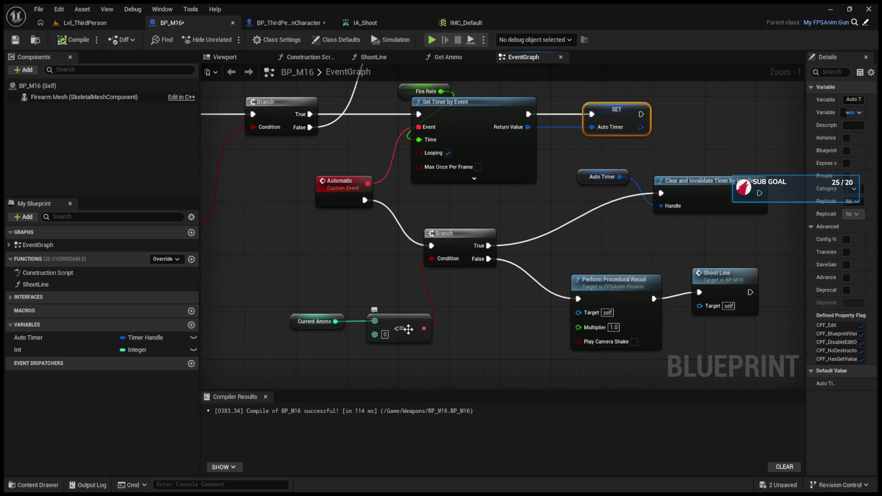
mouse_move(384, 305)
left_mouse_down()
mouse_move(575, 321)
mouse_move(531, 341)
mouse_move(429, 358)
left_mouse_up()
double_click(581, 101)
mouse_move(406, 226)
left_mouse_down()
mouse_move(521, 284)
mouse_move(668, 299)
mouse_move(688, 276)
mouse_move(458, 262)
left_mouse_up()
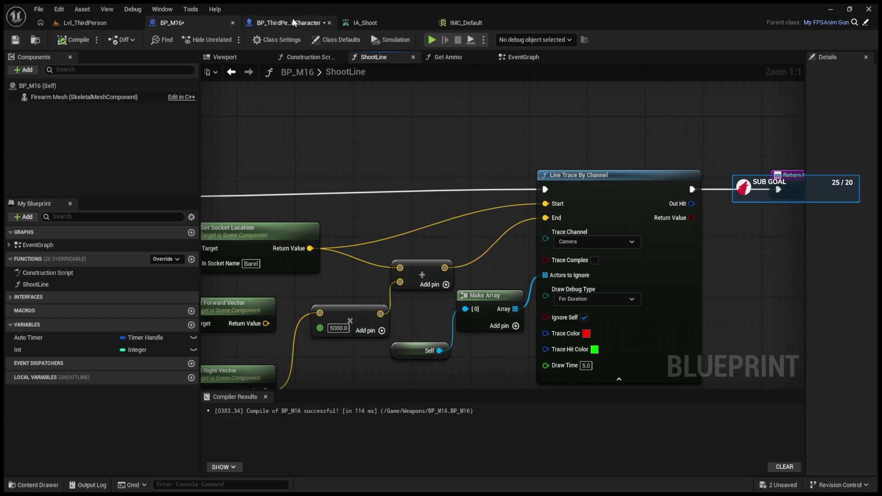
left_click(501, 60)
Set a breakpoint on Event Shoot and start a play session in Lvl_ThirdPerson.
mouse_move(479, 138)
left_mouse_down()
mouse_move(427, 221)
mouse_move(443, 273)
left_mouse_up()
left_click(376, 253)
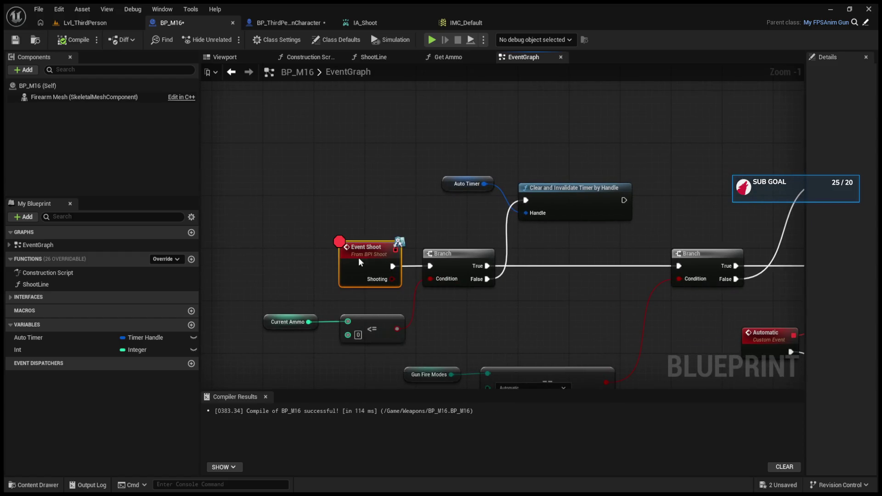
left_click(91, 22)
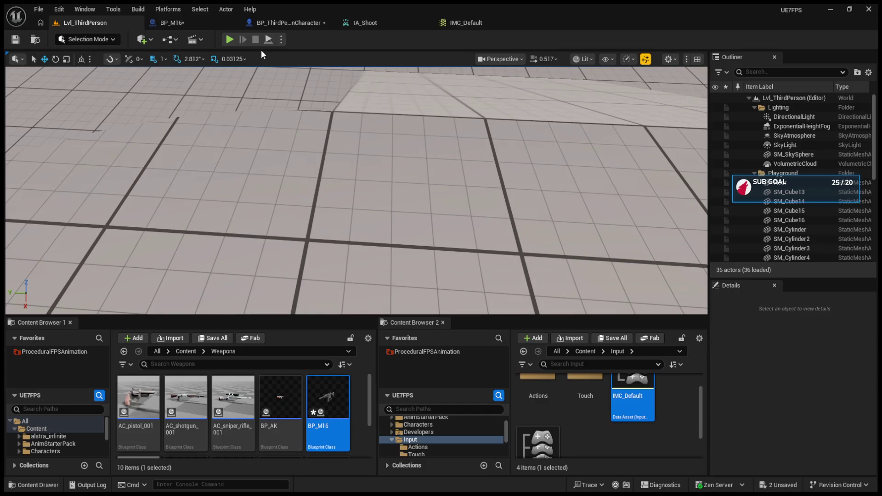
left_click(228, 40)
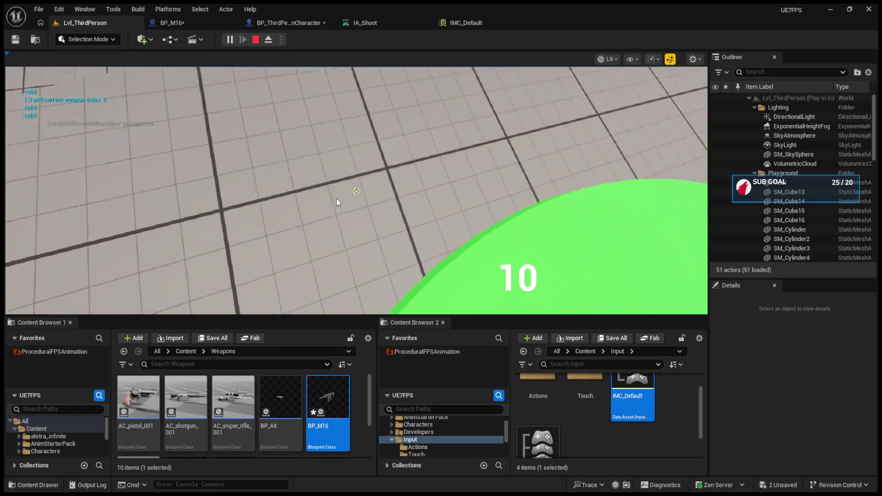
Fire to hit the breakpoint, step twice to Clear and Invalidate Timer, then stop debugging.
left_click(356, 191)
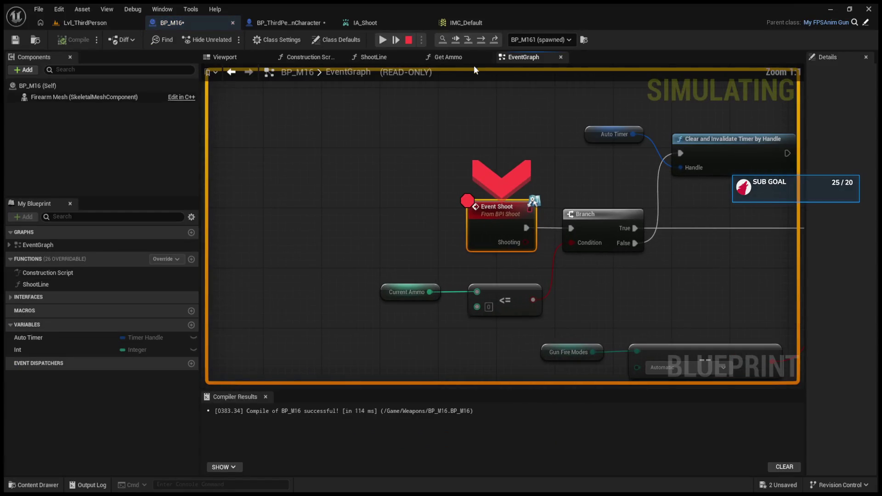
left_click(480, 39)
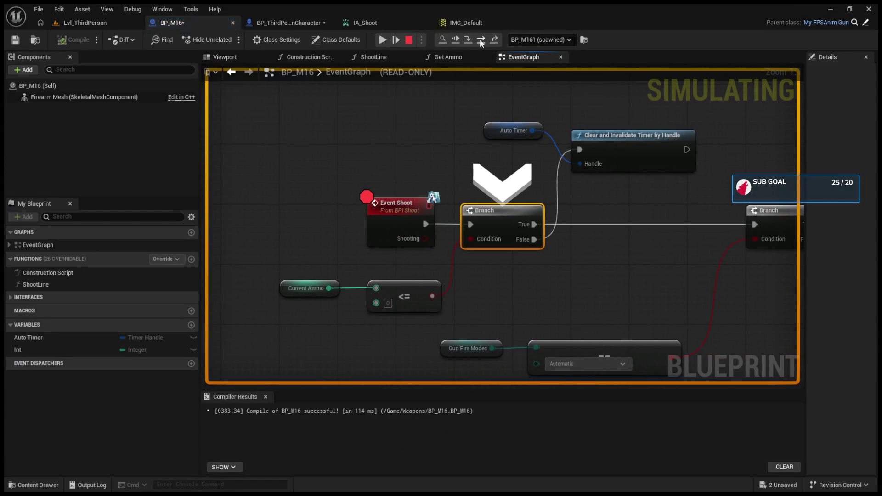
left_click(479, 40)
left_click_drag(383, 369, 475, 291)
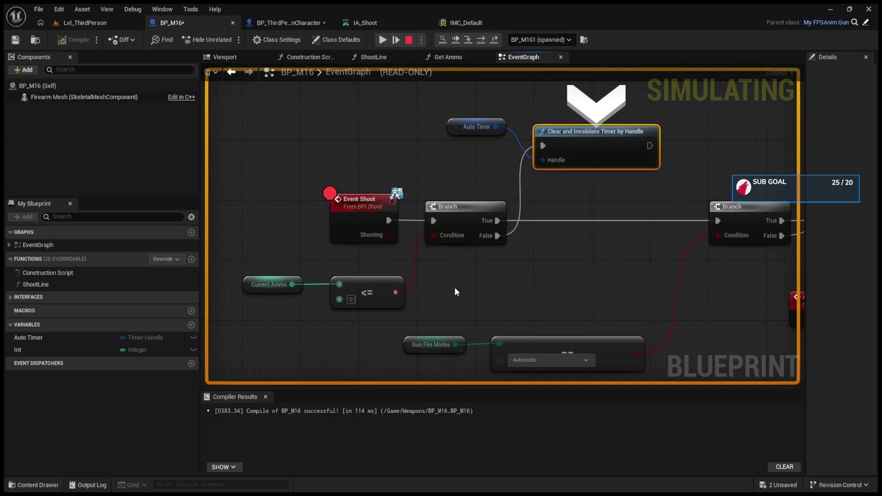
left_click(411, 39)
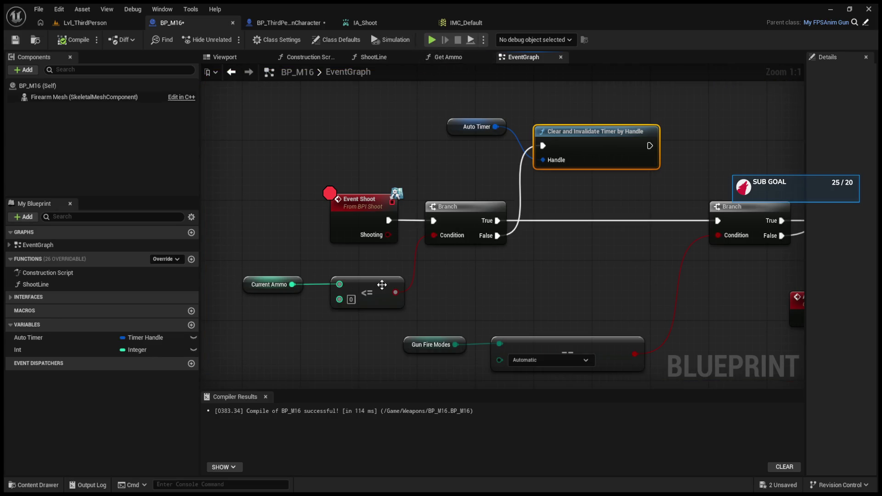
left_click_drag(269, 284, 268, 277)
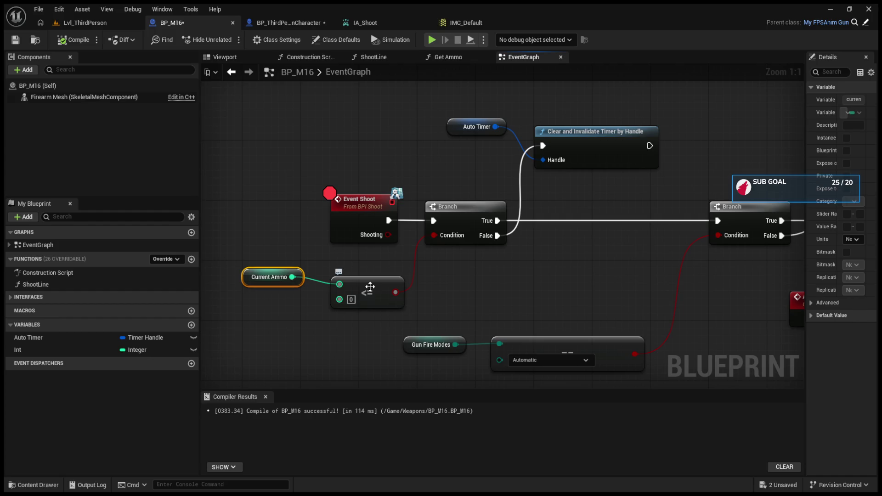
Rewire the first Branch so True clears Auto Timer and False feeds the second Branch, then play.
left_click(497, 236, "alt")
left_click(496, 221, "alt")
left_click_drag(497, 235, 718, 220)
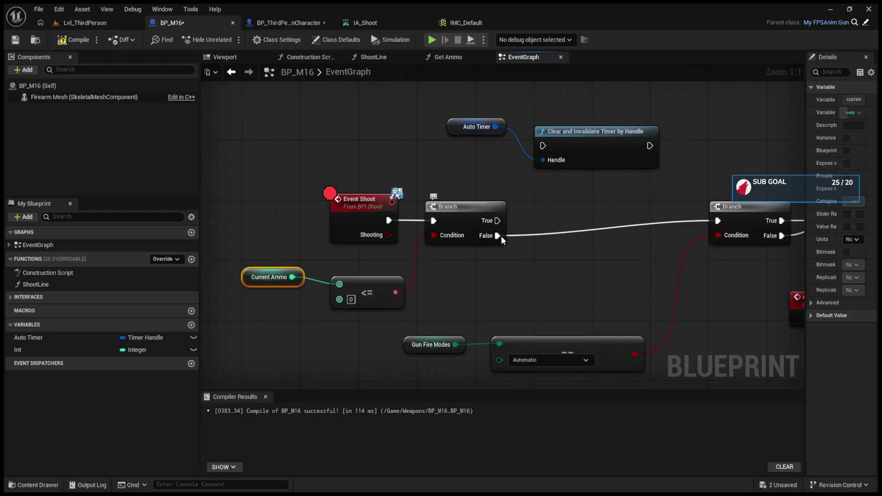
left_click(499, 236, "alt")
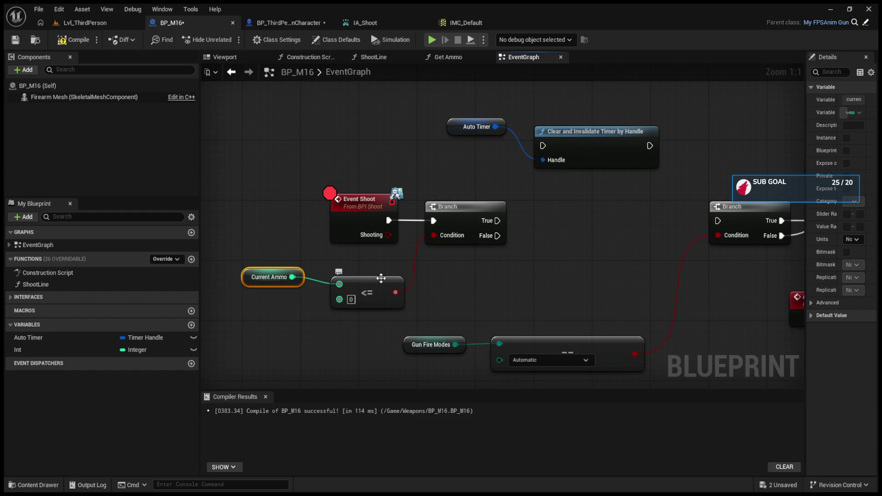
left_click_drag(497, 221, 542, 145)
left_click_drag(497, 236, 717, 220)
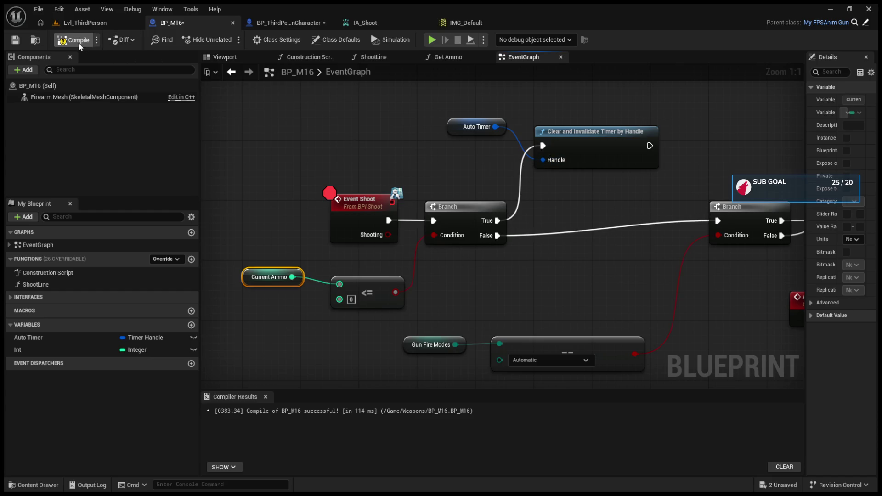
key("alt+p")
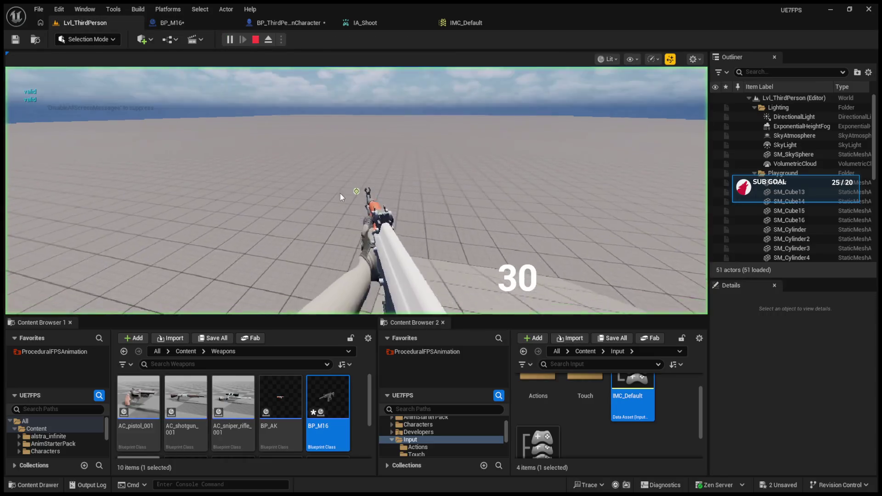
Fire to hit Event Shoot, step through Shoot Line into SET CH Current Ammo, then stop debugging.
left_click(339, 193)
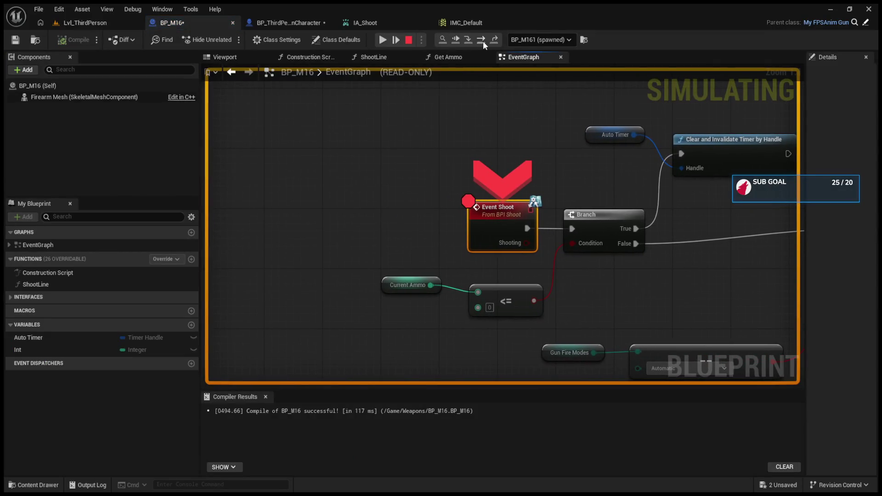
left_click(480, 40)
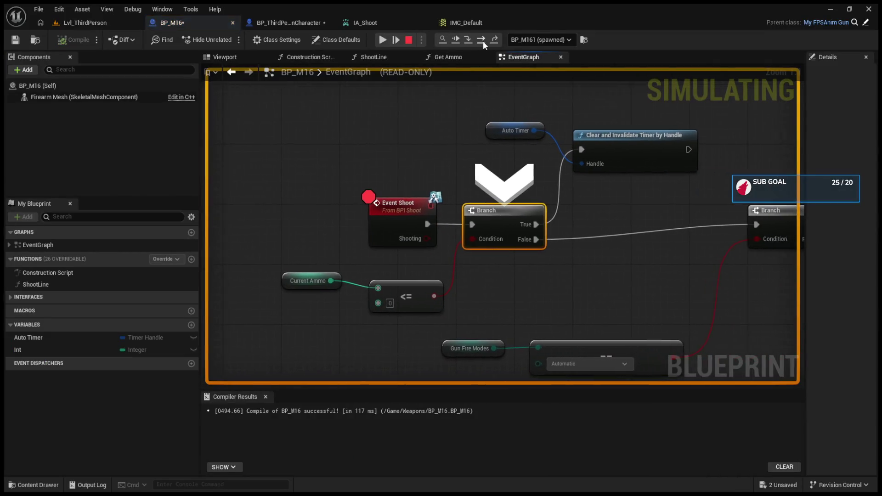
left_click(483, 40)
left_click(483, 40)
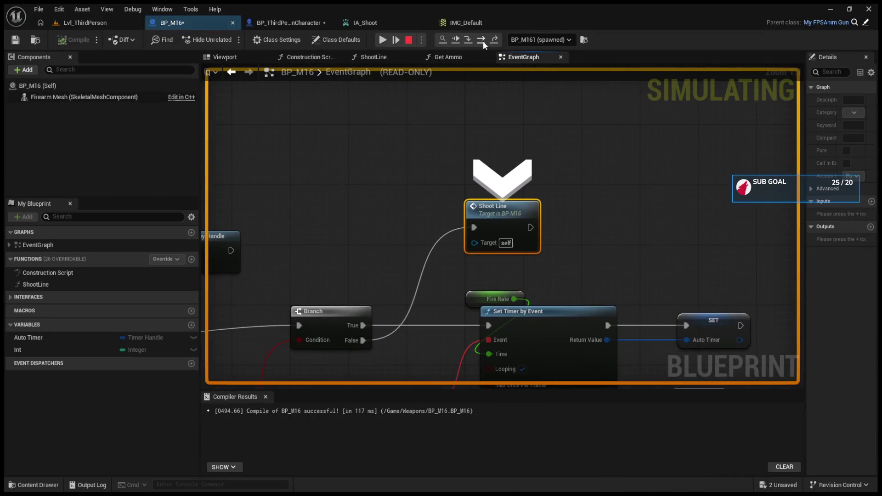
left_click(483, 41)
left_click(483, 40)
left_click(408, 40)
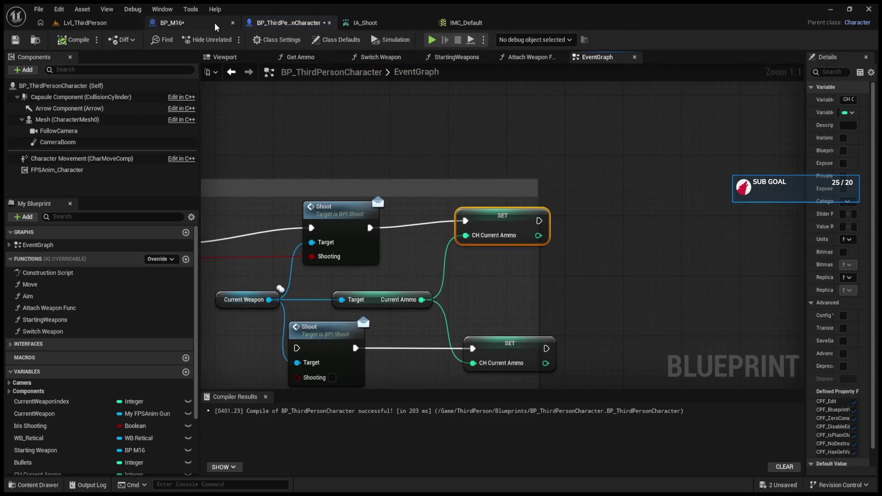
Return to BP_M16's graph and select Event Shoot to remove its breakpoint.
left_click(99, 21)
left_click(188, 22)
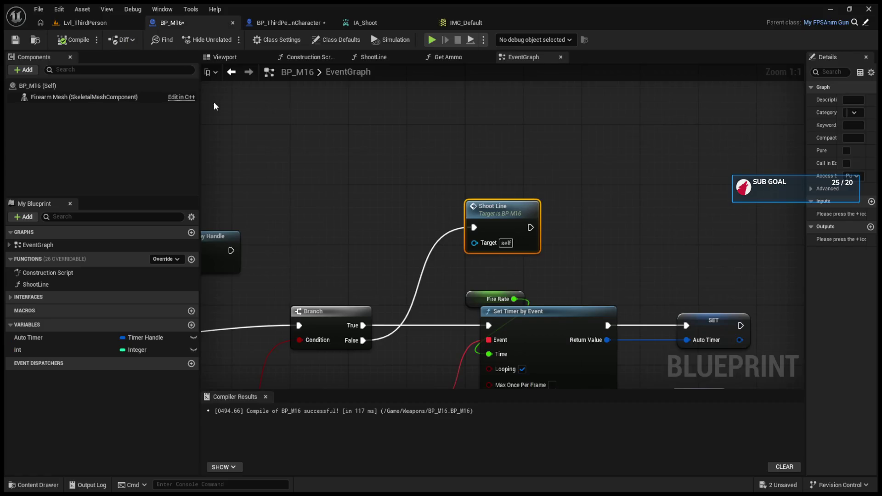
left_click_drag(285, 218, 655, 192)
left_click(326, 282)
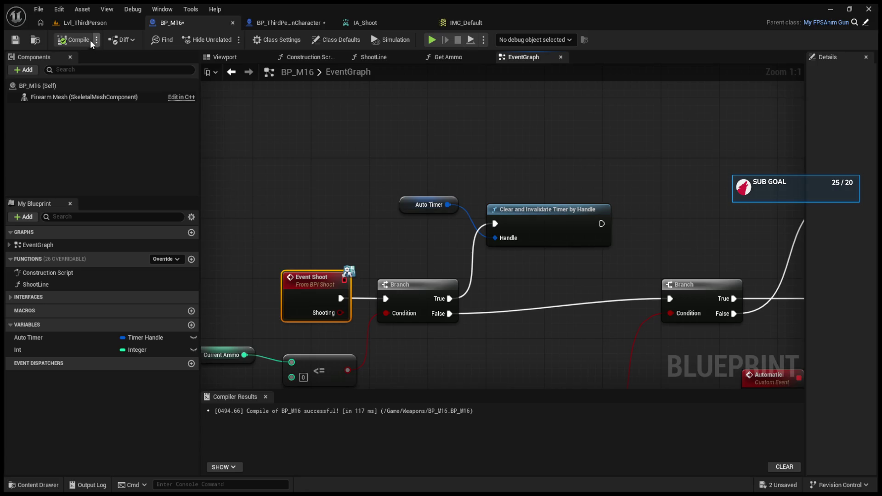
Play-test Lvl_ThirdPerson, firing repeatedly at the floor until the ammo runs out.
left_click(83, 22)
left_click(228, 40)
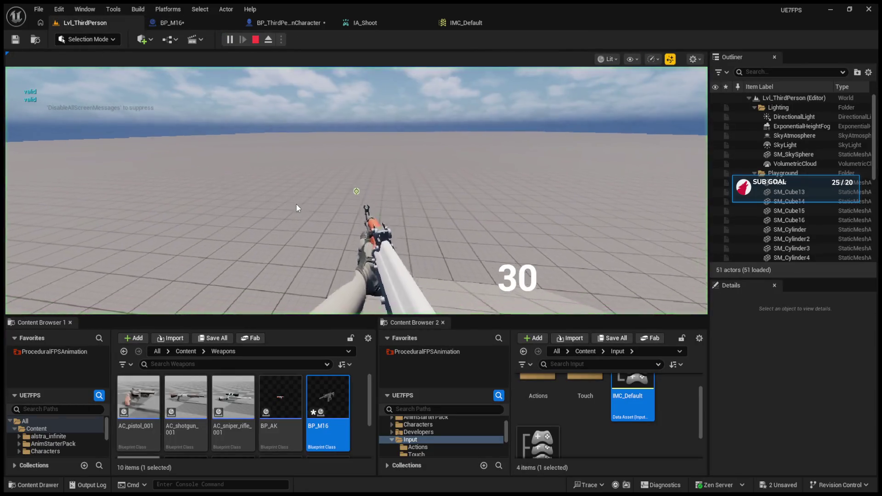
left_click(289, 206)
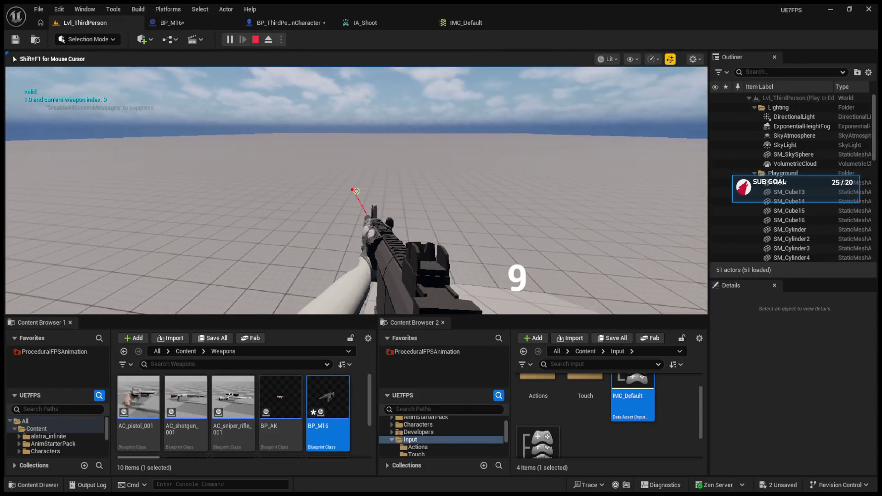
left_click(289, 206)
left_click(356, 191)
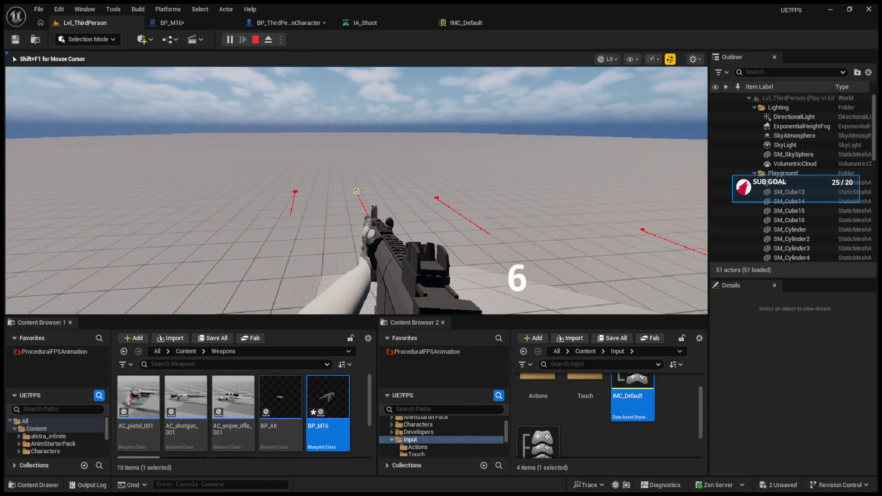
left_click(356, 191)
left_click(356, 192)
left_click(356, 191)
left_click(356, 191)
left_click(356, 191)
left_click(357, 191)
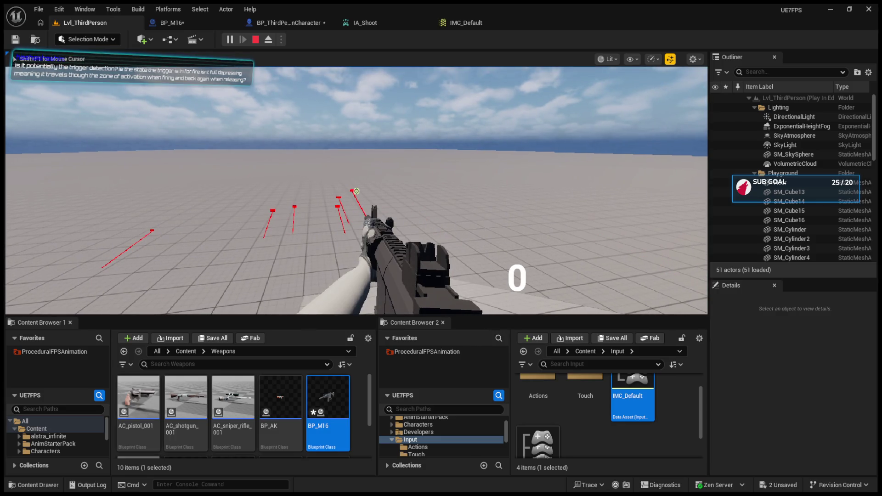
key("Escape")
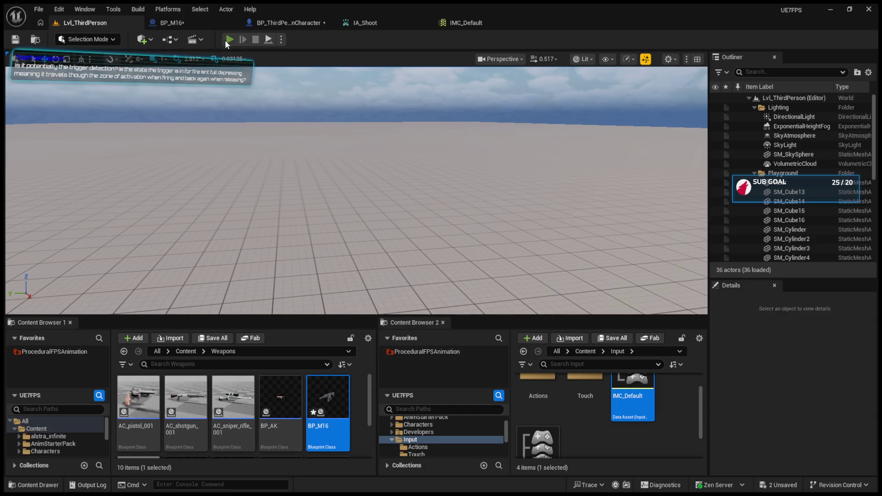
Play again, spraying Automatic fire while turning to see red traces and ammo fall, then return to BP_M16.
left_click(228, 40)
scroll(356, 191, "up", 1)
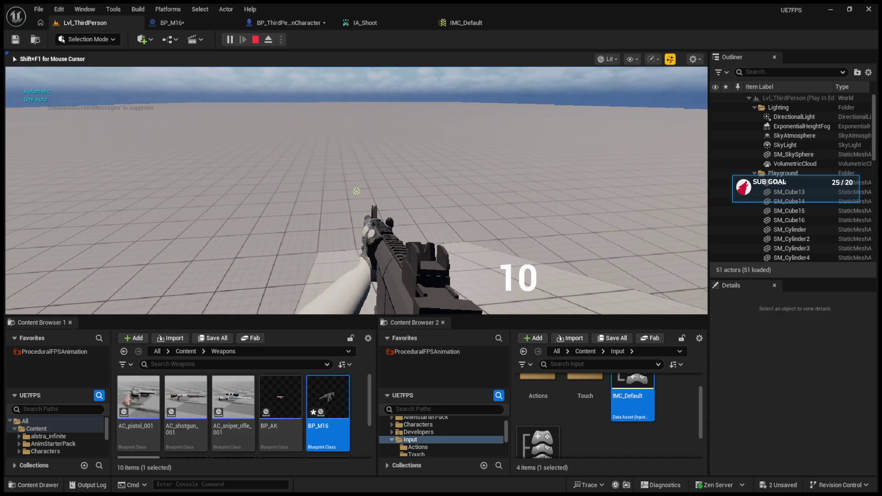
left_click(356, 191)
left_click_drag(356, 191, 356, 191)
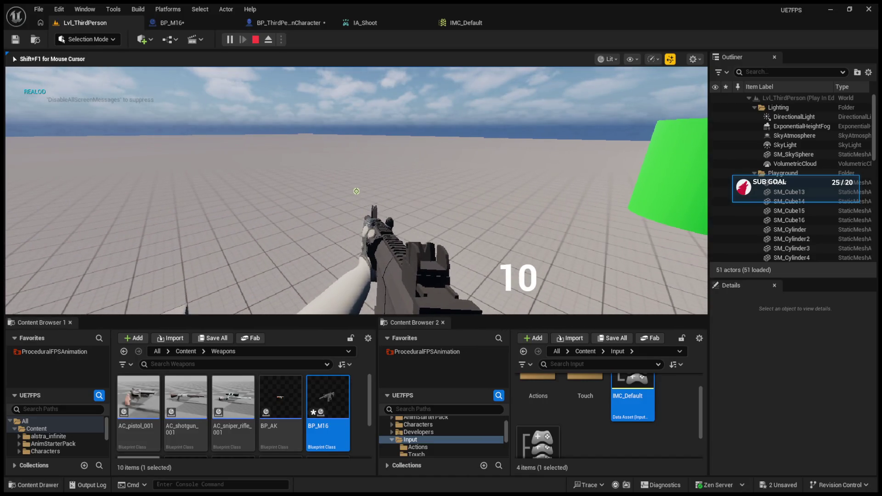
left_click(357, 191)
left_click(356, 191)
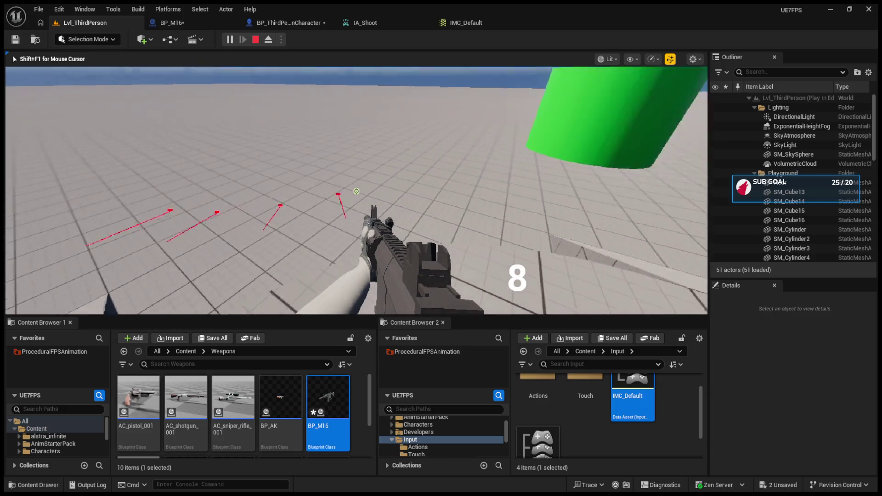
left_click(357, 191)
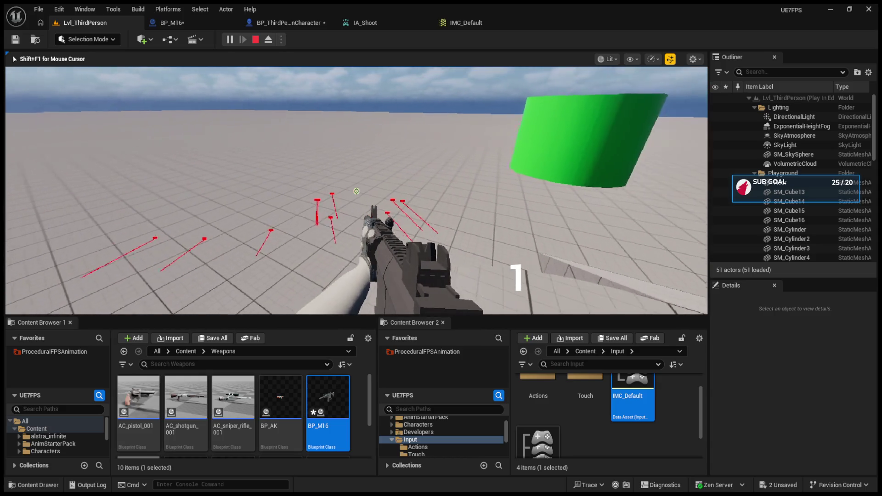
key("Escape")
left_click(218, 23)
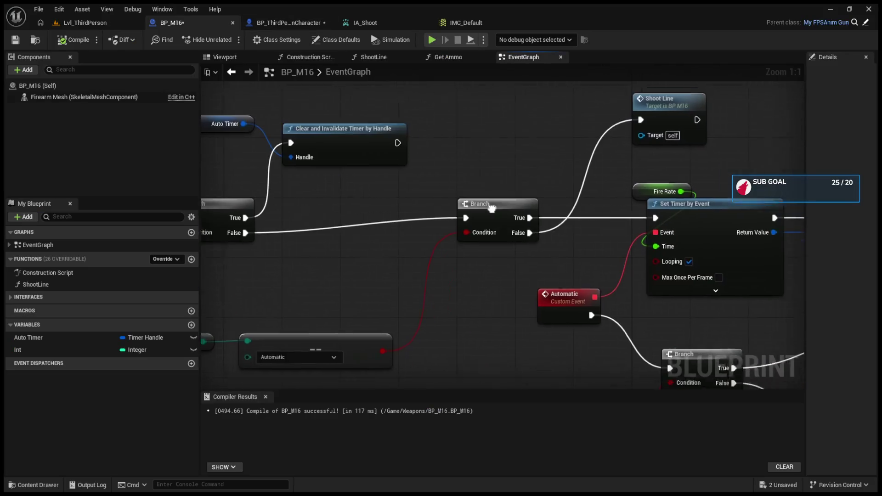
Move the Gun Fire Modes check nodes up and to the right.
mouse_move(272, 299)
left_mouse_down()
mouse_move(396, 316)
mouse_move(447, 248)
left_mouse_up()
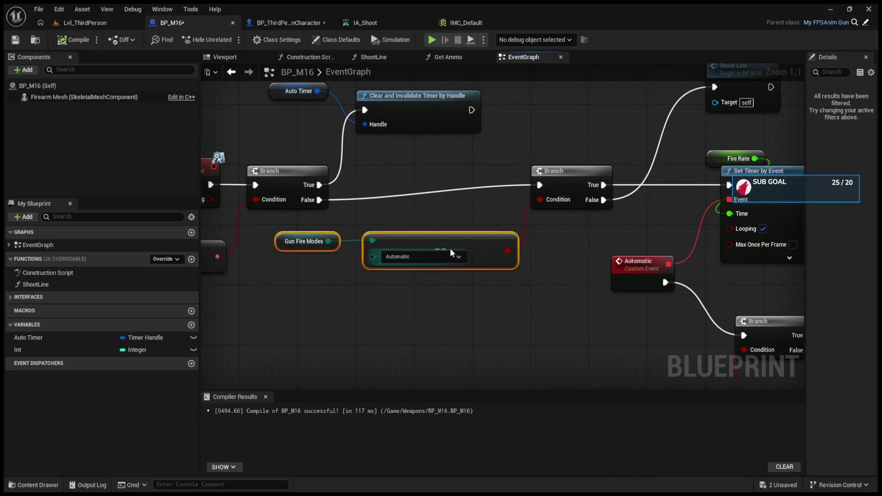
left_click_drag(564, 181, 563, 196)
mouse_move(502, 148)
left_mouse_down()
mouse_move(597, 221)
mouse_move(807, 302)
mouse_move(746, 376)
mouse_move(533, 281)
left_mouse_up()
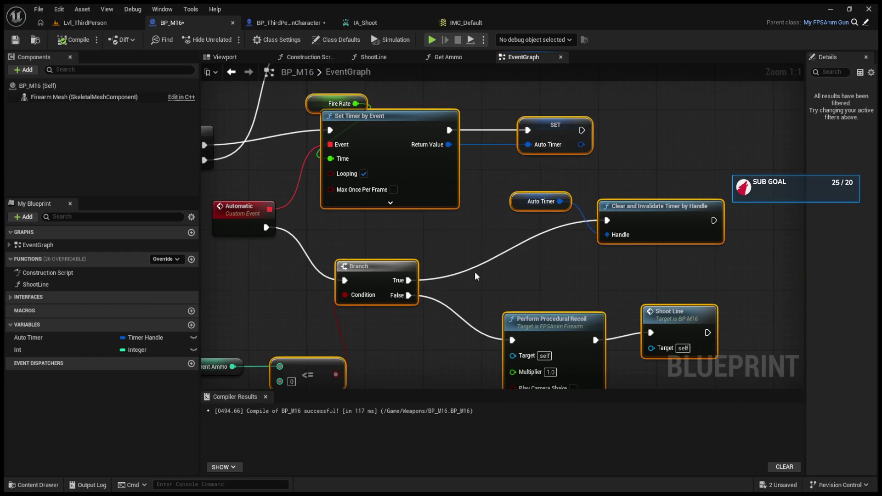
scroll(533, 281, "down", 1)
Shift the Automatic event group plus Current Ammo right and down, then show BP_ThirdPersonCharacter.
mouse_move(414, 133)
left_mouse_down()
mouse_move(554, 256)
mouse_move(729, 367)
mouse_move(750, 364)
left_mouse_up()
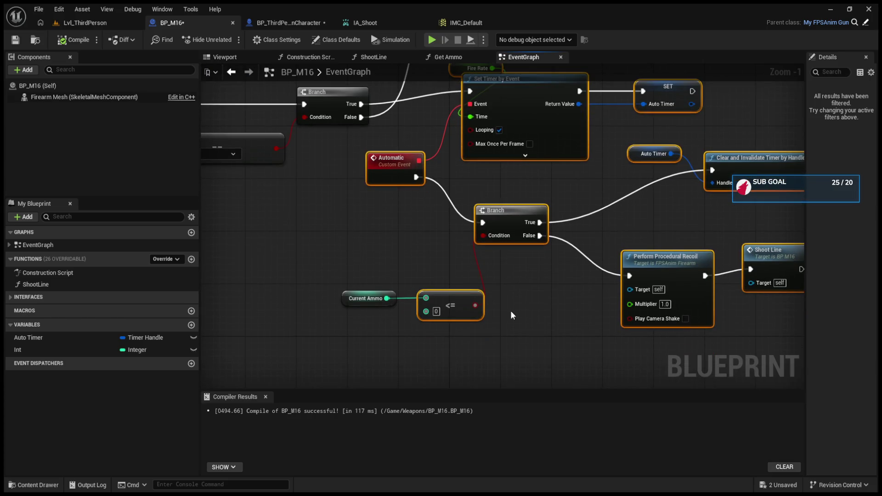
left_click(352, 297, "shift")
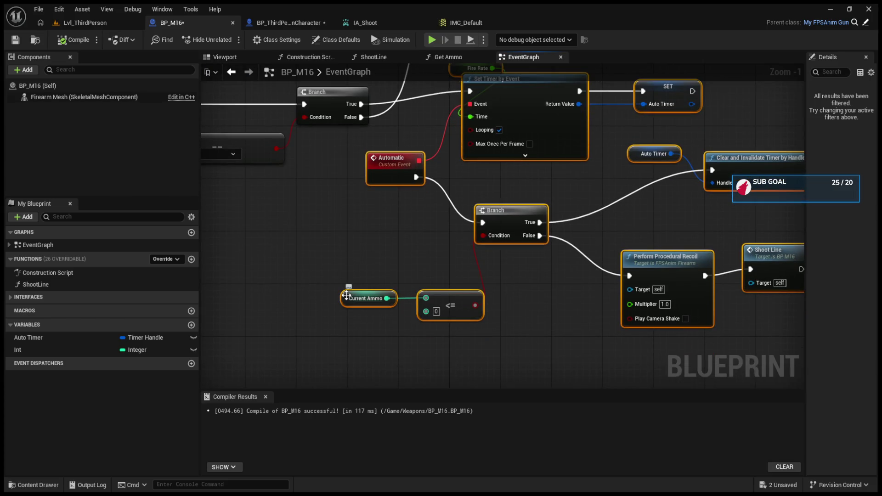
left_click_drag(351, 298, 413, 312)
left_click(355, 278)
left_click(288, 22)
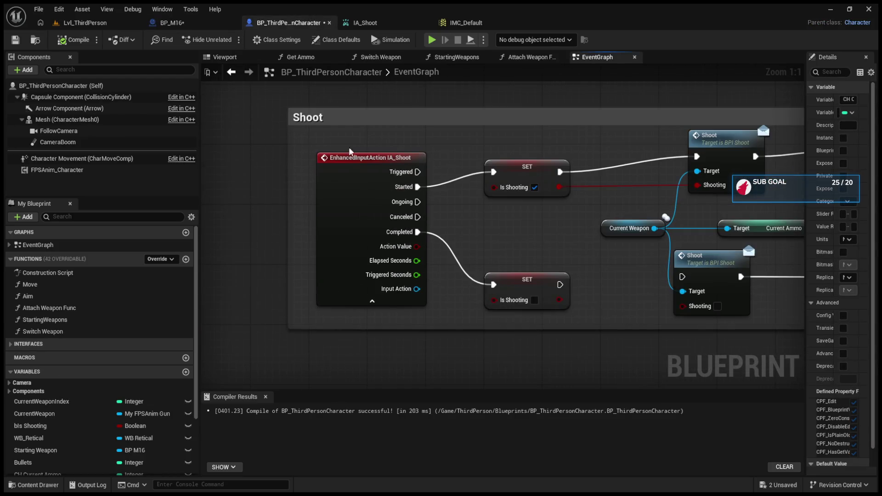
Stretch the Shoot comment around the ammo-update nodes, then pan BP_M16 to Shoot Line and the Automatic event.
left_click_drag(330, 182, 531, 350)
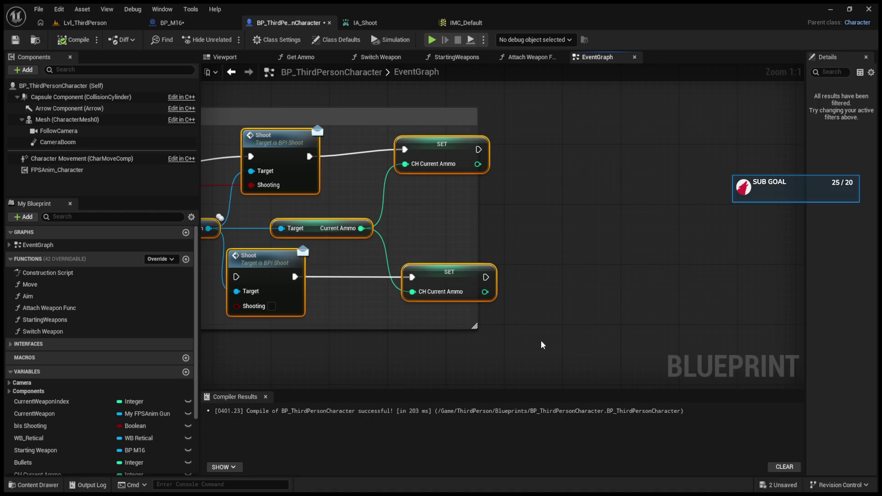
mouse_move(479, 329)
left_mouse_down()
mouse_move(674, 339)
mouse_move(748, 354)
mouse_move(859, 349)
left_mouse_up()
left_click(172, 22)
mouse_move(300, 147)
left_mouse_down()
mouse_move(458, 258)
mouse_move(541, 269)
left_mouse_up()
left_click(571, 273)
mouse_move(483, 265)
left_mouse_down()
mouse_move(607, 302)
mouse_move(815, 335)
mouse_move(349, 252)
left_mouse_up()
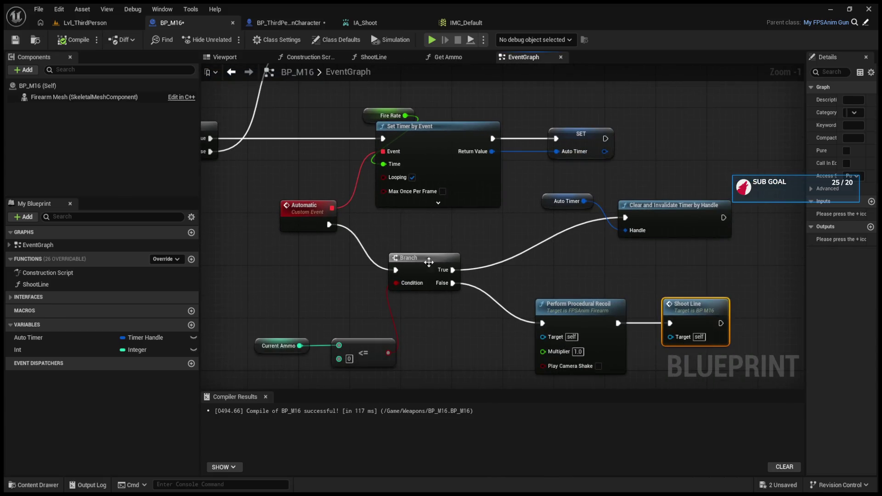
Drag the Auto Timer and Clear and Invalidate Timer nodes slightly down, then pan back to Event Shoot.
left_click_drag(555, 178, 704, 245)
left_click(693, 284)
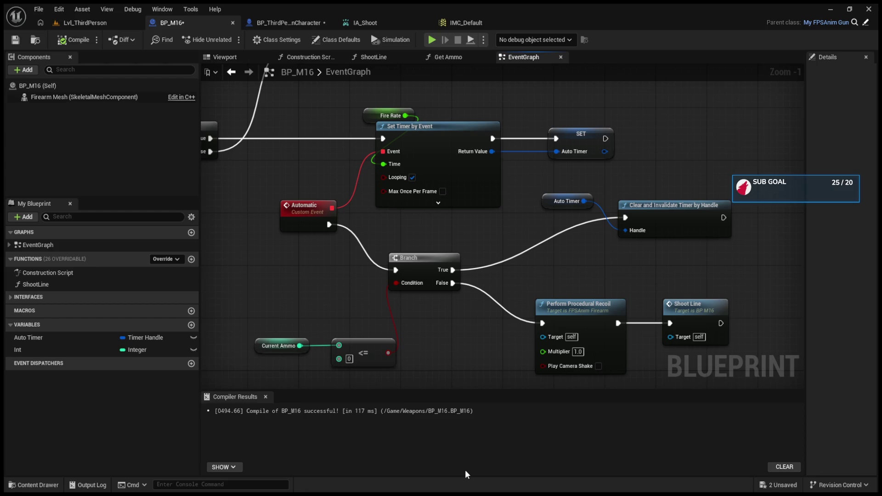
mouse_move(447, 335)
left_mouse_down()
mouse_move(508, 331)
mouse_move(541, 307)
mouse_move(437, 267)
mouse_move(368, 265)
left_mouse_up()
mouse_move(543, 180)
left_mouse_down()
mouse_move(703, 236)
mouse_move(708, 282)
mouse_move(690, 185)
left_mouse_up()
left_click_drag(708, 309, 564, 241)
left_click_drag(550, 144, 648, 183)
mouse_move(647, 183)
left_mouse_down()
mouse_move(648, 197)
mouse_move(647, 189)
left_mouse_up()
left_click_drag(558, 214, 641, 240)
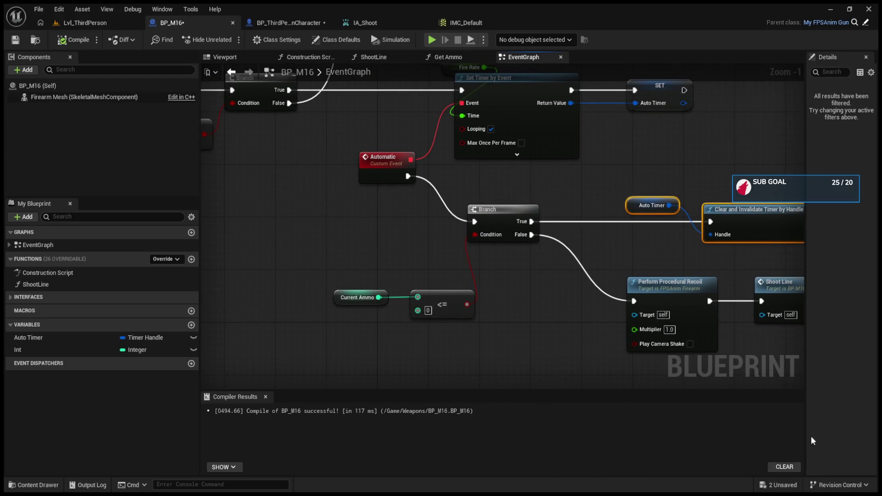
mouse_move(262, 205)
left_mouse_down()
mouse_move(415, 282)
mouse_move(624, 283)
left_mouse_up()
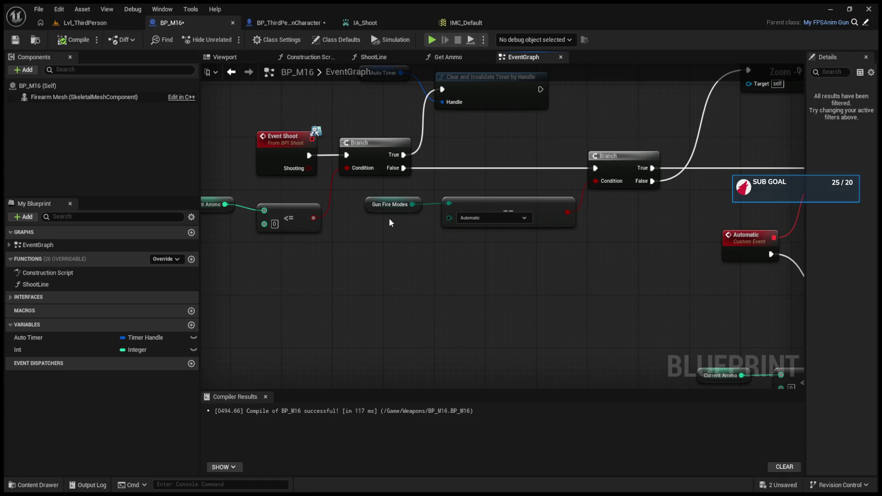
Nudge the Branch beside Current Ammo and <= slightly right, reselect the timer nodes, and pan to Event Shoot.
mouse_move(325, 236)
left_mouse_down()
mouse_move(468, 347)
mouse_move(499, 389)
left_mouse_up()
left_click(540, 216)
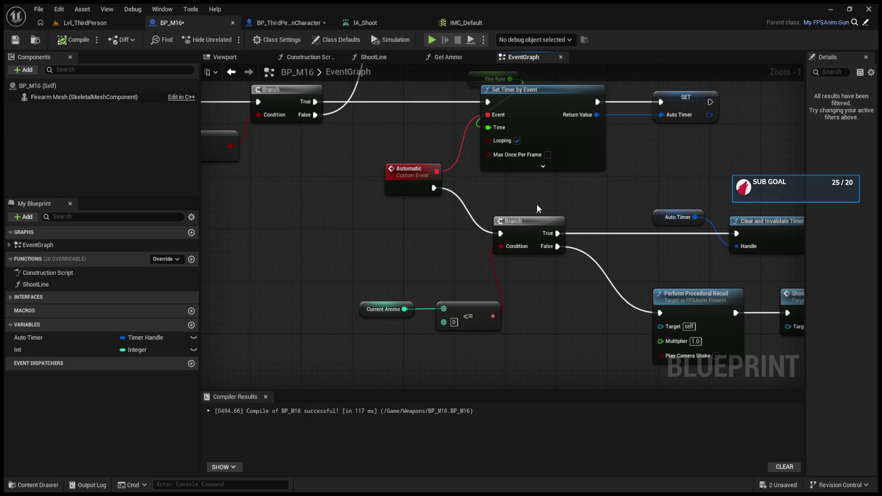
left_click_drag(531, 229, 538, 230)
mouse_move(417, 277)
left_mouse_down()
mouse_move(474, 327)
mouse_move(326, 337)
left_mouse_up()
left_click_drag(459, 331, 325, 343)
left_click_drag(509, 216, 678, 285)
mouse_move(499, 233)
left_mouse_down()
mouse_move(680, 259)
mouse_move(499, 233)
mouse_move(593, 269)
left_mouse_up()
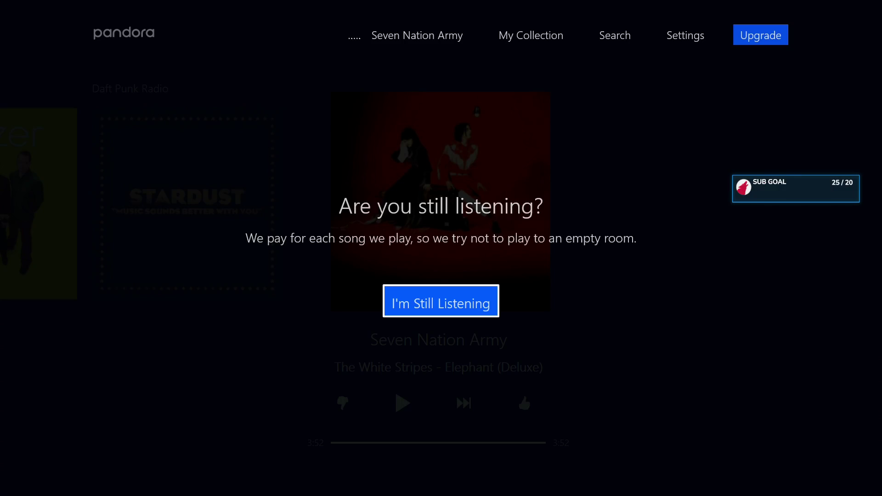
Confirm I'm Still Listening in Pandora, then launch Battlefield from the Xbox guide.
key("Return")
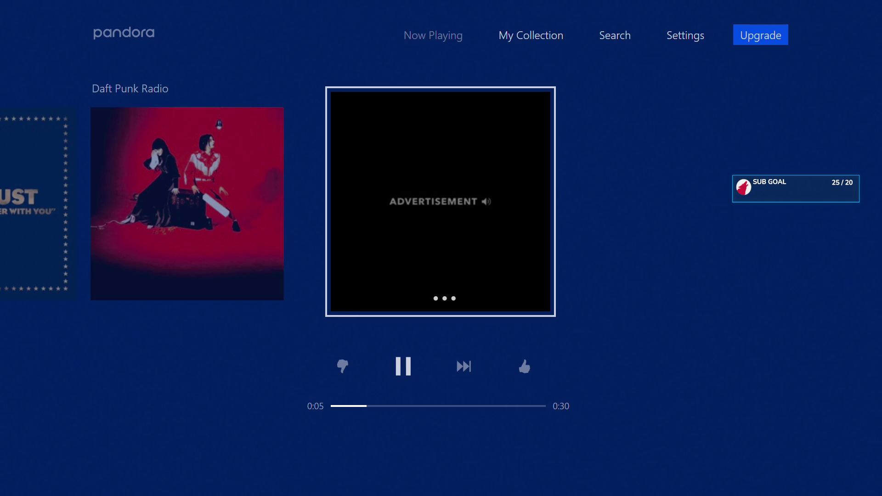
key("super")
key("Down")
key("Down")
key("Down")
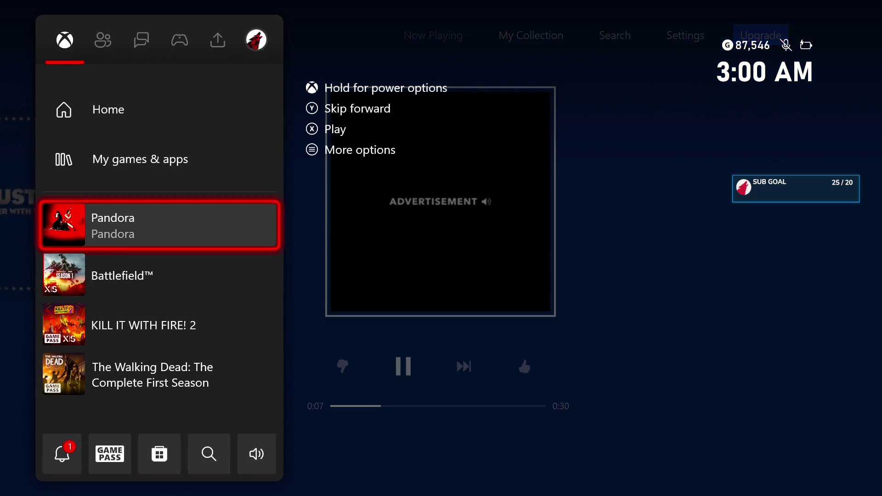
key("Return")
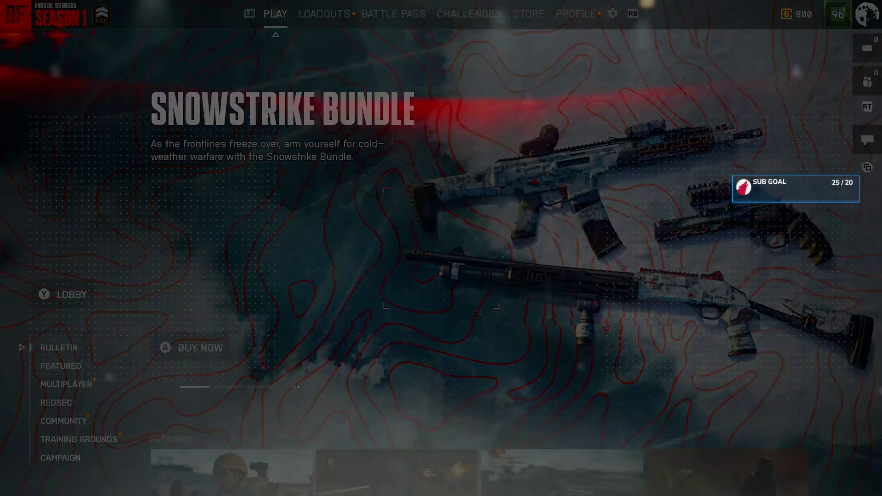
Retry the online connection, then open the Support loadout's primary weapon slot holding the M/60.
key("Return")
key("Return")
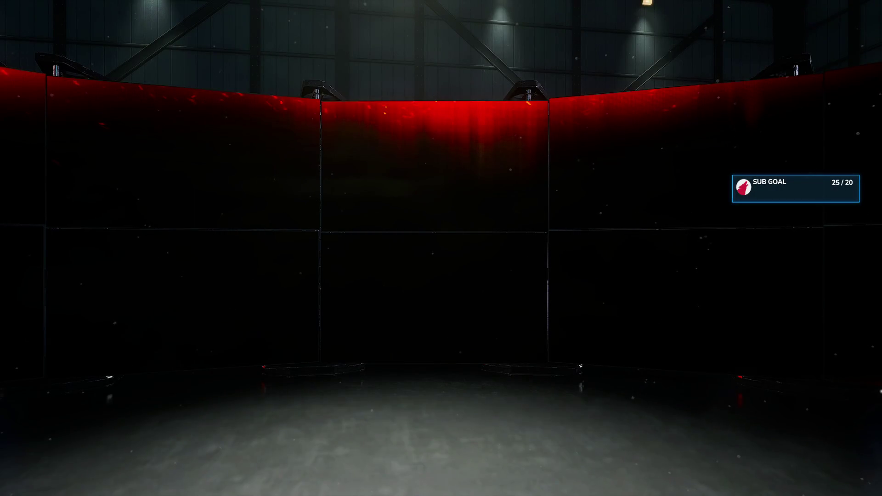
key("e")
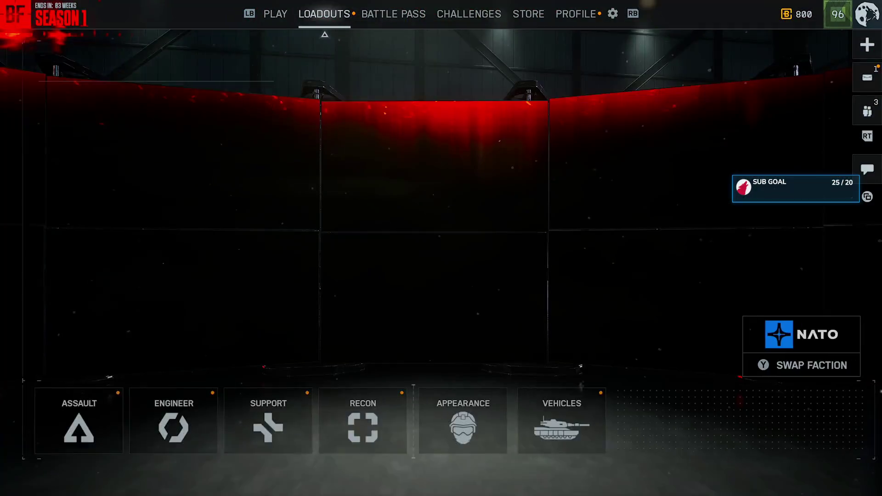
left_click(260, 421)
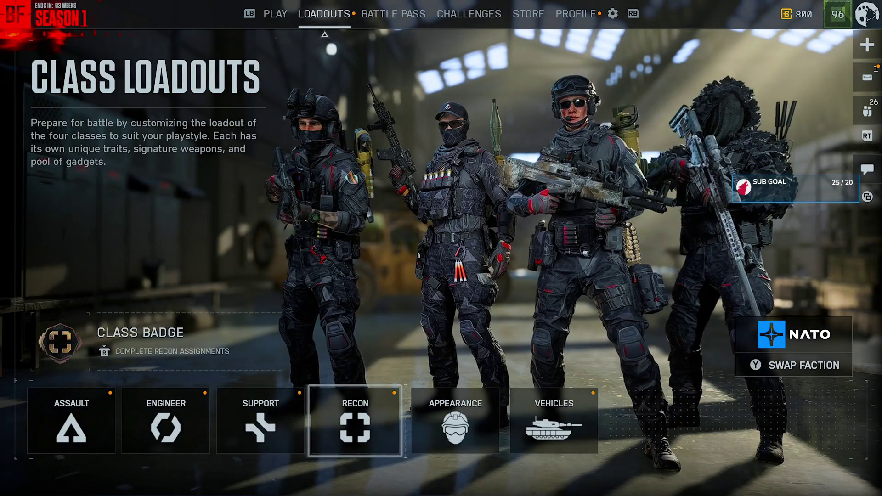
key("Return")
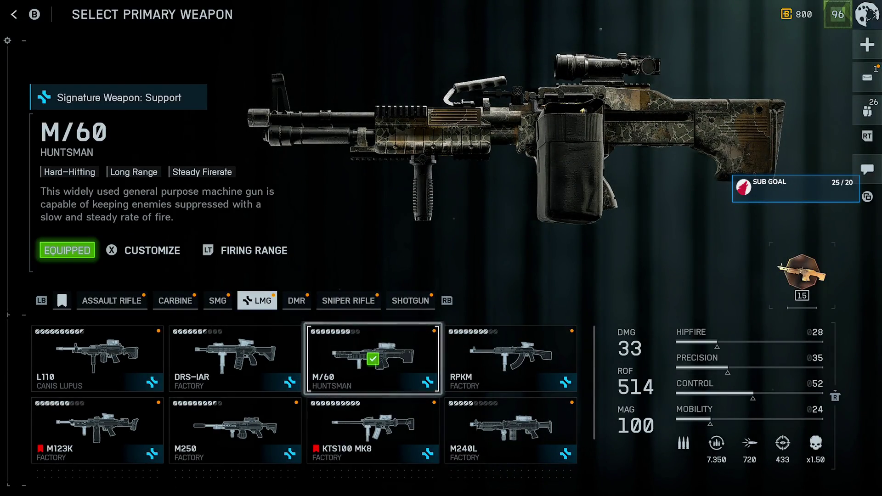
Enter the firing range and fire long bursts of the M/60 at the downrange targets.
key("f")
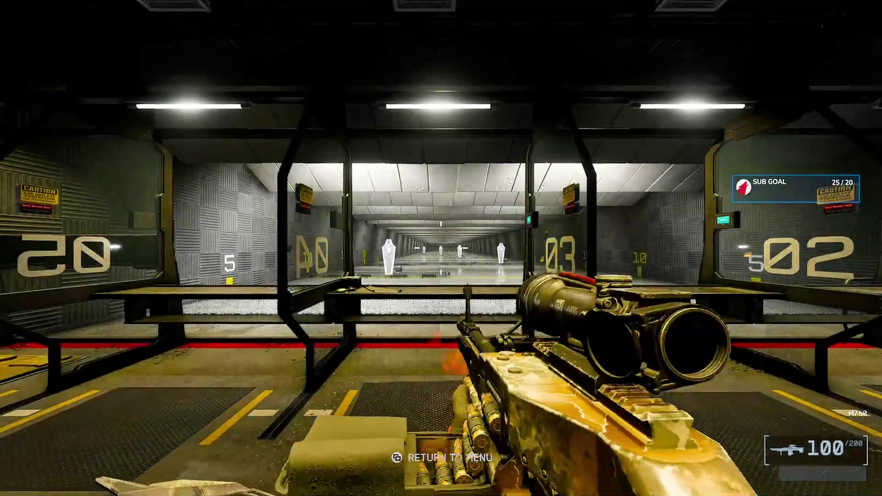
left_click(441, 248)
left_click(441, 248)
left_click(441, 248)
left_click(440, 248)
left_click(441, 248)
left_click(440, 248)
left_click(441, 248)
left_click(441, 248)
left_click(440, 248)
key("w")
left_click(440, 248)
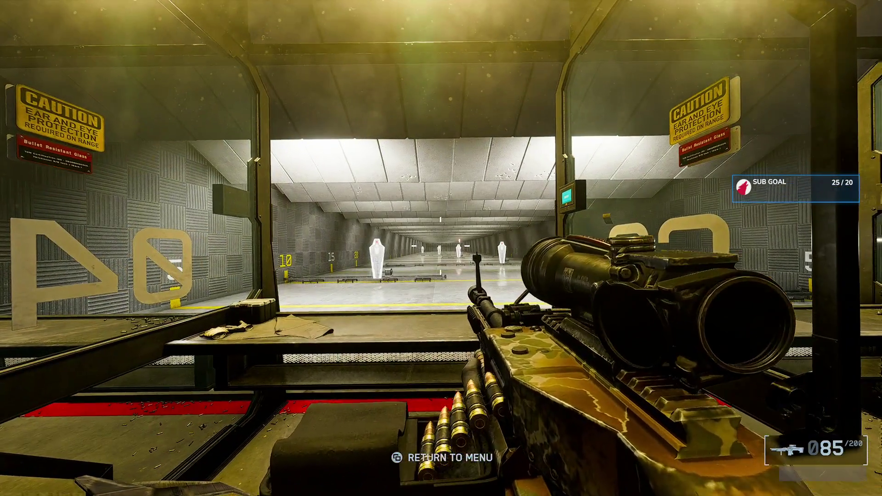
left_click(440, 248)
left_click(440, 248)
left_click(441, 248)
left_click(441, 248)
left_click(441, 248)
left_click(441, 248)
left_click(441, 248)
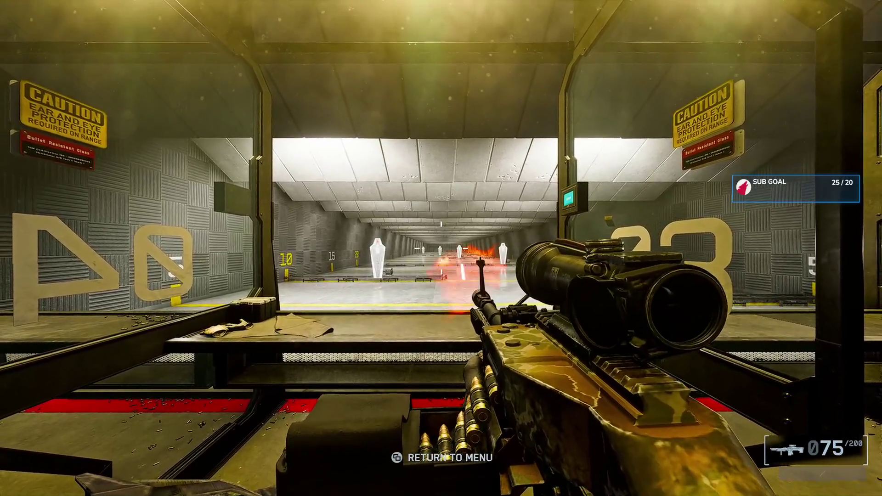
left_click(441, 248)
left_click(441, 248)
left_click(441, 248)
left_click(441, 248)
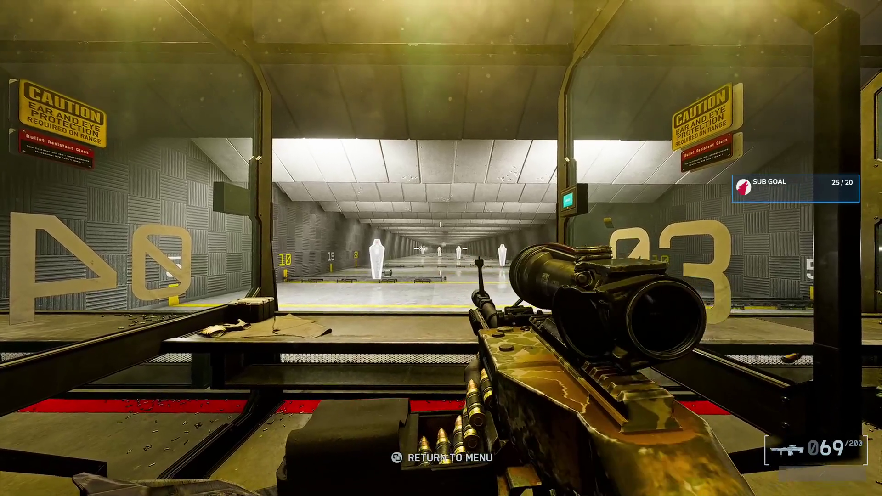
left_click(441, 248)
left_click(440, 248)
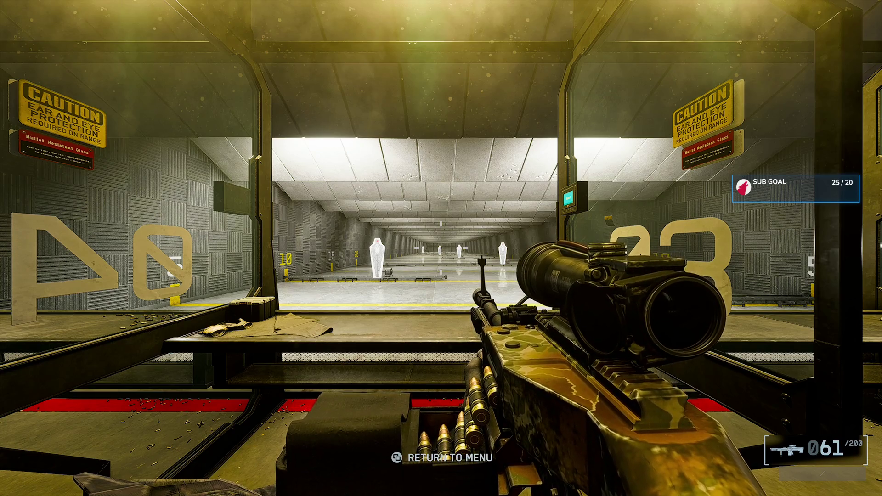
Inspect the M/60, then hip-fire and fire aimed down the scope while sweeping across targets.
key("i")
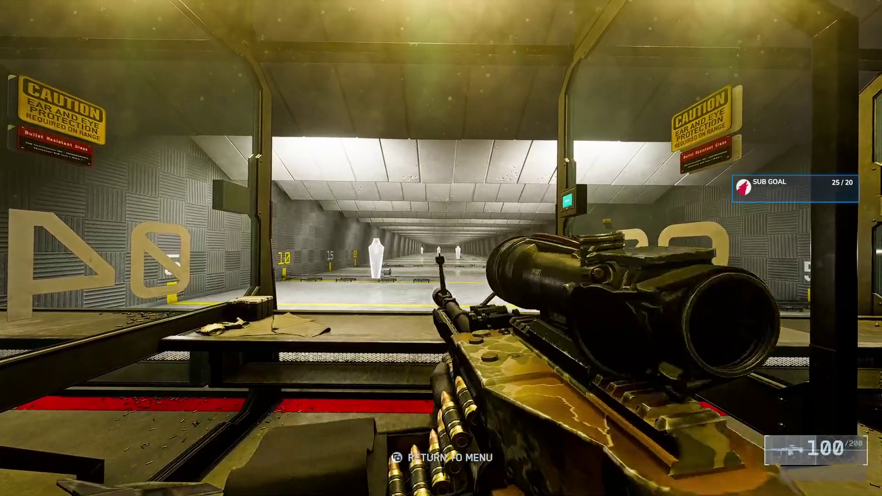
left_click(441, 248)
right_click(441, 248)
left_click_drag(441, 248, 440, 248)
Reload the belt back to 100 rounds, pause and resume, then end the test.
key("r")
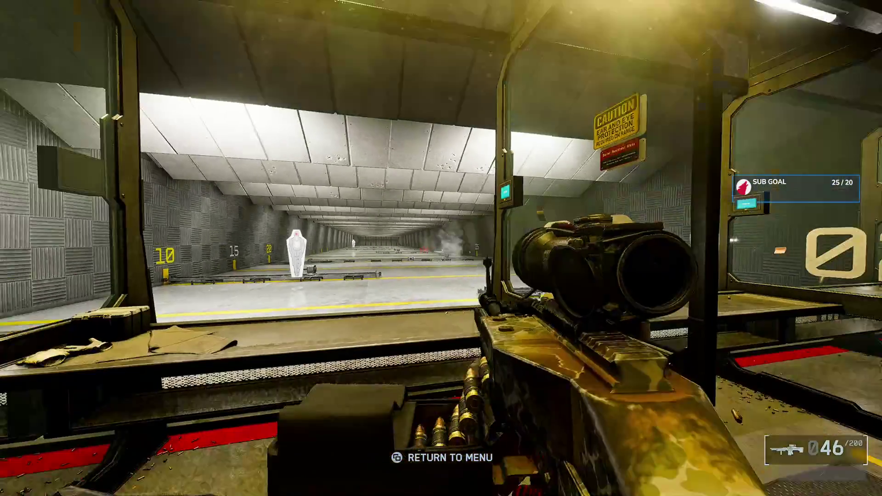
key("Escape")
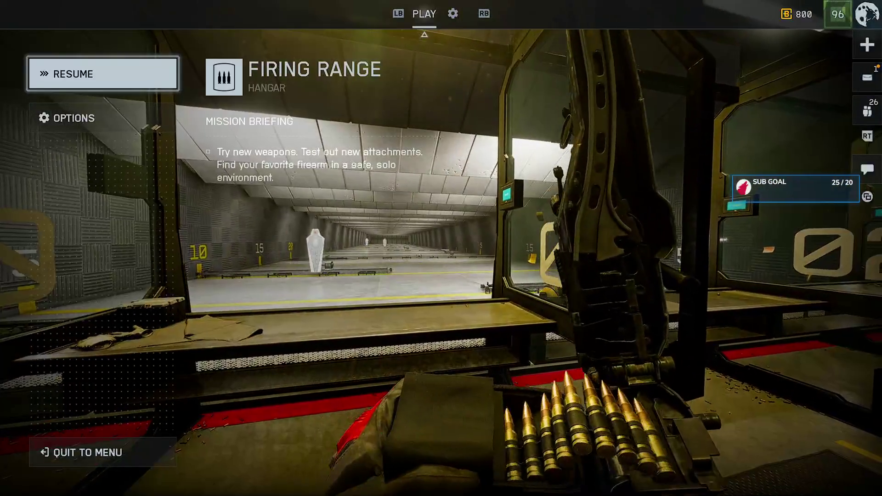
key("Escape")
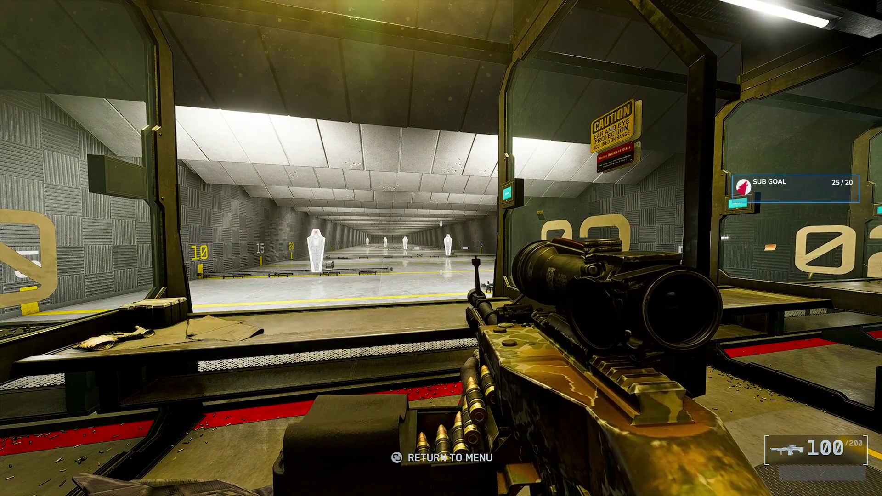
key("Escape")
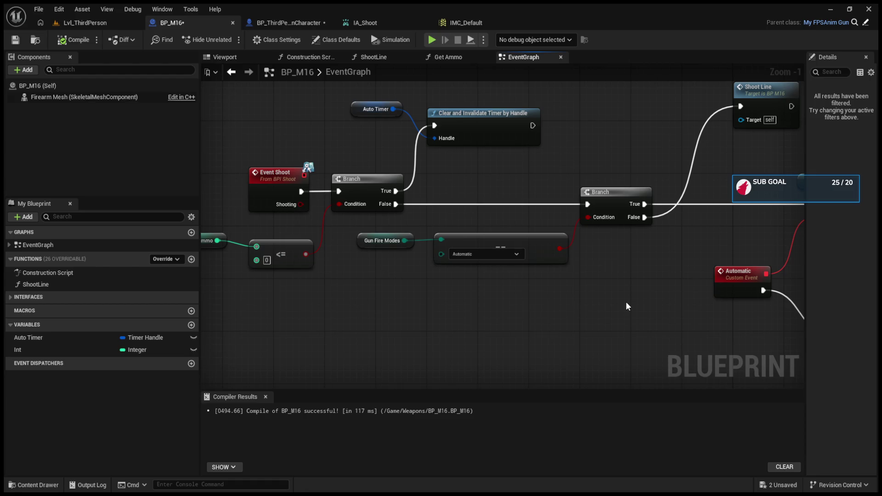
Nudge BP_M16's Event Shoot node left, then switch to BP_ThirdPersonCharacter's EventGraph.
left_click(294, 188)
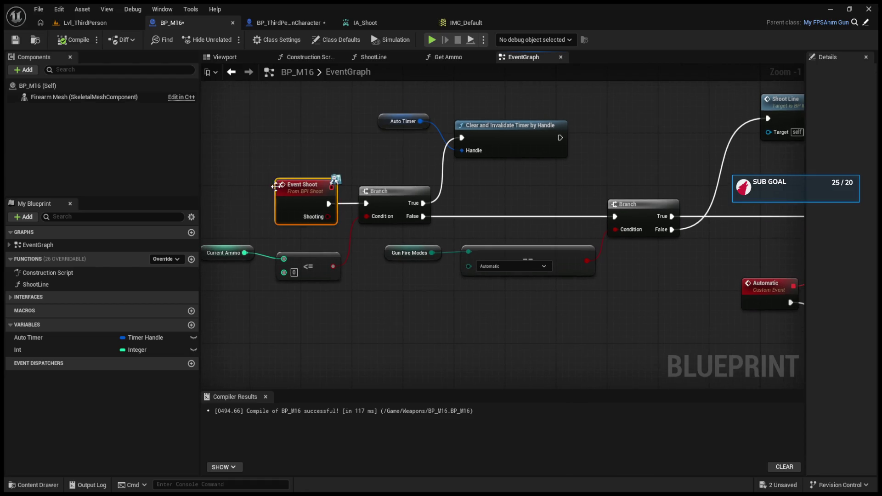
left_click_drag(293, 191, 277, 195)
left_click(422, 204)
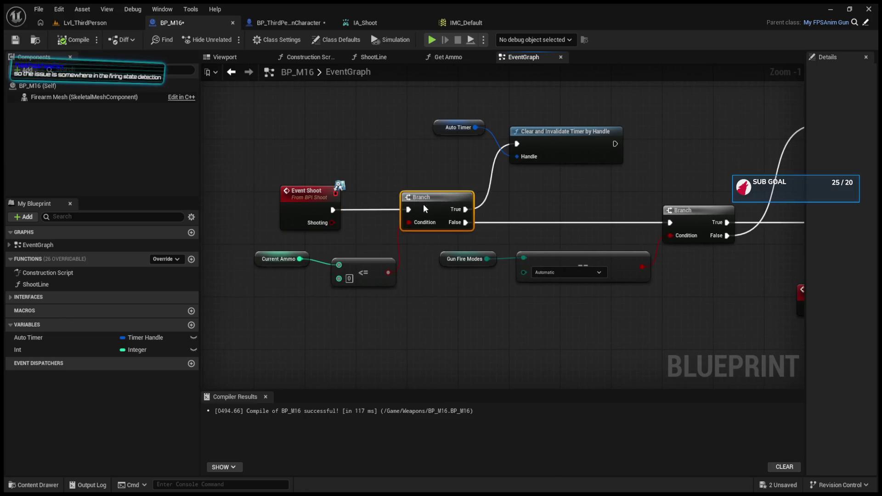
scroll(456, 275, "down", 3)
left_click(284, 23)
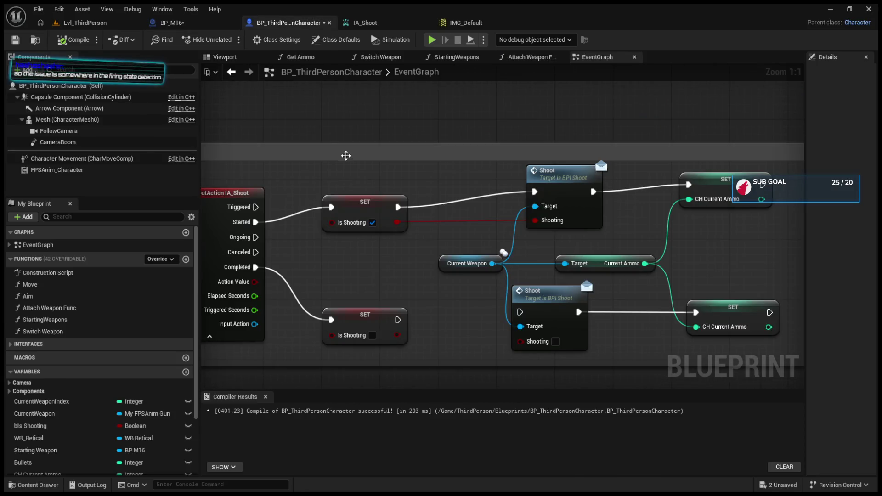
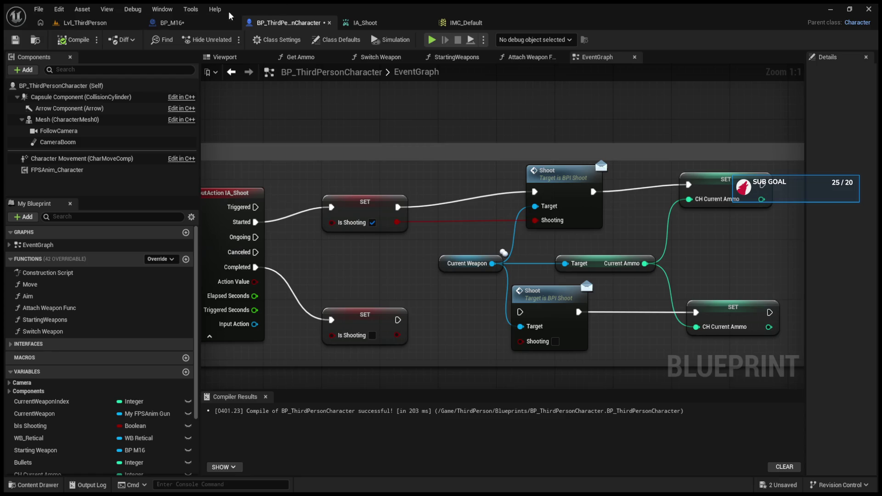
Paste the second Shoot message node into the BP_M16 graph, then delete the pasted copy.
left_click(553, 331)
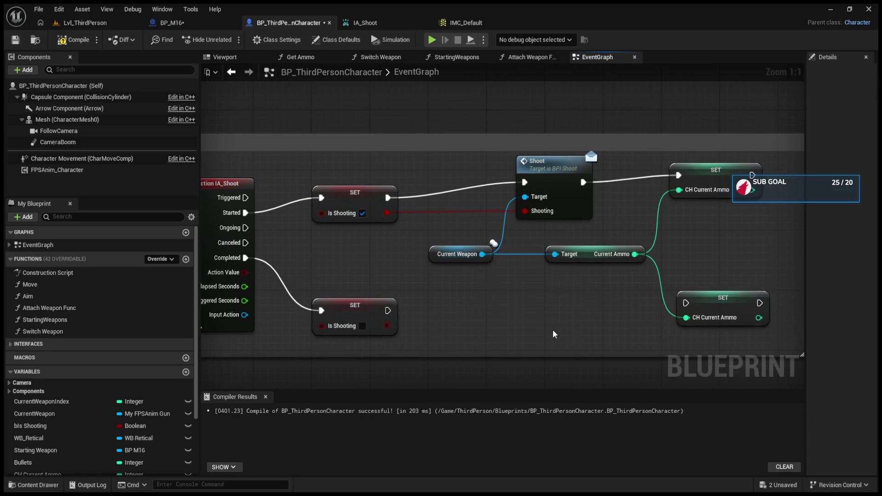
left_click(203, 23)
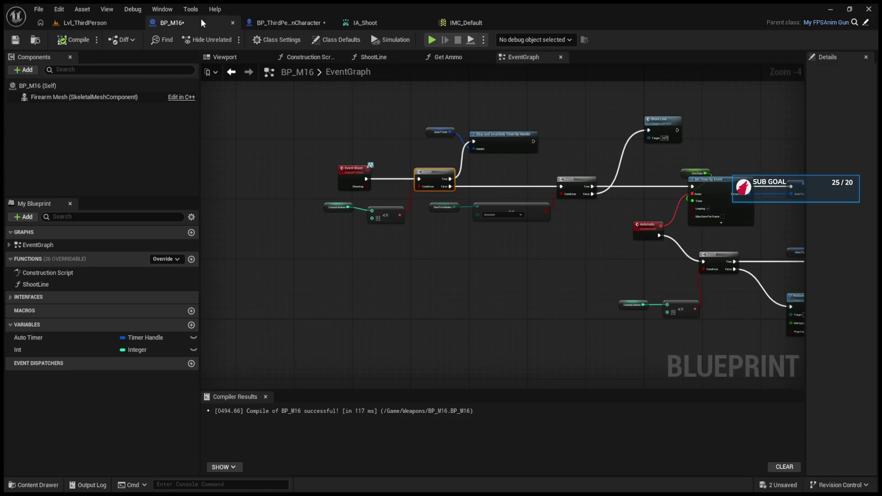
scroll(453, 290, "up", 5)
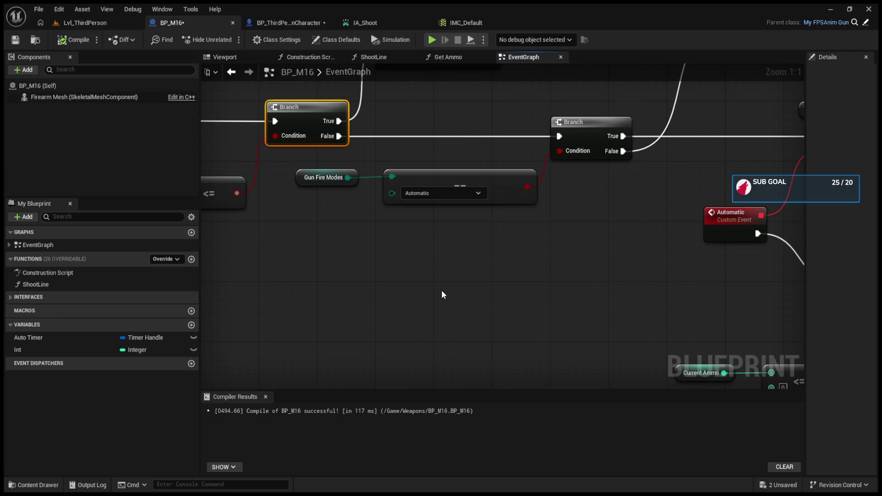
key("ctrl+v")
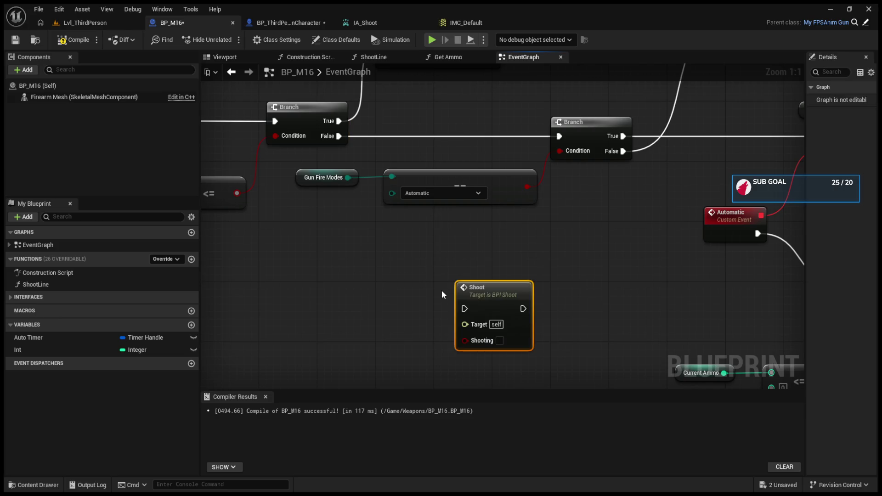
key("Delete")
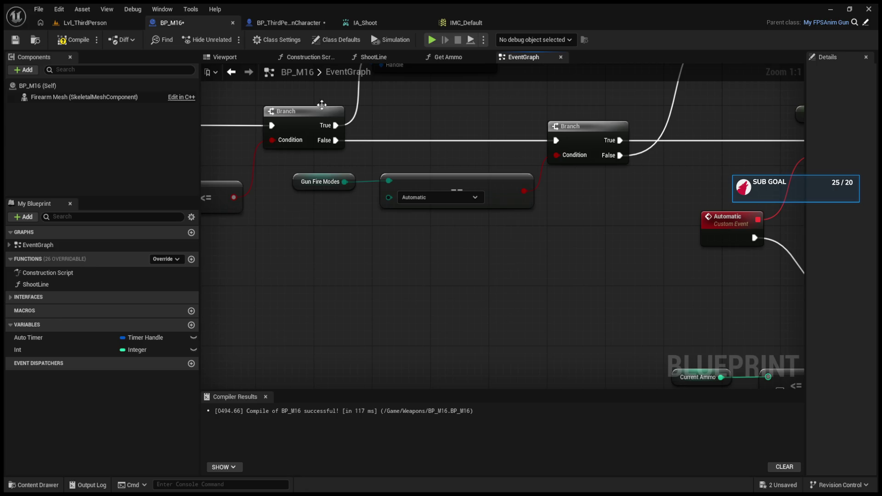
Nudge the character's Shoot node slightly lower and reselect it alone, then bring up BP_M16.
left_click(289, 22)
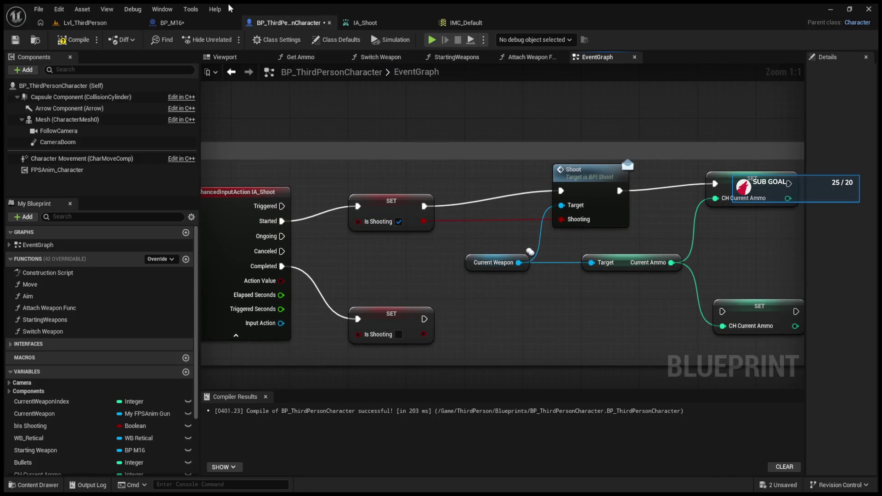
left_click_drag(579, 179, 578, 185)
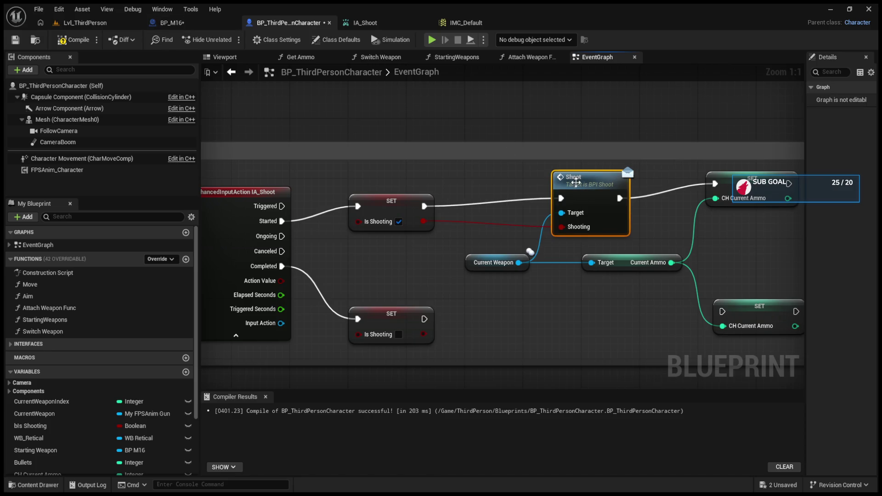
left_click(629, 263, "ctrl")
left_click(520, 175)
left_click_drag(522, 164, 587, 218)
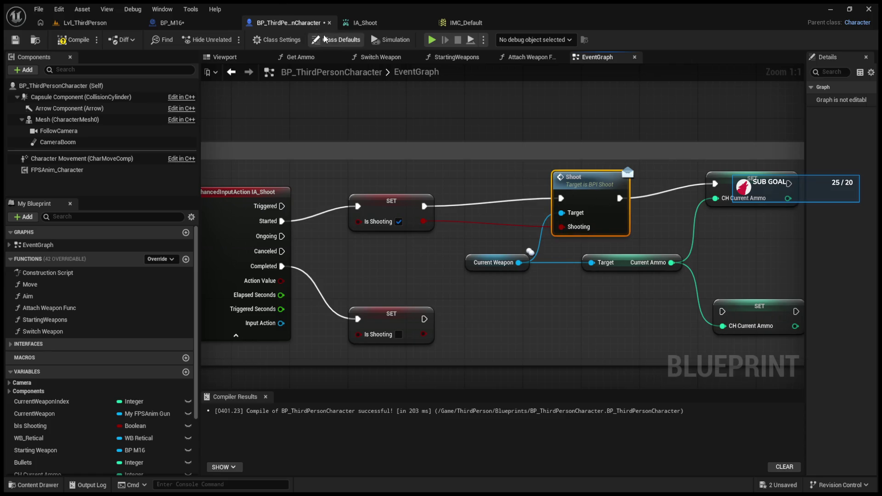
left_click(172, 22)
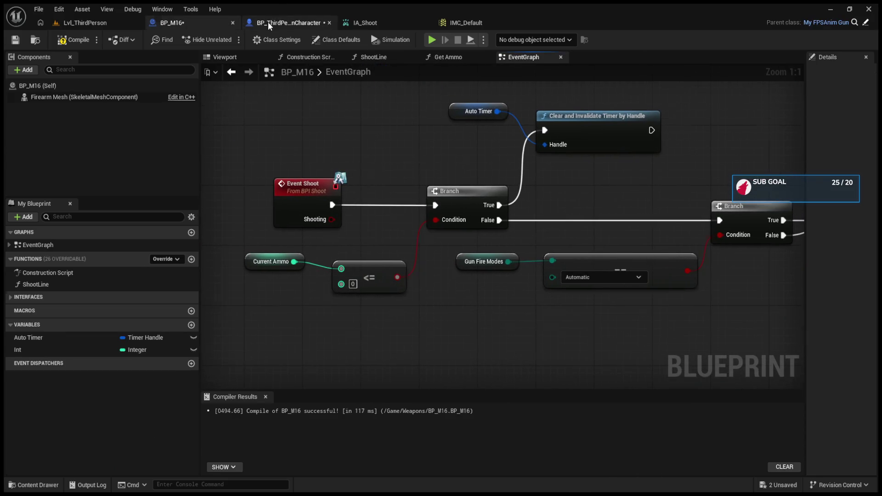
Move the SET Is Shooting node up and left, then select the Shoot message node.
left_click(270, 23)
left_click(478, 216)
left_click_drag(457, 224, 428, 208)
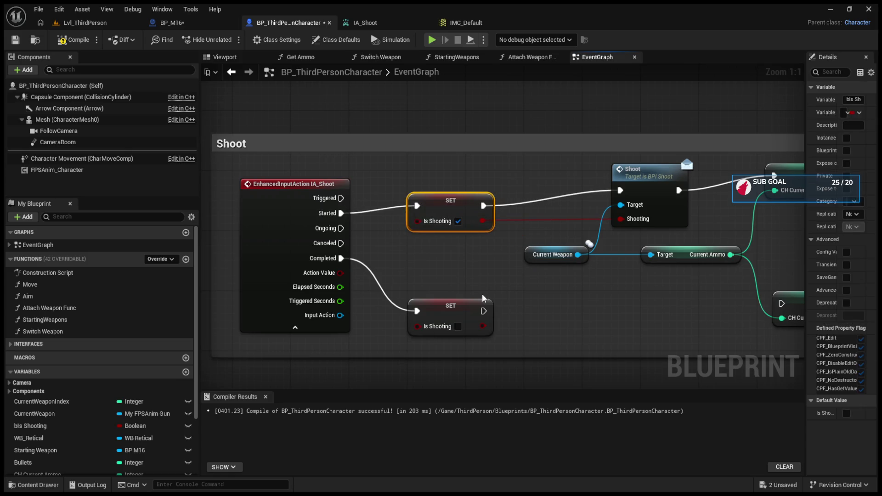
left_click(649, 181)
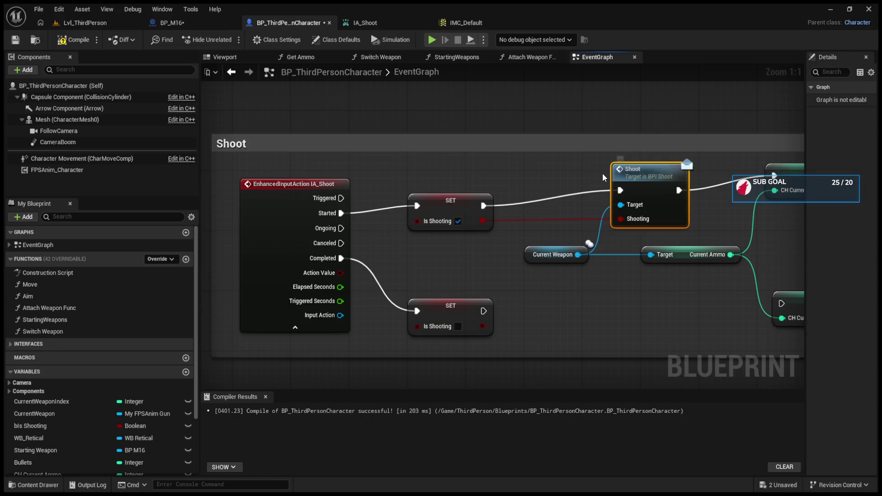
left_click_drag(560, 309, 599, 339)
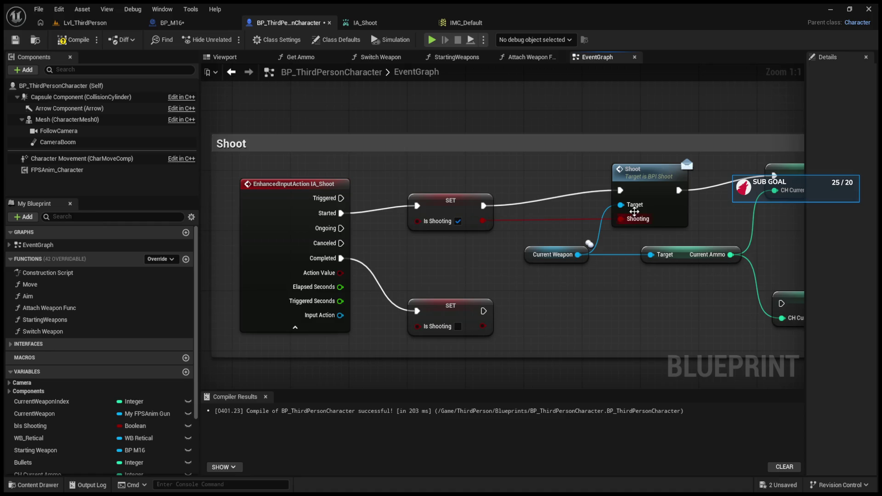
left_click(636, 196)
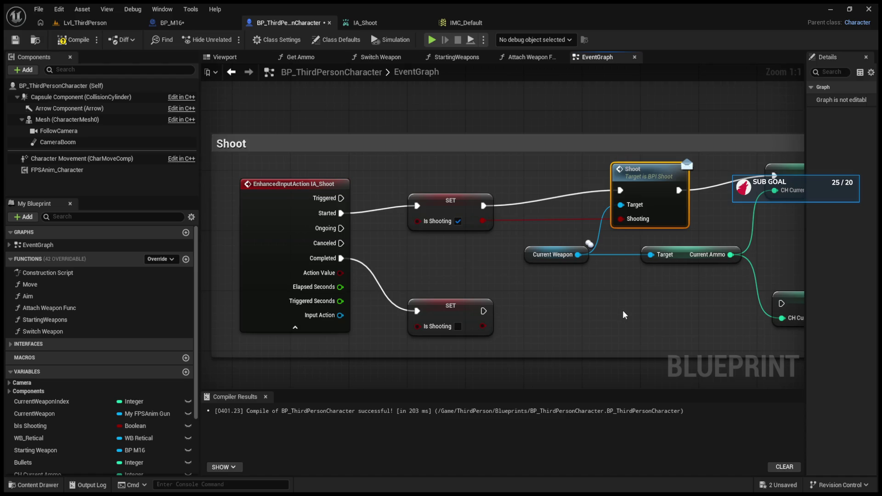
Duplicate the Shoot call and wire the Completed SET's exec and Is Shooting into the copy.
key("ctrl+c")
key("ctrl+v")
left_click_drag(645, 309, 645, 295)
left_click_drag(483, 311, 620, 310)
mouse_move(482, 326)
left_mouse_down()
mouse_move(635, 345)
mouse_move(619, 339)
left_mouse_up()
left_click(624, 169)
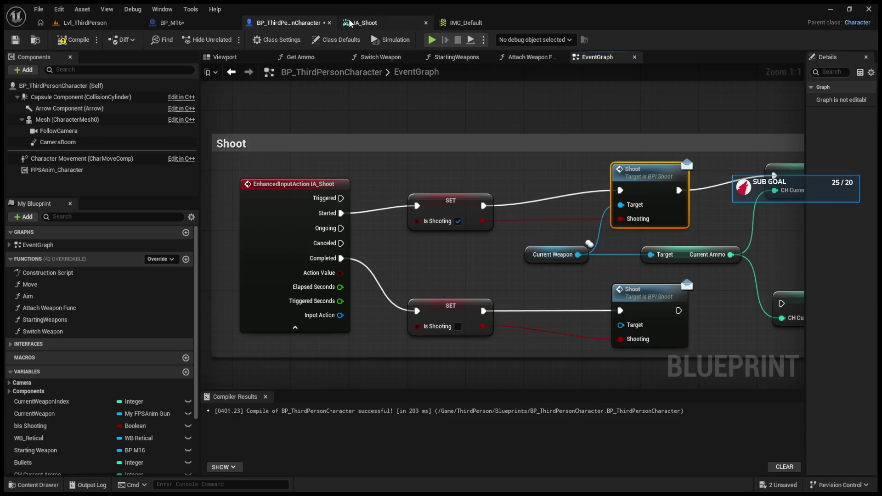
left_click(352, 24)
left_click(194, 26)
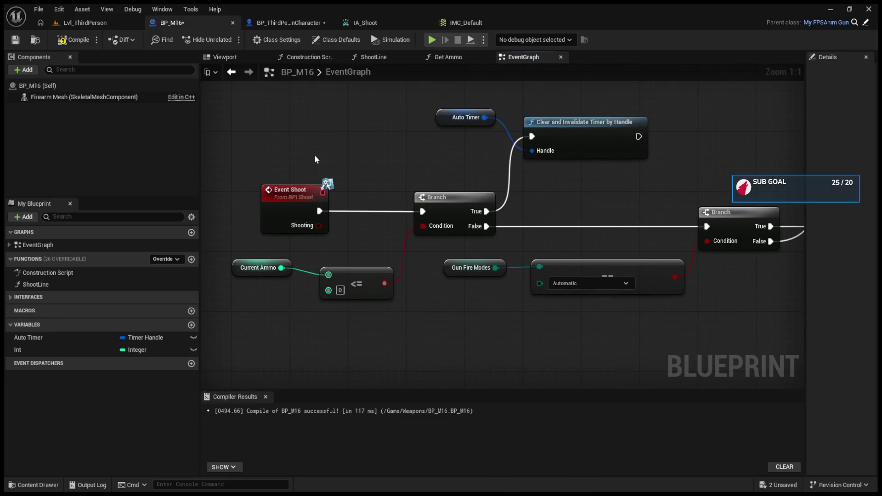
left_click(100, 28)
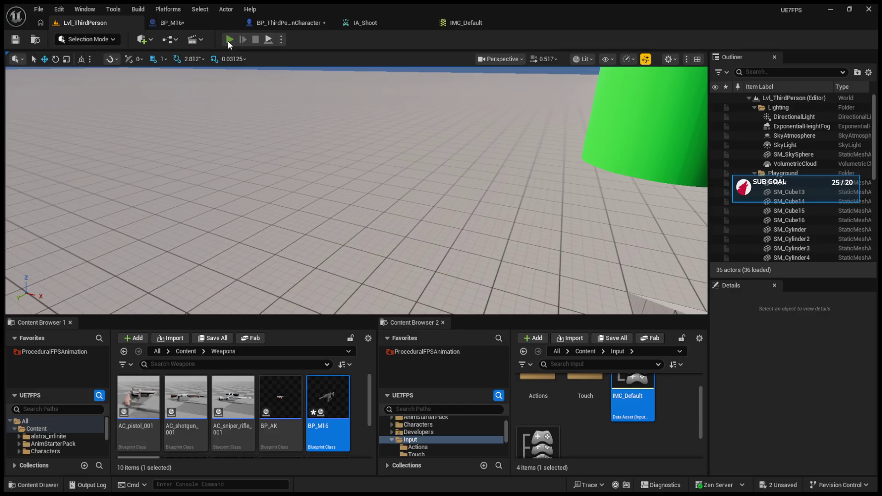
Fix the compile error by wiring Current Weapon into the lower Shoot call's Target and recompiling.
key("alt+p")
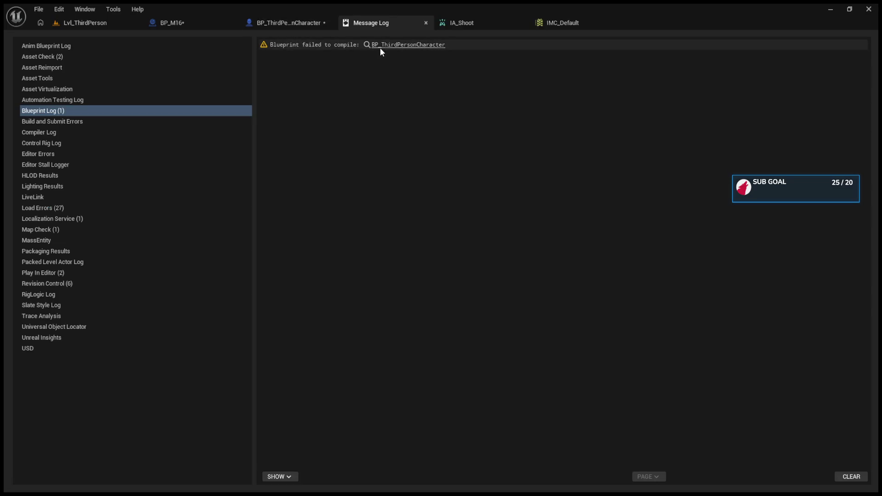
left_click(387, 49)
left_click_drag(579, 254, 618, 325)
left_click(73, 39)
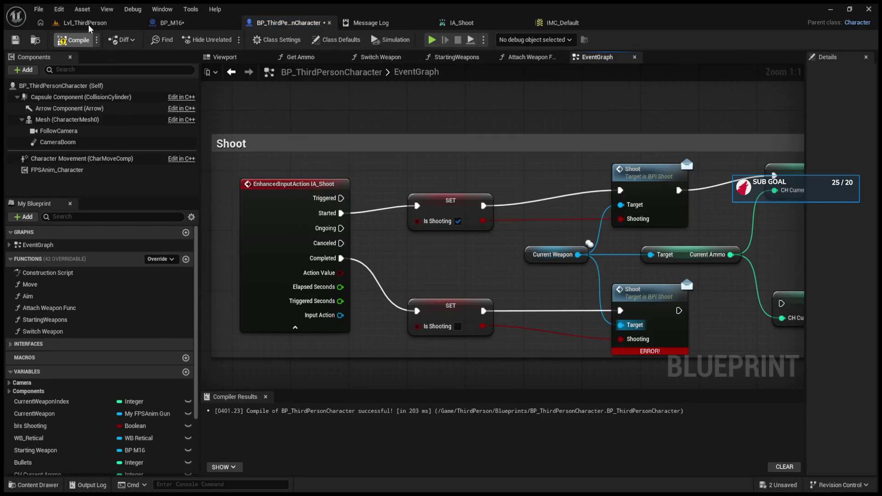
left_click(87, 23)
Play the level and fire the rifle until the magazine nearly empties.
key("alt+p")
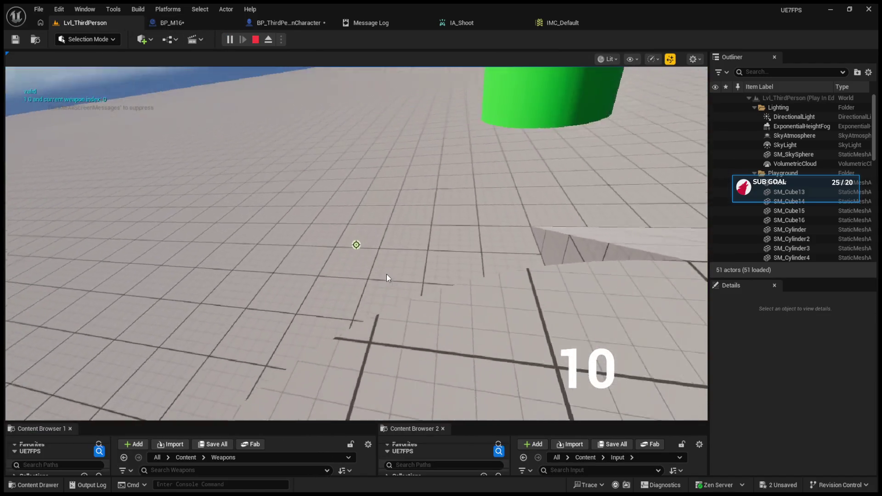
left_click(386, 274)
left_click(356, 245)
left_click(356, 244)
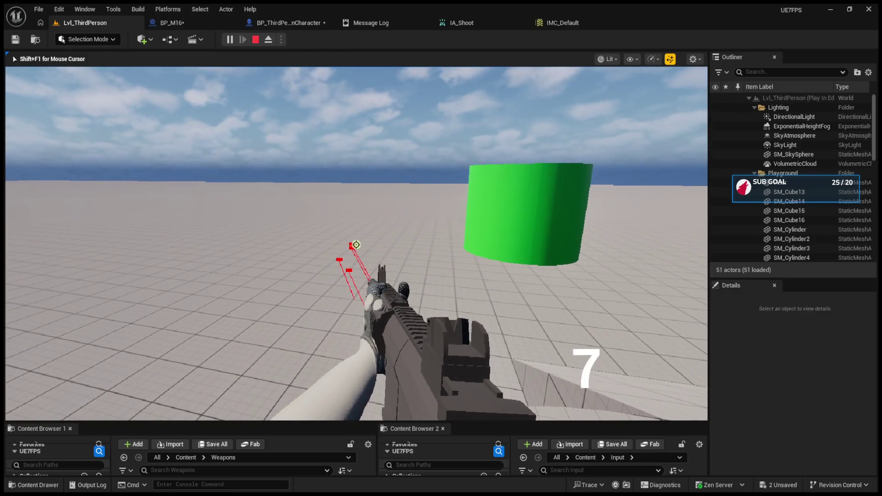
left_click(355, 244)
left_click(356, 244)
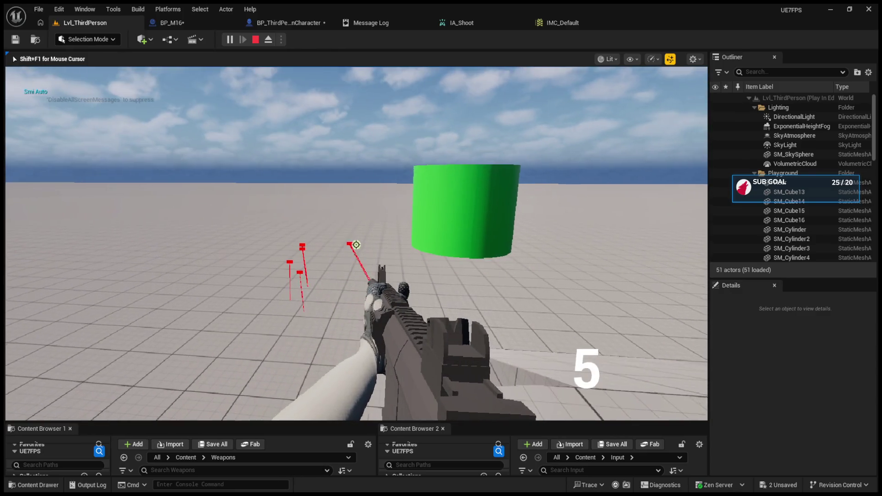
left_click(356, 244)
left_click(356, 244)
left_click(356, 244)
left_click(356, 244)
left_click(356, 244)
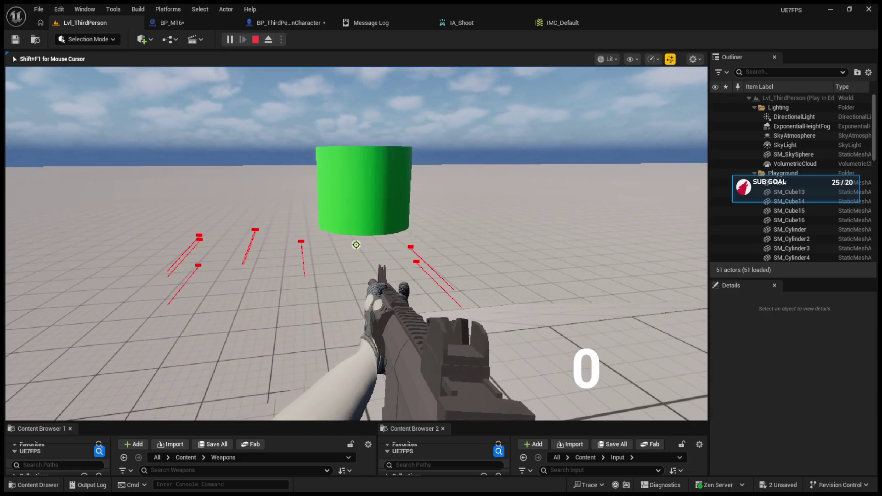
Reload with R, fire the rifle down to 1 round, and stop the session.
key("r")
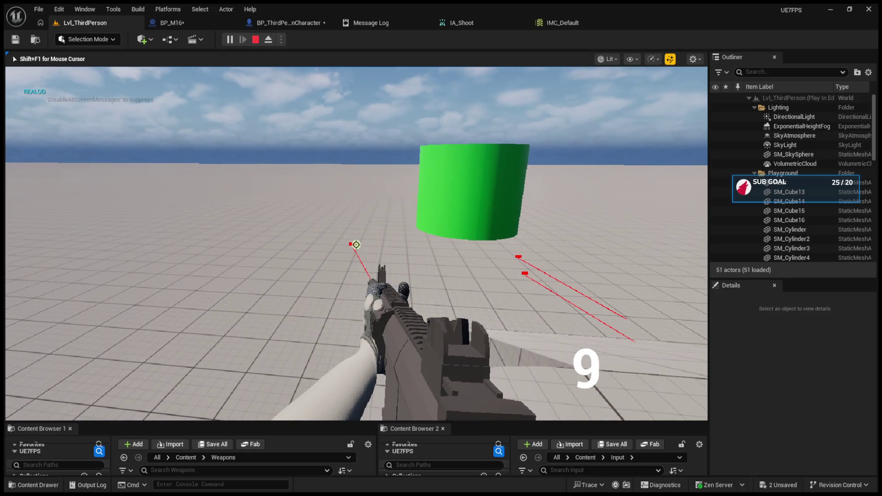
left_click(356, 245)
left_click(356, 244)
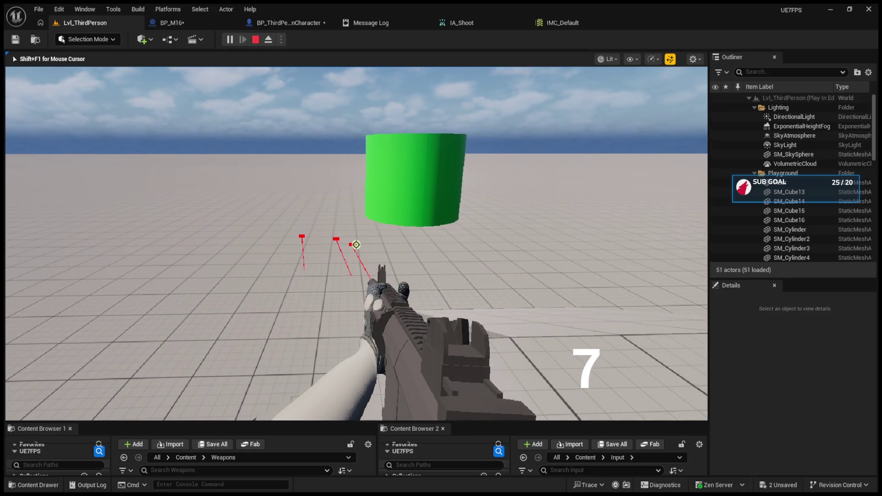
left_click(356, 244)
left_click(356, 244)
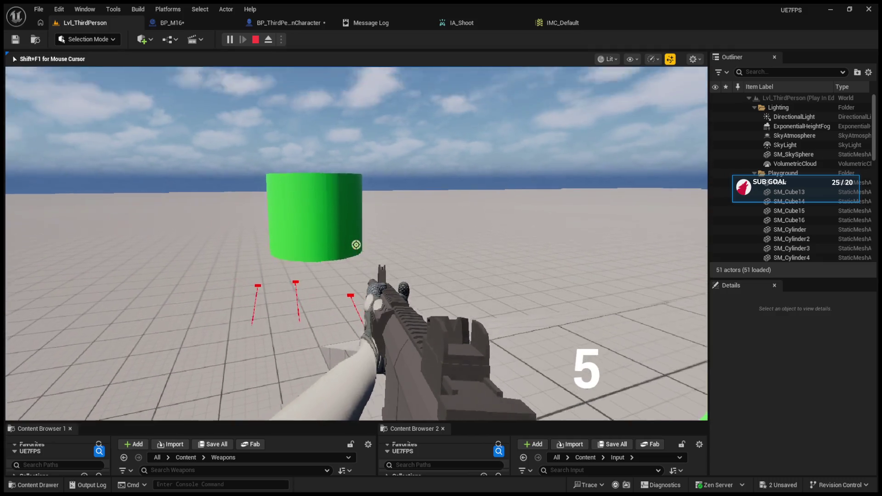
left_click(356, 244)
left_click(356, 244)
left_click(356, 244)
left_click(356, 245)
left_click(355, 245)
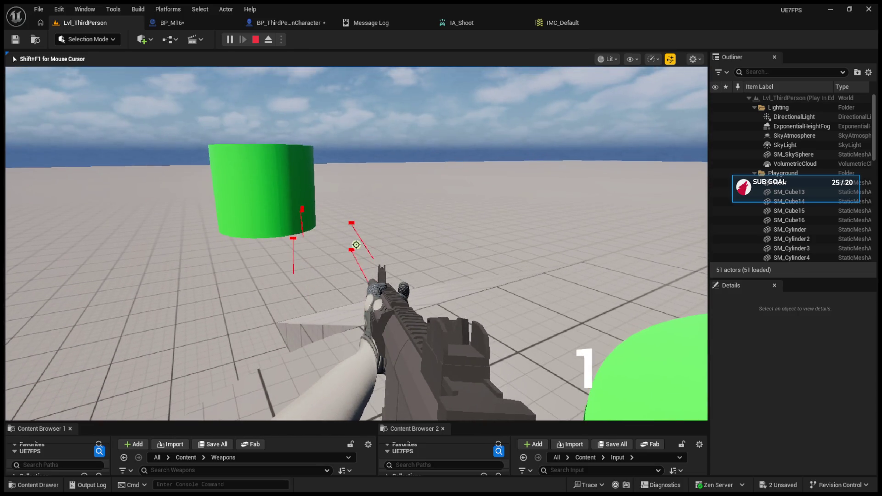
key("Escape")
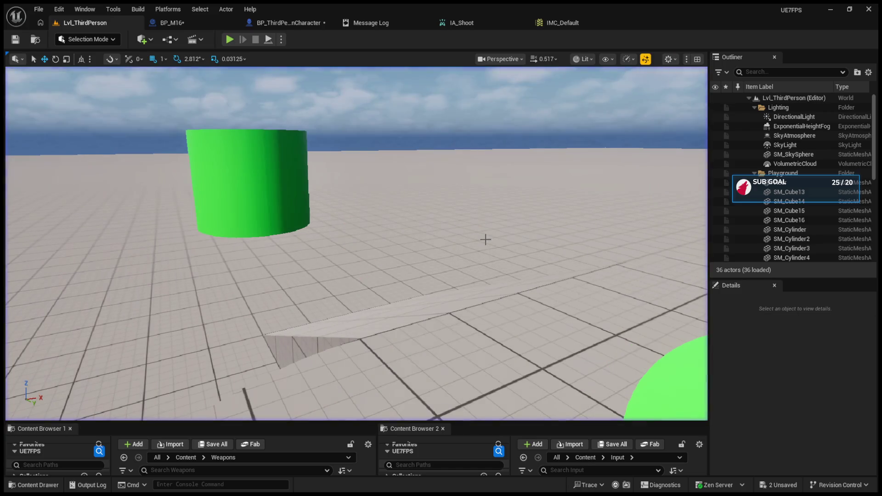
Shift BP_M16's Event Shoot, Current Ammo, <= comparison and Branch nodes left to make room.
left_click(276, 23)
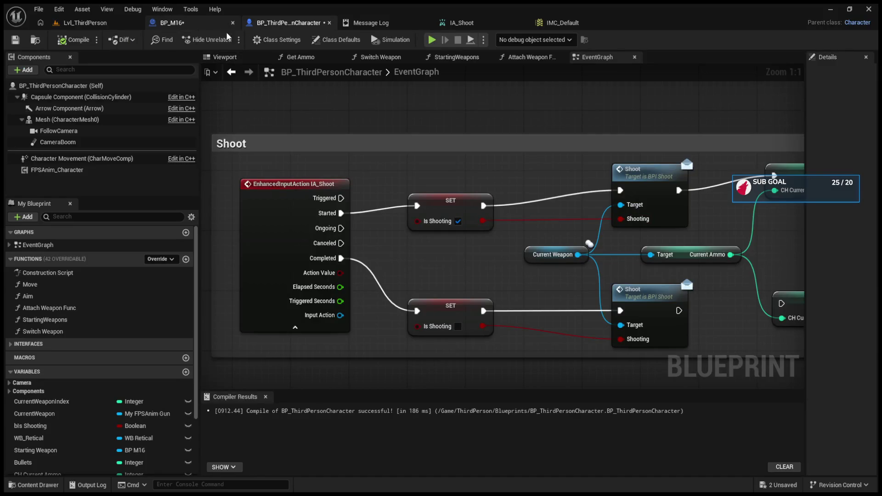
left_click(166, 25)
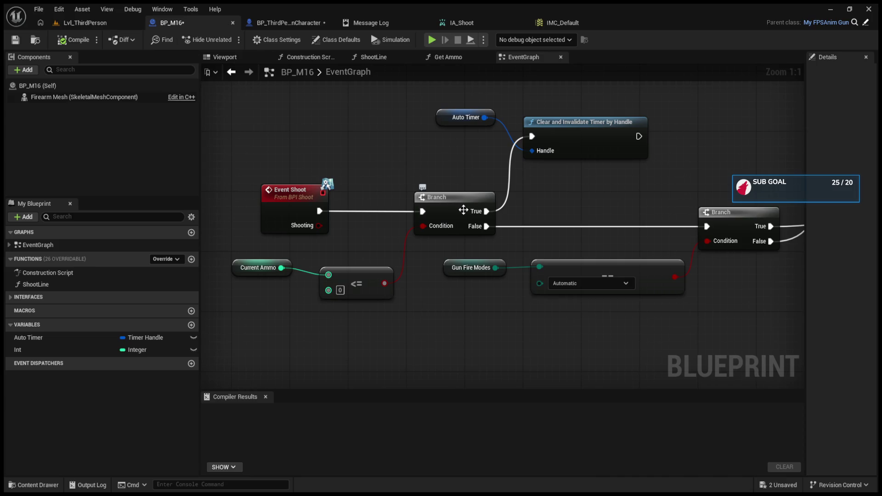
left_click(442, 196)
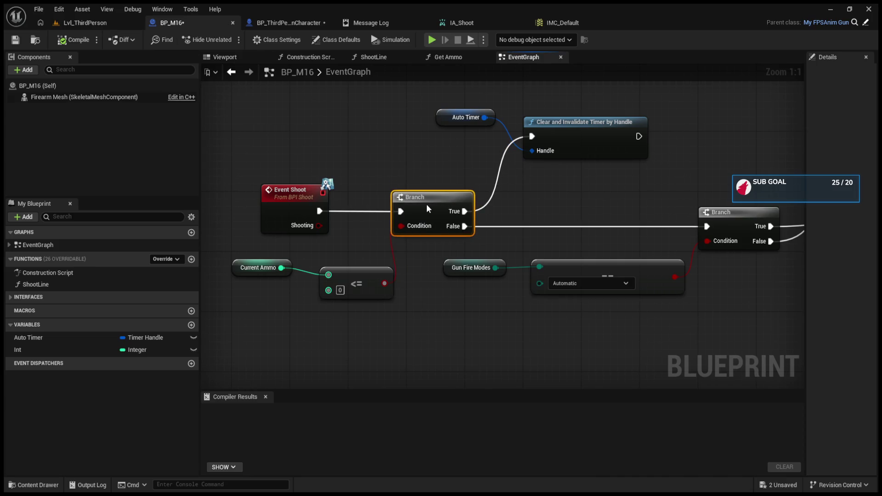
left_click_drag(540, 211, 409, 209)
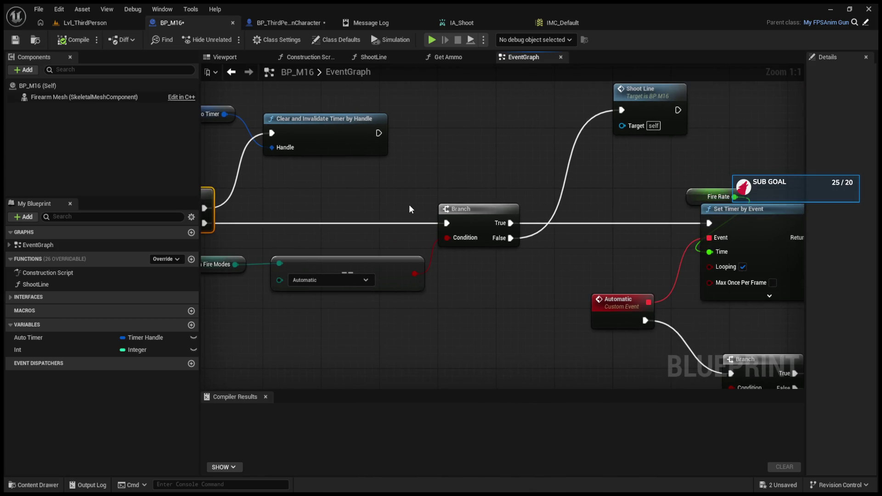
mouse_move(410, 209)
left_mouse_down()
mouse_move(358, 210)
mouse_move(491, 211)
left_mouse_up()
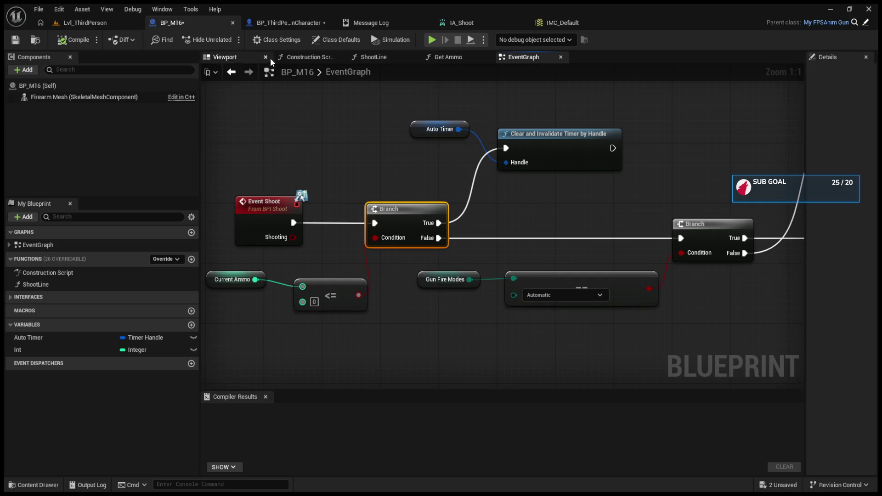
left_click(282, 24)
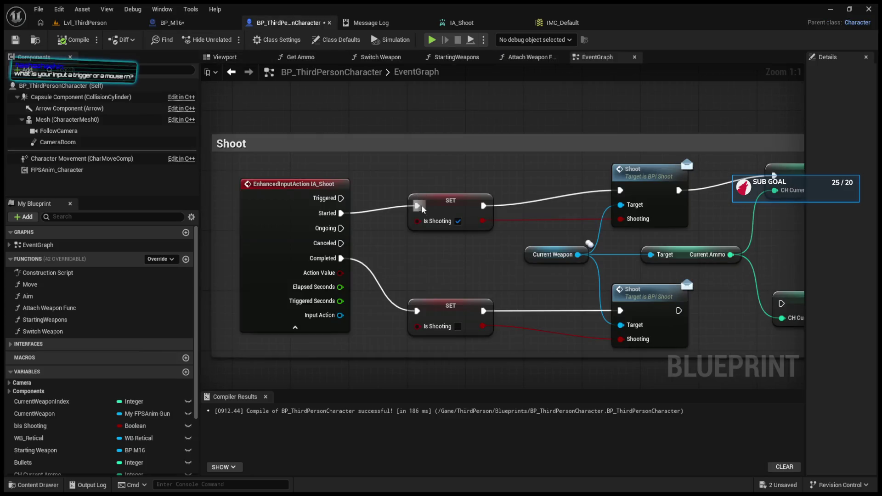
left_click(198, 24)
left_click_drag(374, 197, 271, 197)
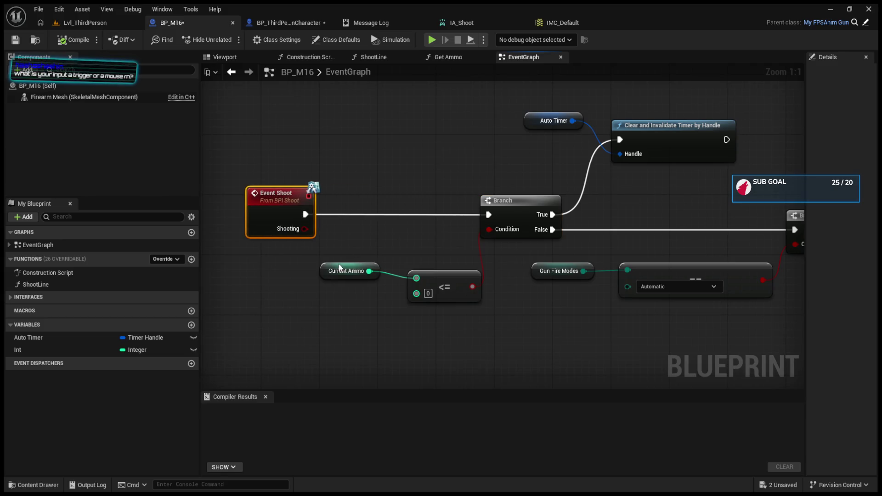
left_click(256, 272)
left_click_drag(321, 272, 234, 272)
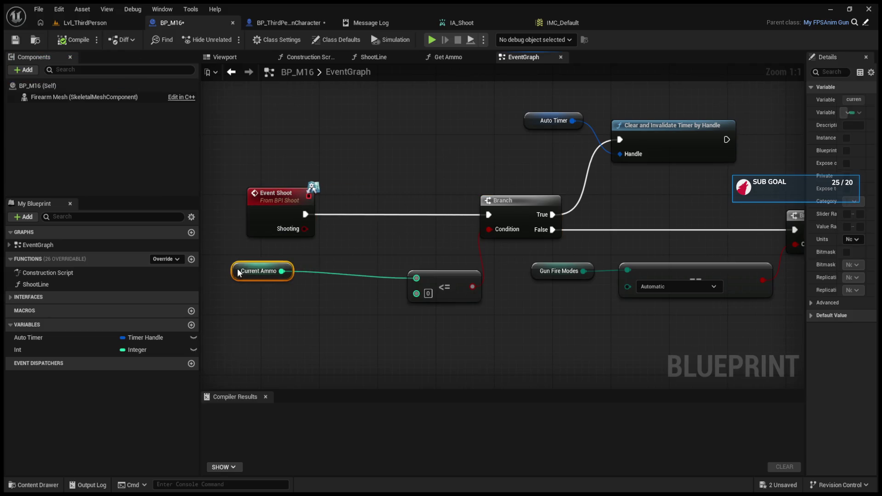
left_click_drag(446, 274, 394, 260)
mouse_move(508, 213)
left_mouse_down()
mouse_move(440, 208)
mouse_move(448, 206)
left_mouse_up()
Duplicate the Branch, feed Shooting into its Condition, and make False clear the Auto Timer.
key("ctrl+c")
key("ctrl+v")
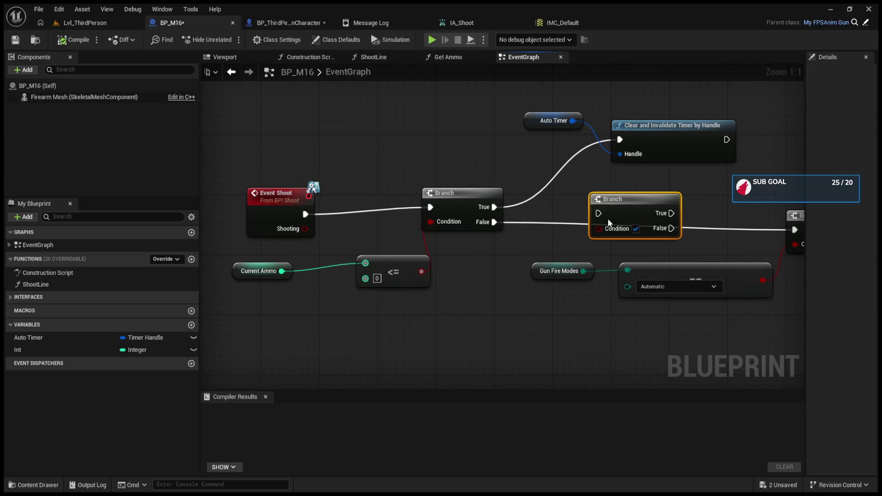
left_click_drag(493, 222, 598, 213)
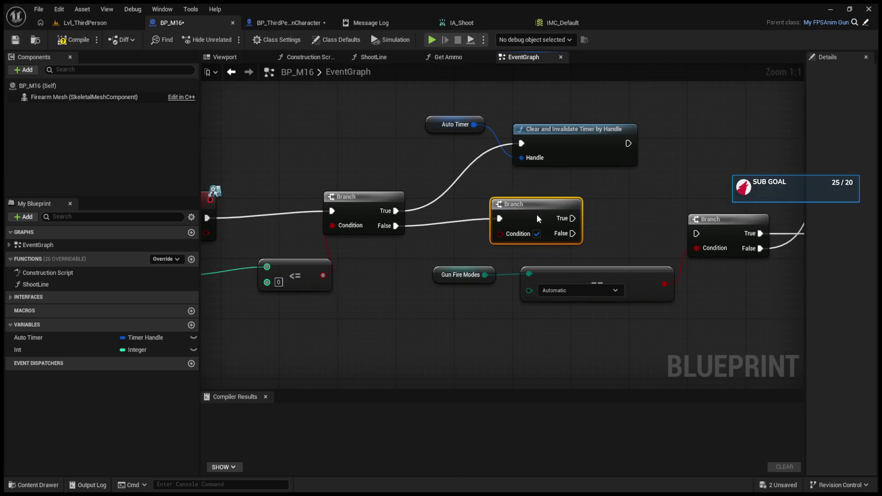
left_click_drag(295, 235, 572, 246)
left_click(278, 238)
left_click_drag(280, 234, 566, 243)
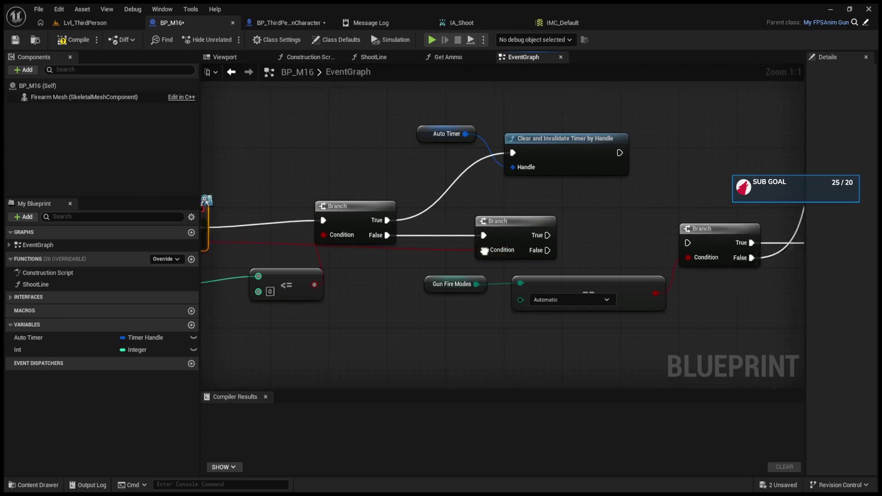
left_click_drag(427, 248, 398, 153)
left_click_drag(427, 233, 567, 241)
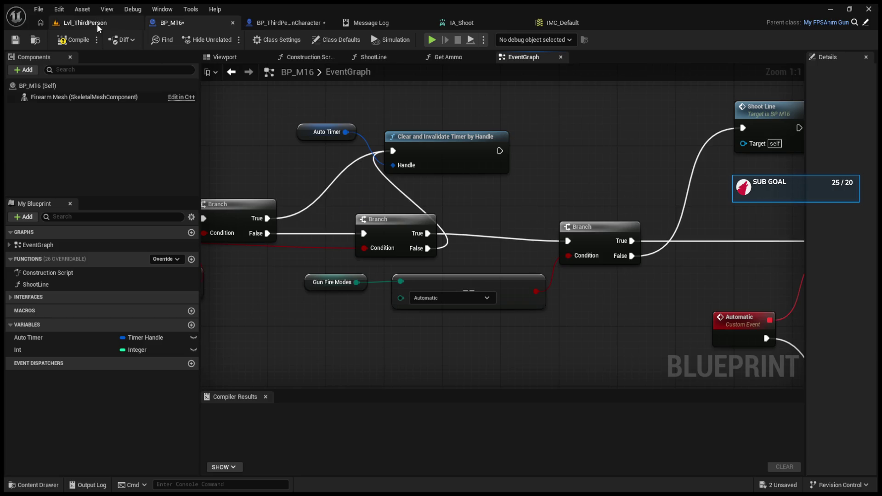
Compile BP_M16 and align the new Branch node.
left_click(81, 41)
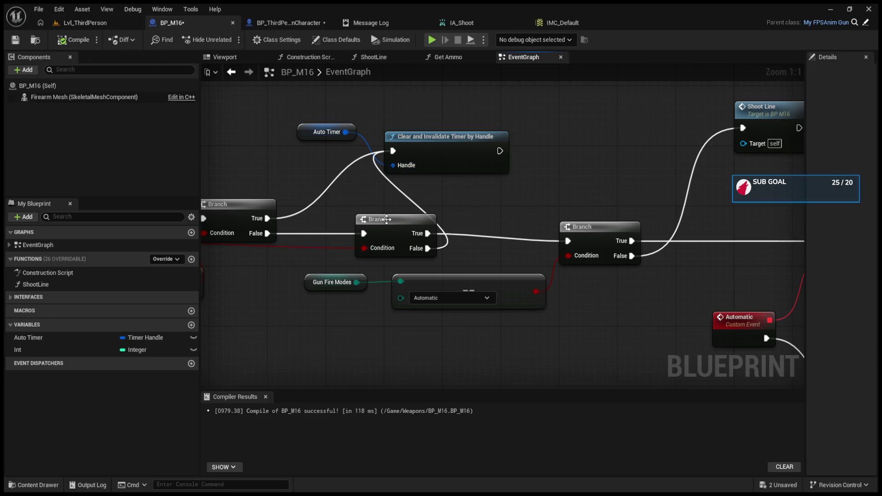
left_click_drag(386, 219, 378, 211)
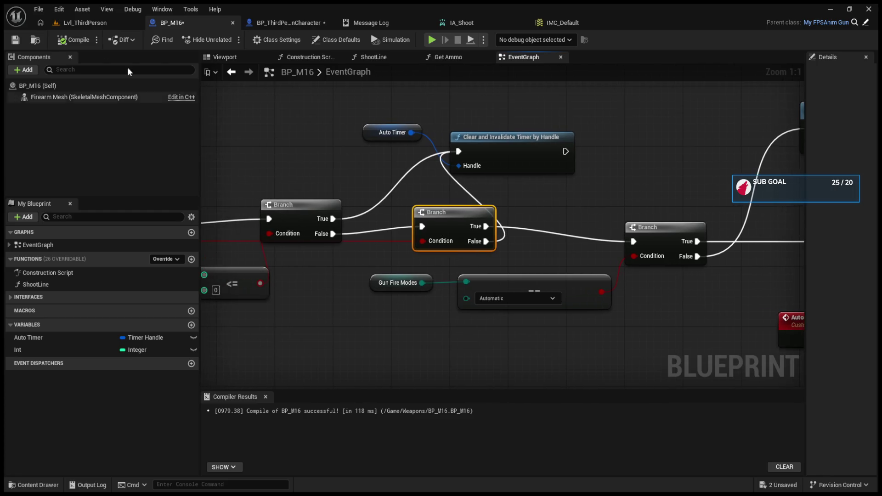
left_click(76, 22)
left_click(276, 23)
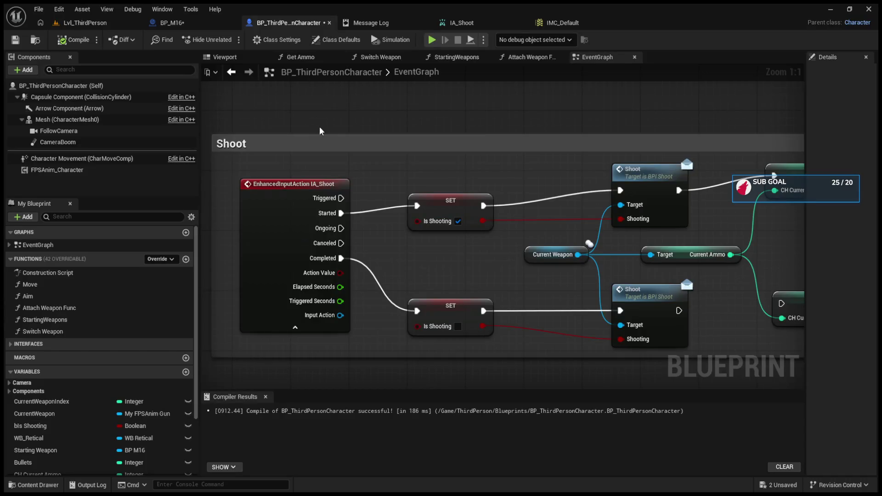
Play the level and keep firing the rifle to drain the ammo counter.
left_click_drag(678, 277, 460, 252)
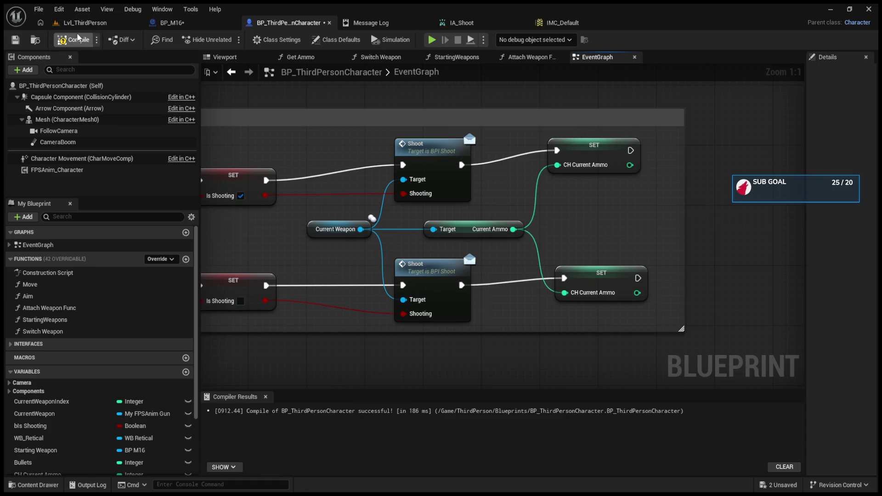
left_click(92, 25)
key("alt+p")
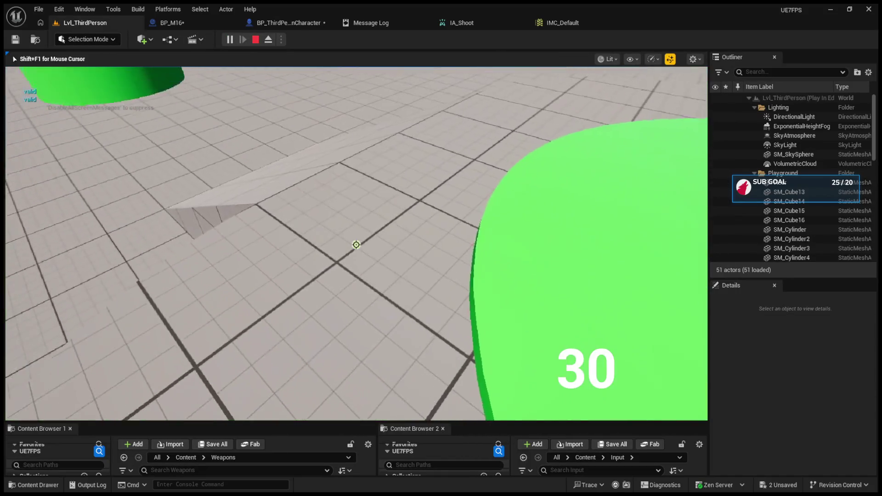
left_click(356, 244)
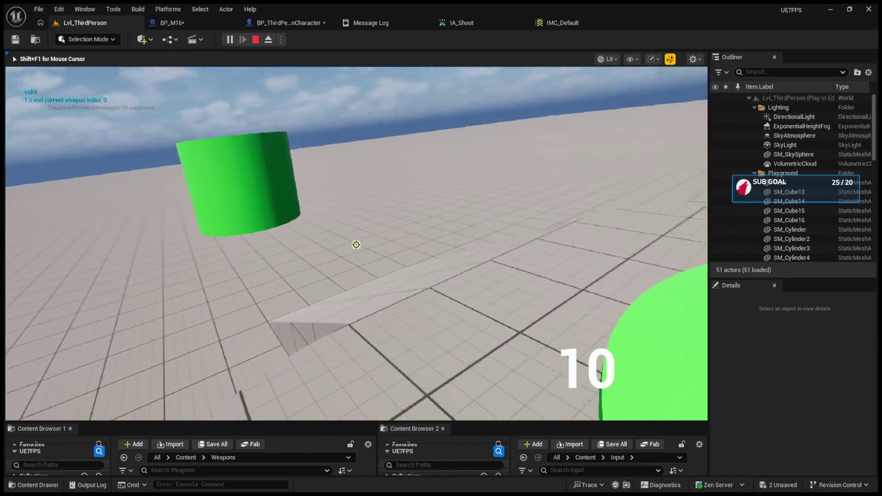
left_click(356, 244)
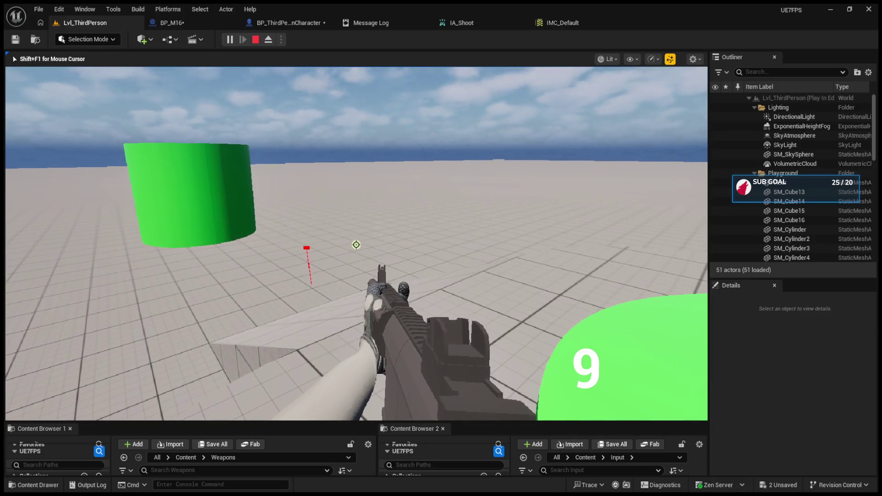
left_click(356, 244)
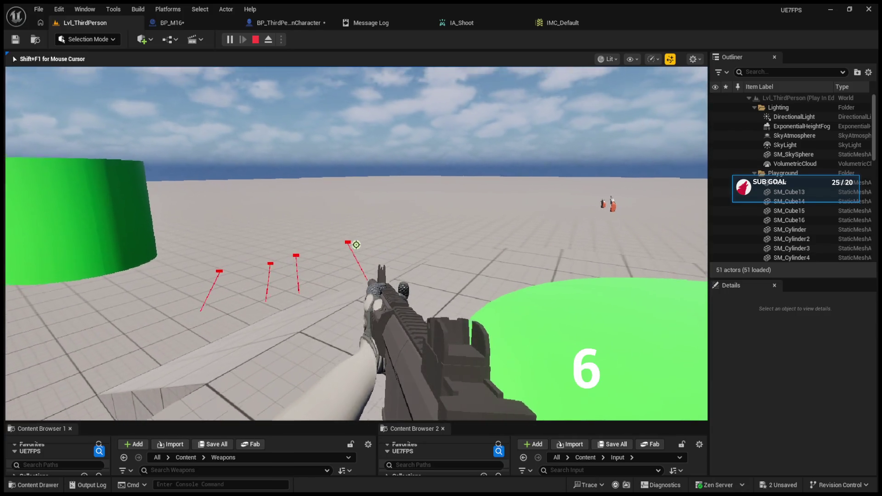
left_click(356, 245)
left_click(355, 244)
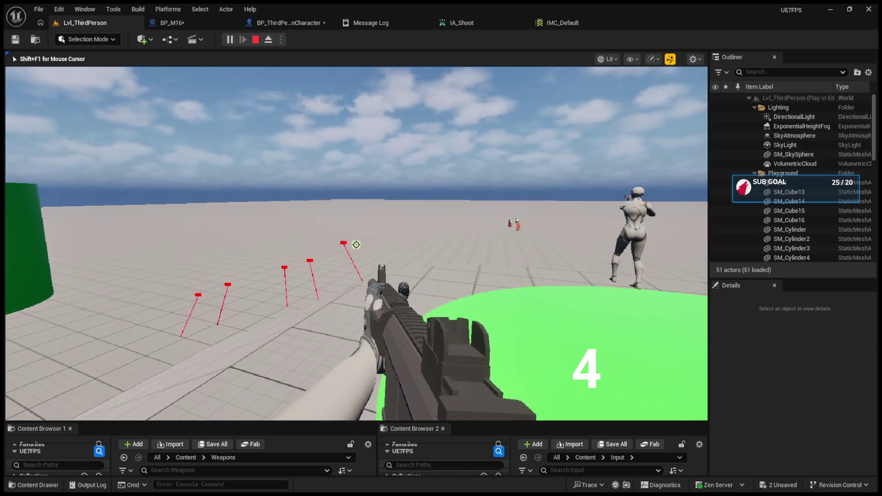
left_click(356, 244)
left_click(355, 244)
left_click(356, 244)
left_click(356, 245)
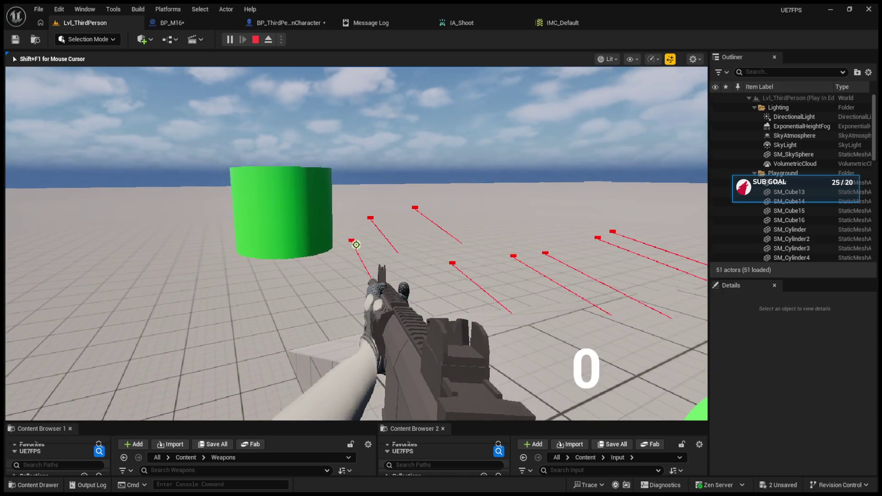
Switch fire mode with B, empty the magazine, reload to 10 and fire down to 0.
key("b")
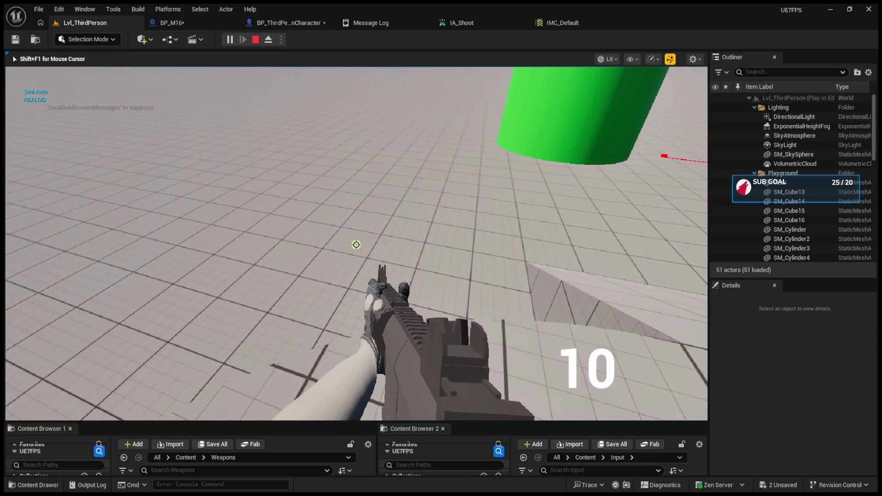
left_click(356, 245)
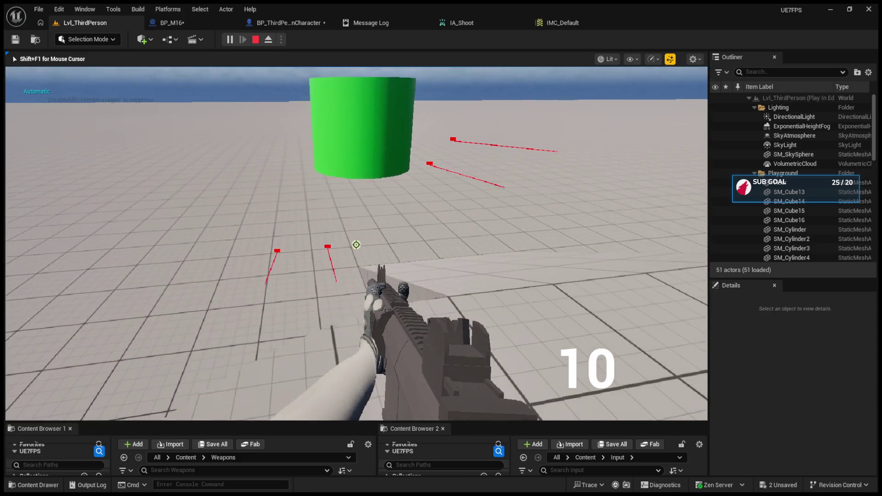
left_click(356, 244)
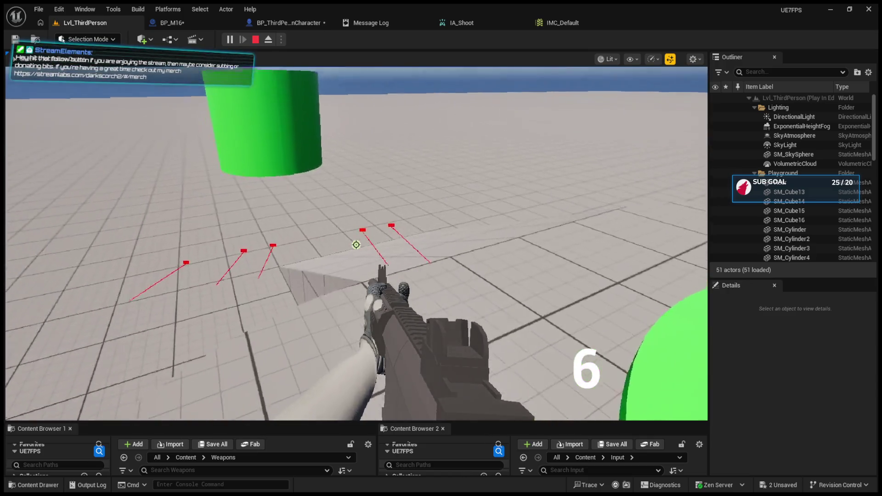
left_click(356, 244)
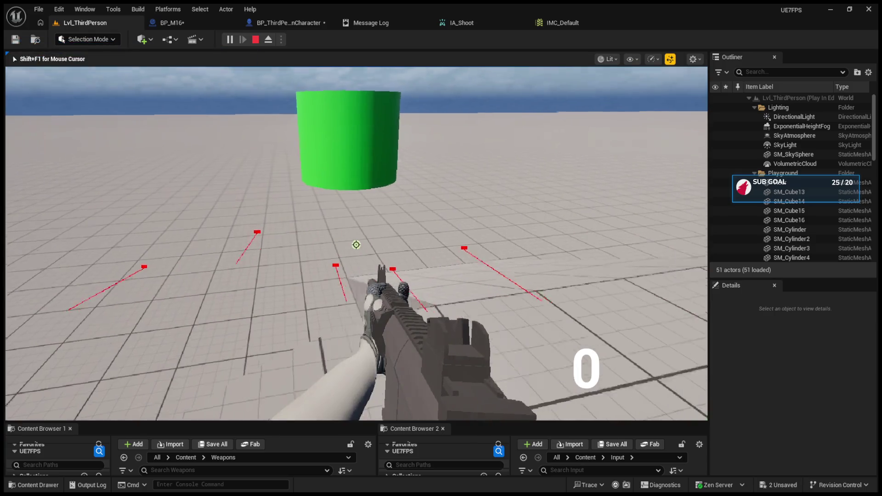
key("r")
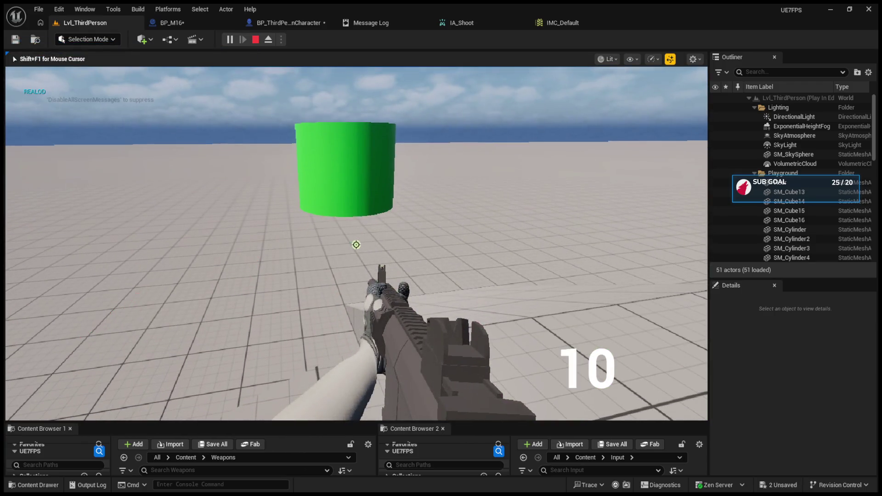
left_click(356, 244)
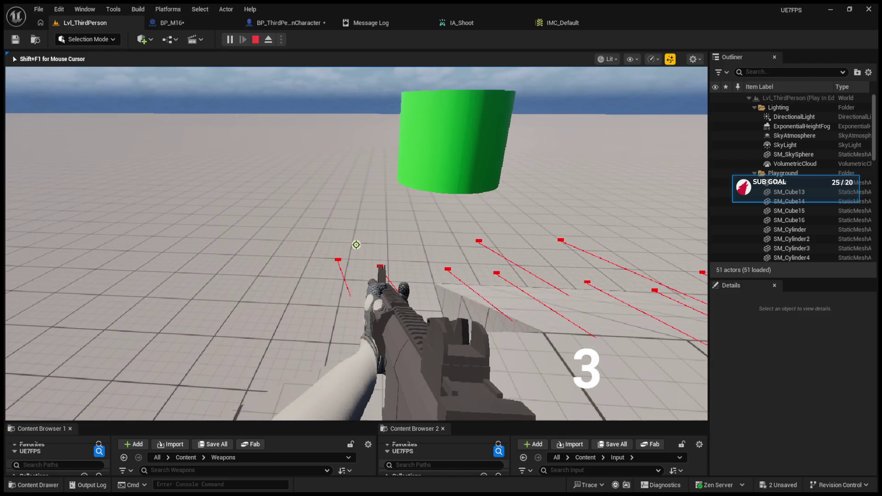
left_click(355, 245)
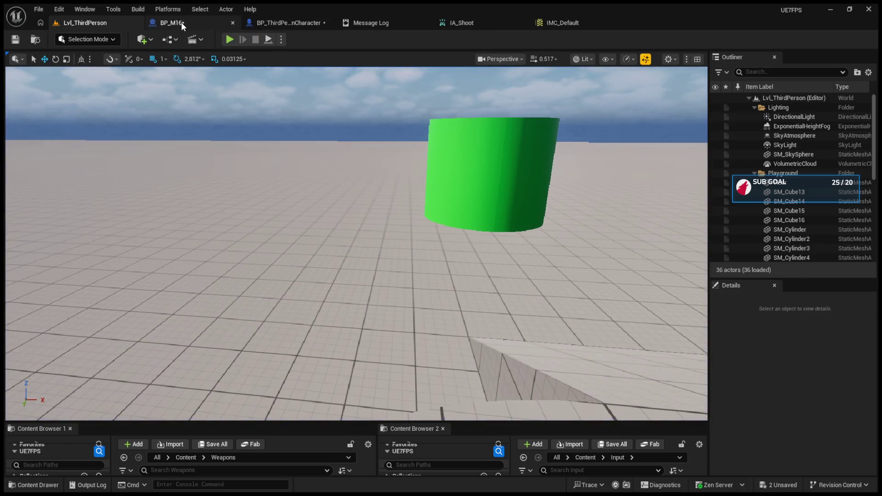
Save all blueprints and nudge the middle Branch node in BP_M16's graph.
left_click(179, 23)
scroll(527, 204, "down", 3)
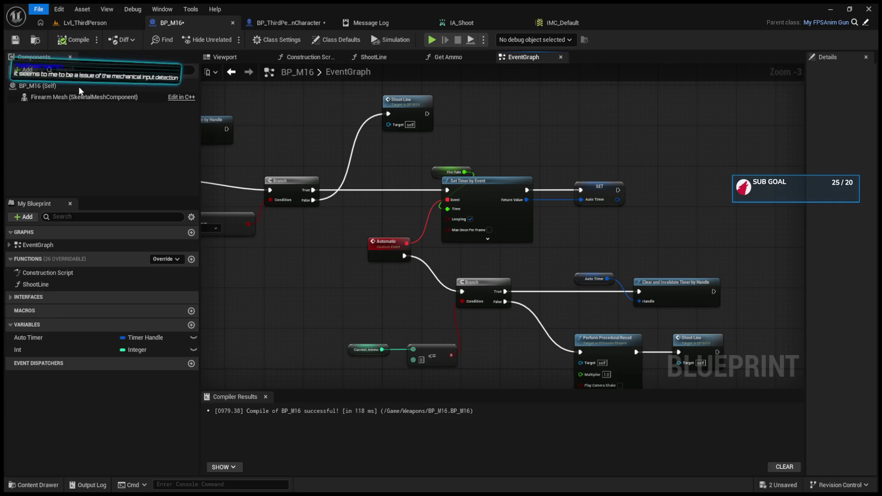
key("ctrl+shift+s")
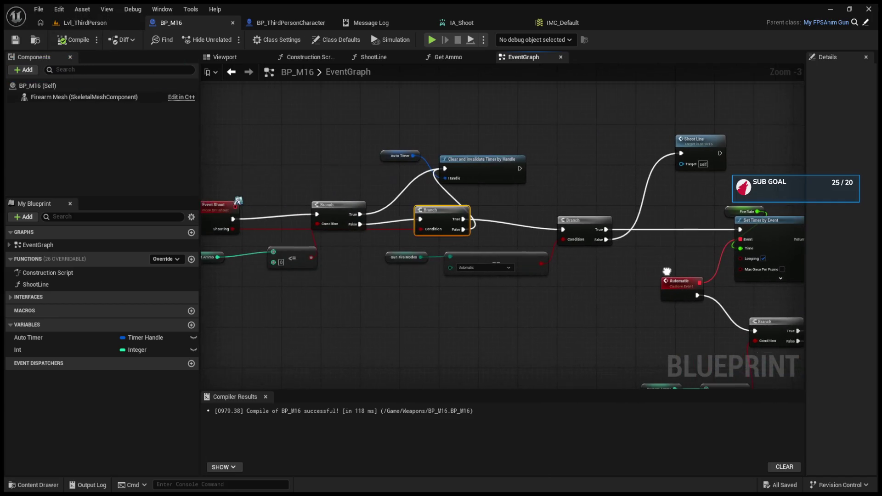
left_click_drag(445, 227, 437, 233)
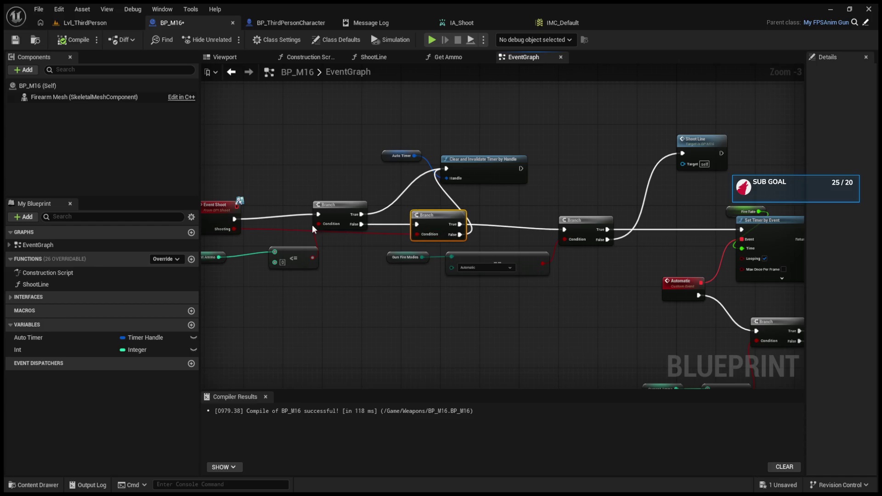
Line up the first and second Branch nodes, then start a play session of the level.
left_click(278, 23)
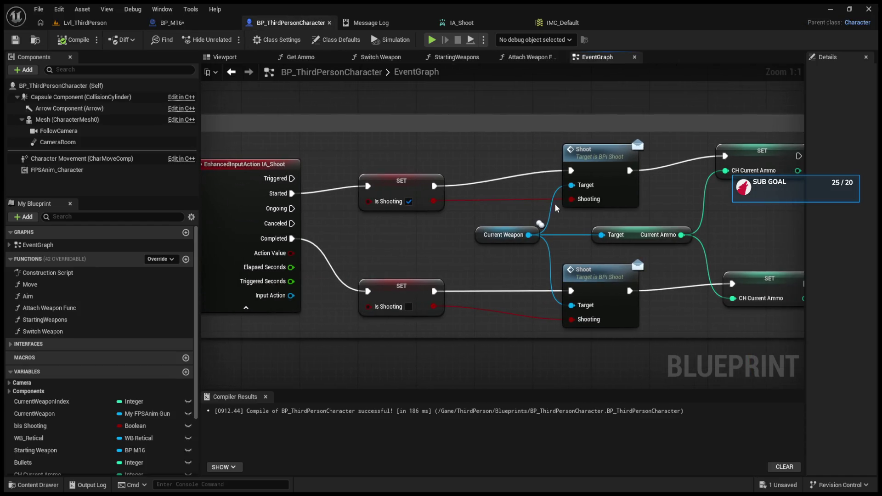
mouse_move(615, 247)
left_mouse_down()
mouse_move(451, 247)
mouse_move(400, 269)
left_mouse_up()
left_click(172, 22)
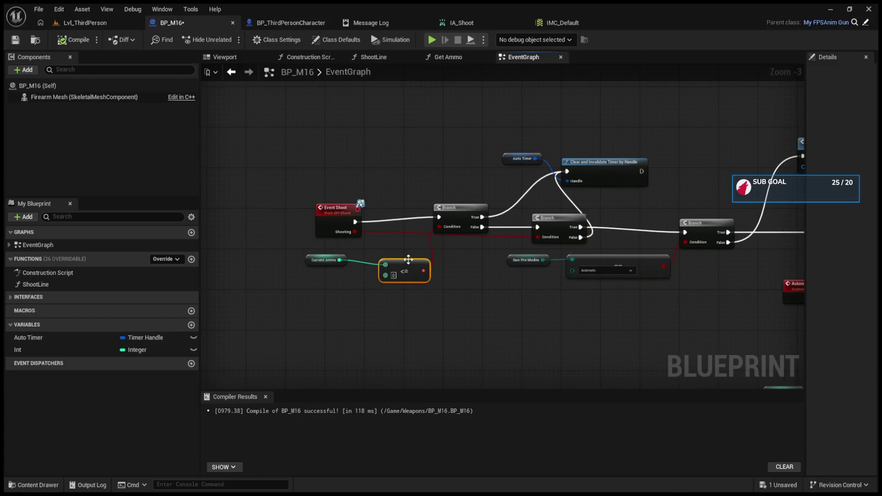
left_click_drag(455, 210, 439, 214)
left_click_drag(556, 220, 538, 227)
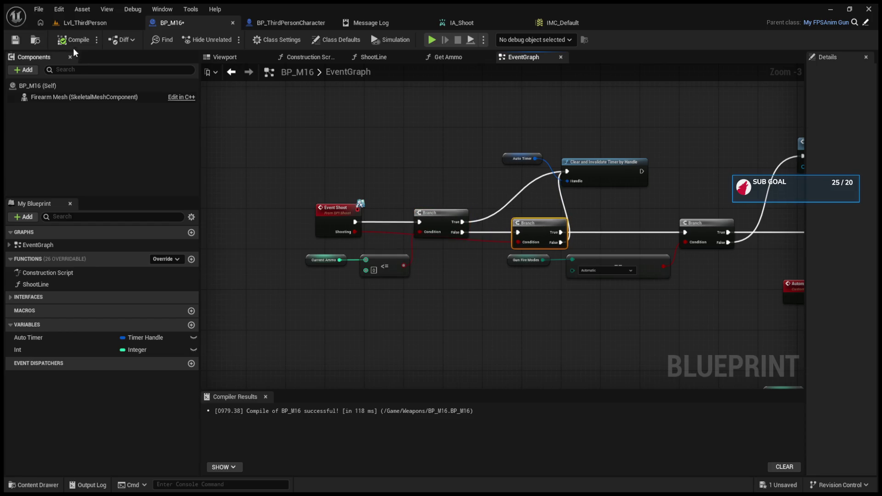
left_click(85, 22)
left_click(230, 40)
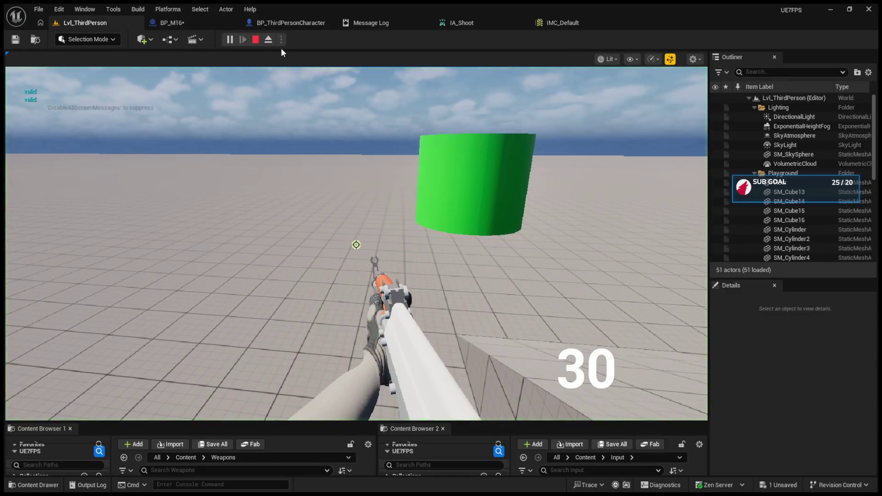
Switch the rifle to Automatic and hold fire until the ammo counter reaches 0.
left_click(379, 266)
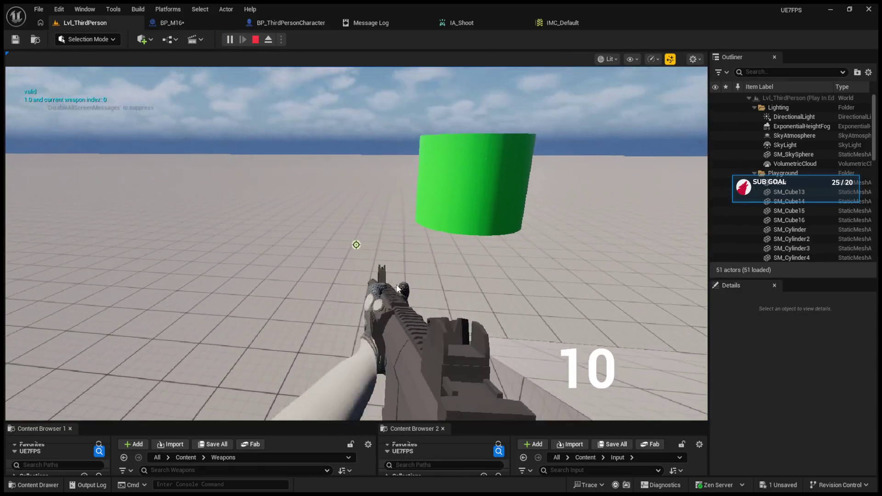
left_click(396, 285)
key("b")
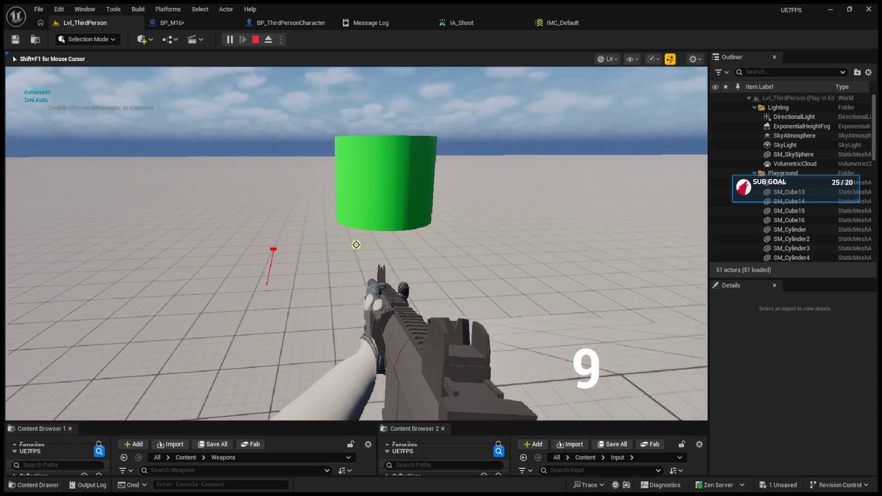
left_click(356, 244)
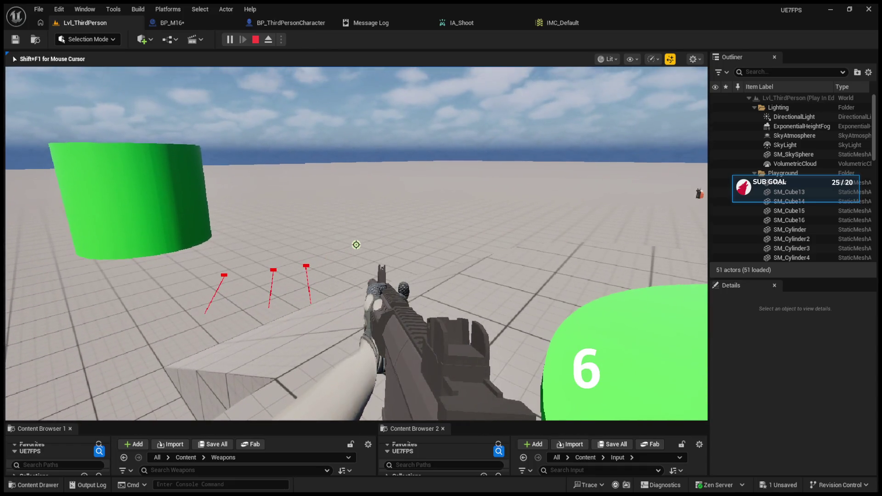
left_click(356, 244)
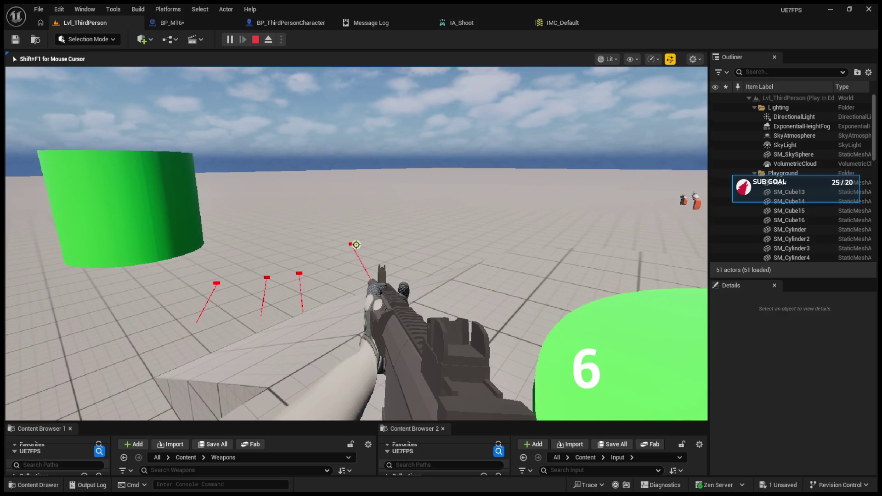
left_click(356, 244)
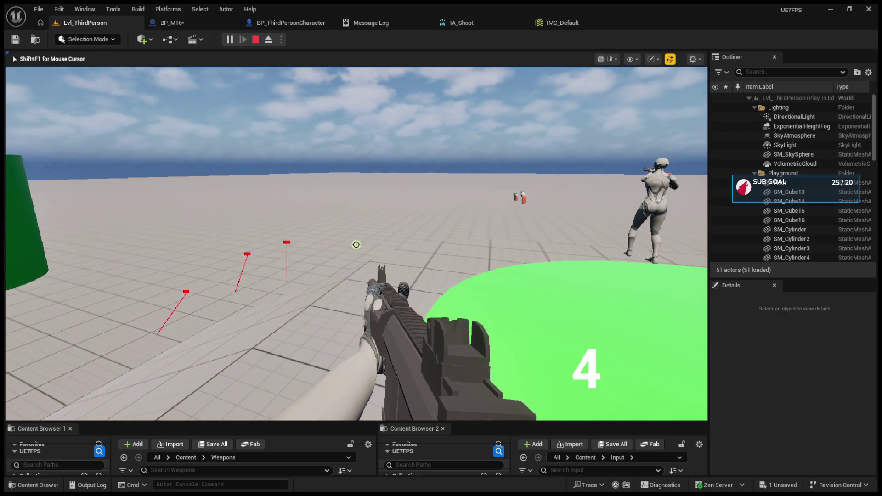
left_click(356, 245)
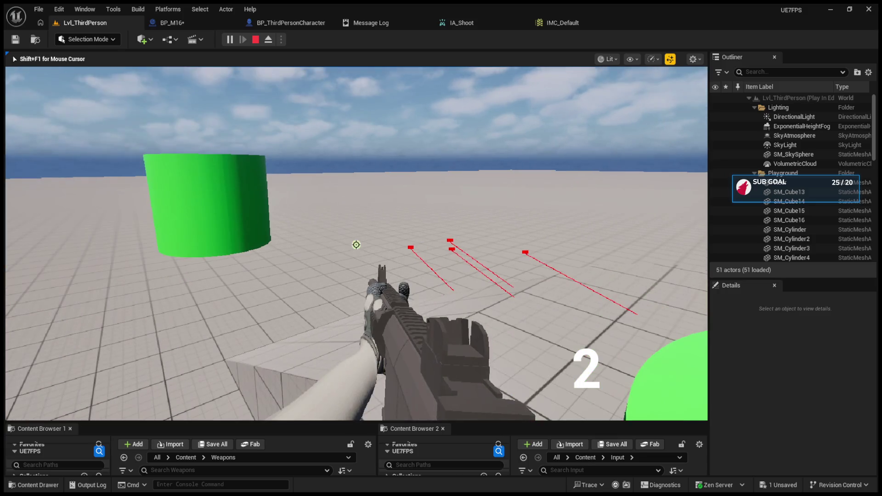
left_click(356, 245)
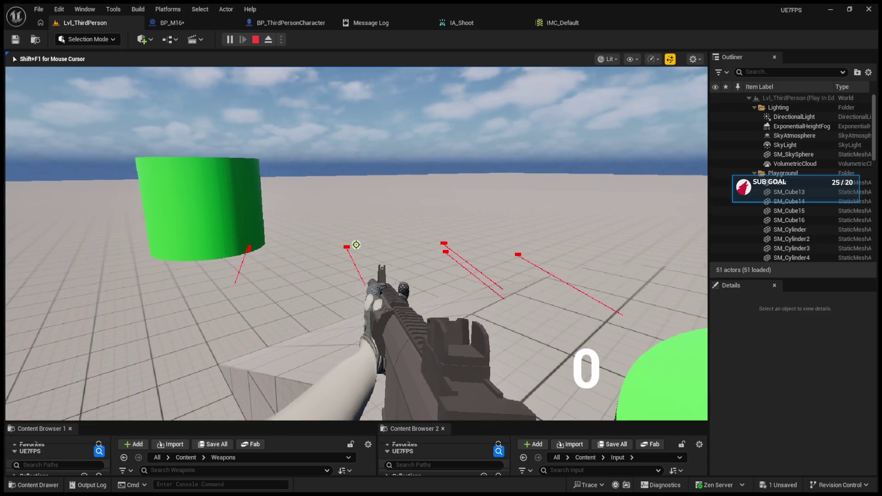
key("Escape")
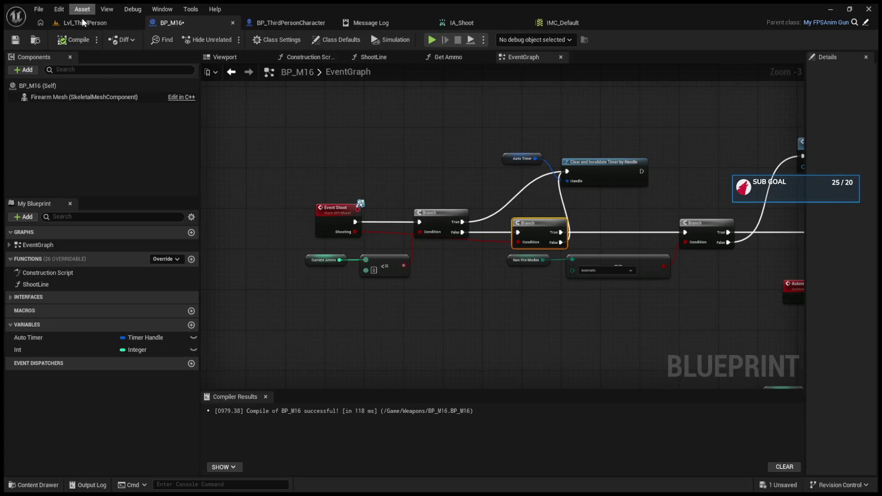
Play again, fire, reload to 10 with R, and fire a burst after reloading.
left_click(86, 22)
left_click(230, 39)
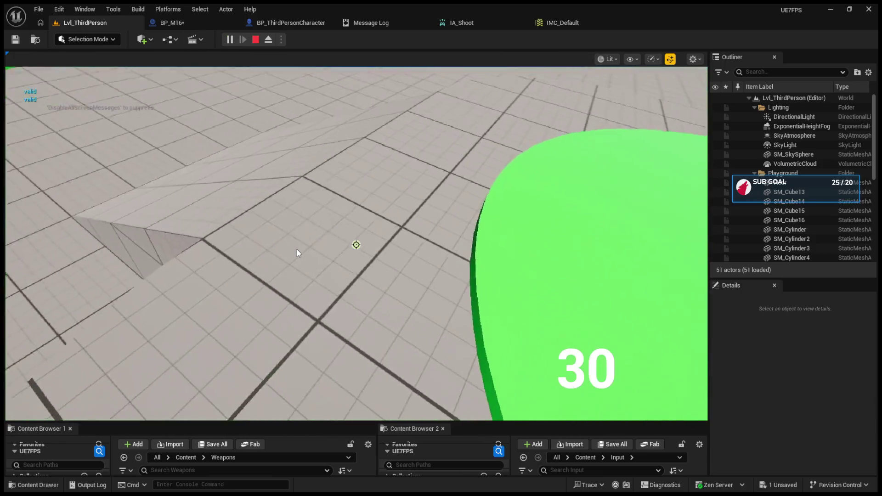
left_click(297, 250)
left_click(295, 263)
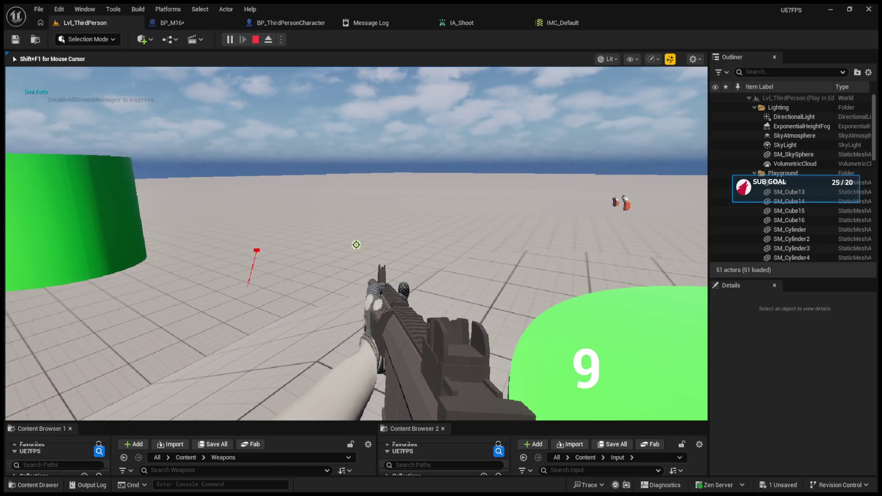
left_click(356, 245)
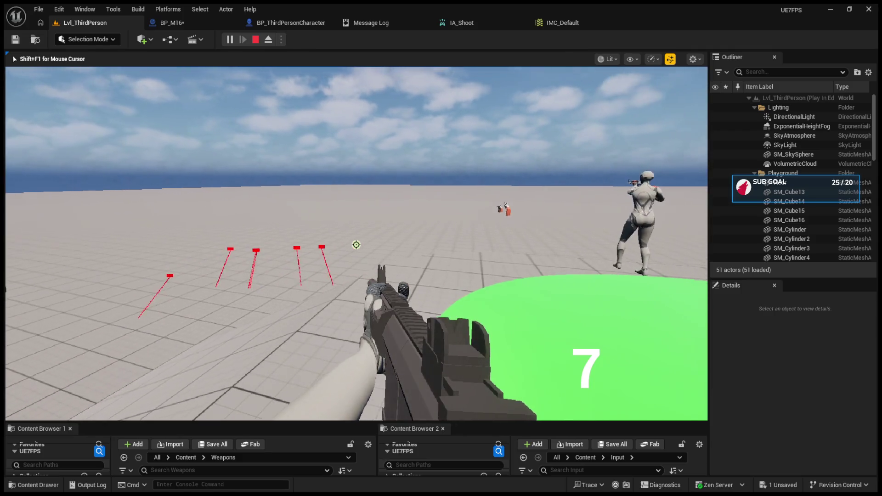
key("r")
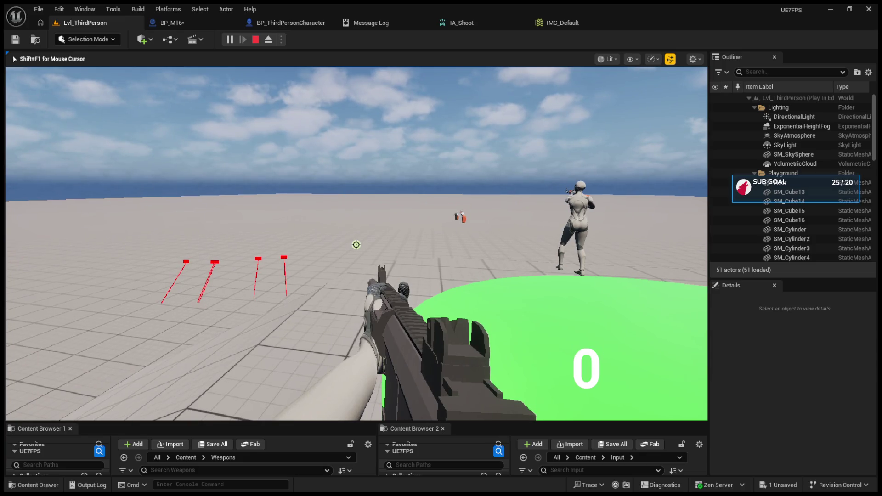
left_click(356, 244)
left_click(356, 244)
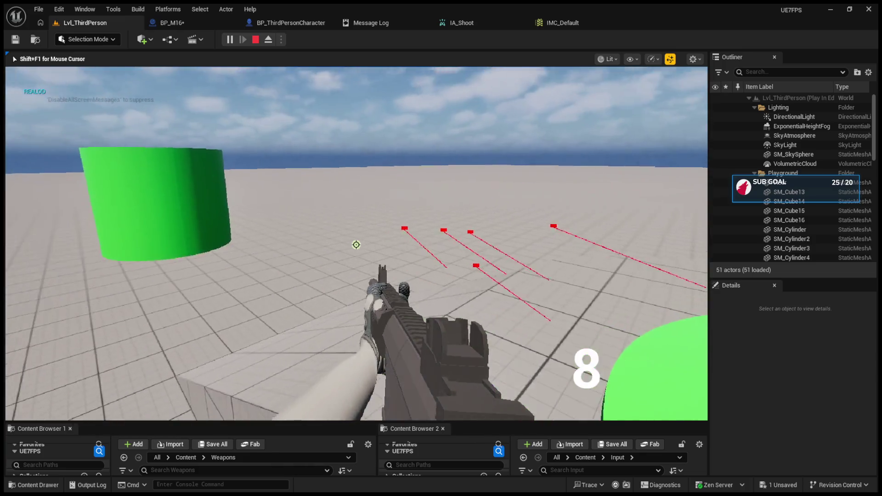
left_click(356, 245)
key("shift+F1")
left_click(292, 23)
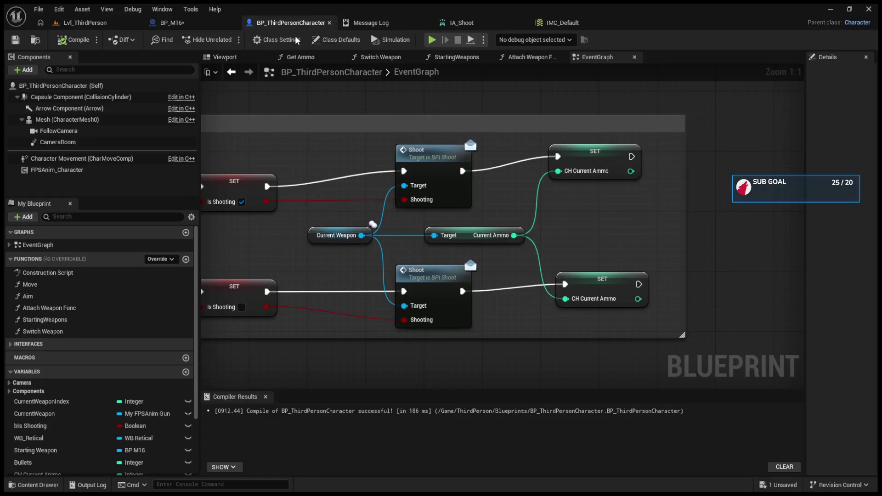
Set BP_M16's Fire Rate variable default value to 0.01.
left_click(172, 23)
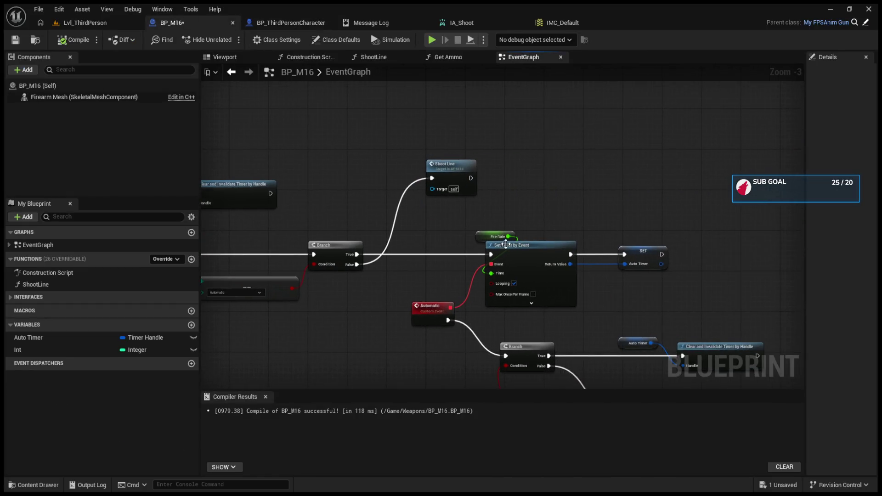
left_click(471, 236)
left_click_drag(806, 254, 444, 275)
left_click(458, 291)
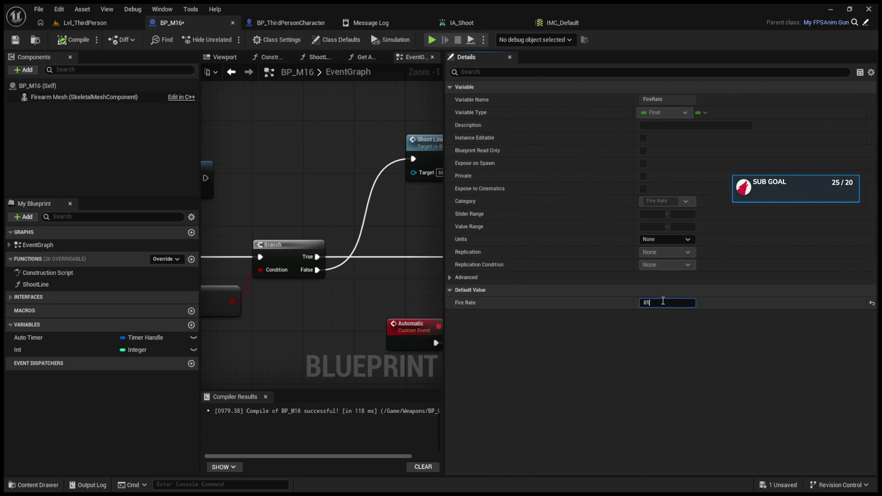
type("0")
key("BackSpace")
type(".01")
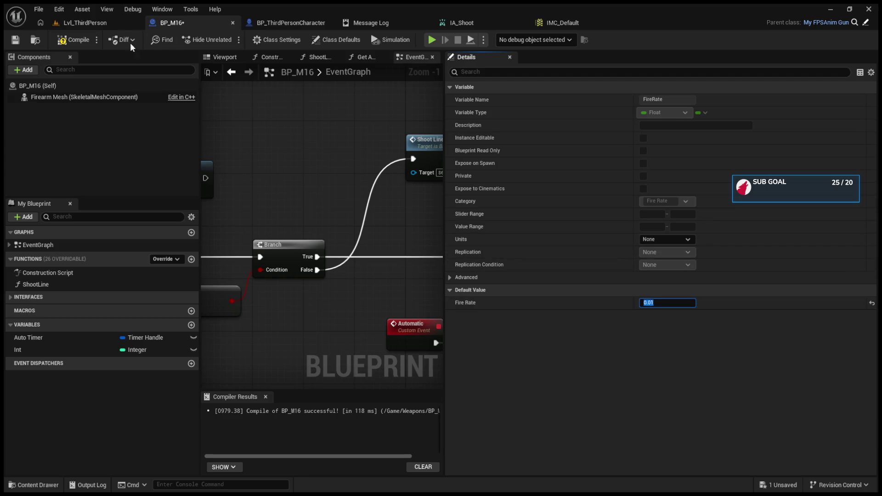
Play the level and fire continuously to test the 0.01 fire rate.
left_click(87, 24)
left_click(227, 40)
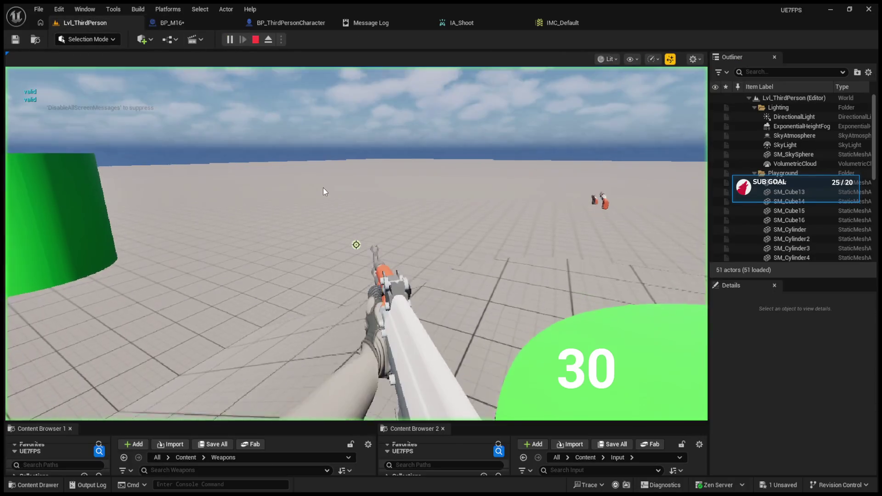
left_click(333, 206)
left_click(334, 207)
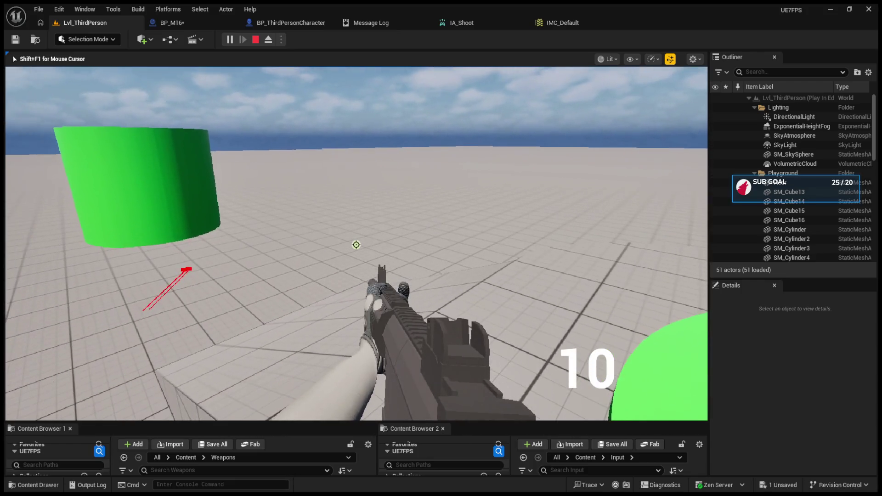
left_click(356, 244)
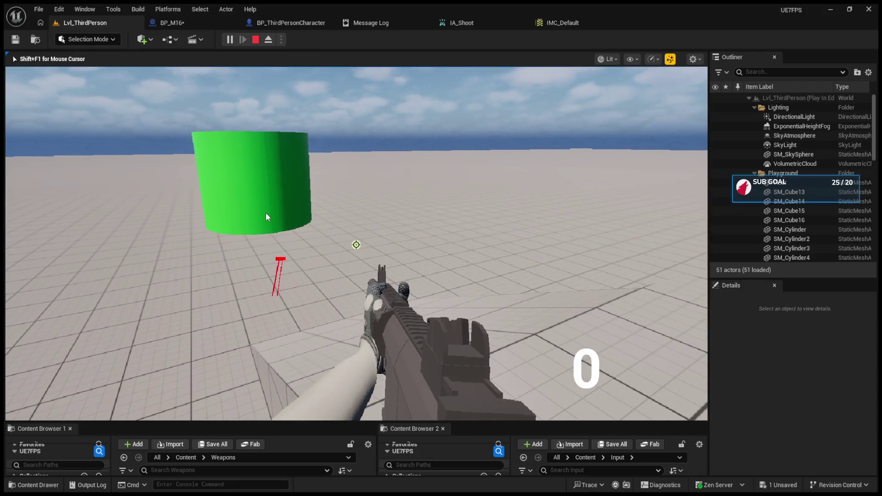
key("Escape")
Disconnect Fire Rate from Set Timer by Event's Time input and recompile BP_M16.
left_click(289, 23)
left_click(173, 22)
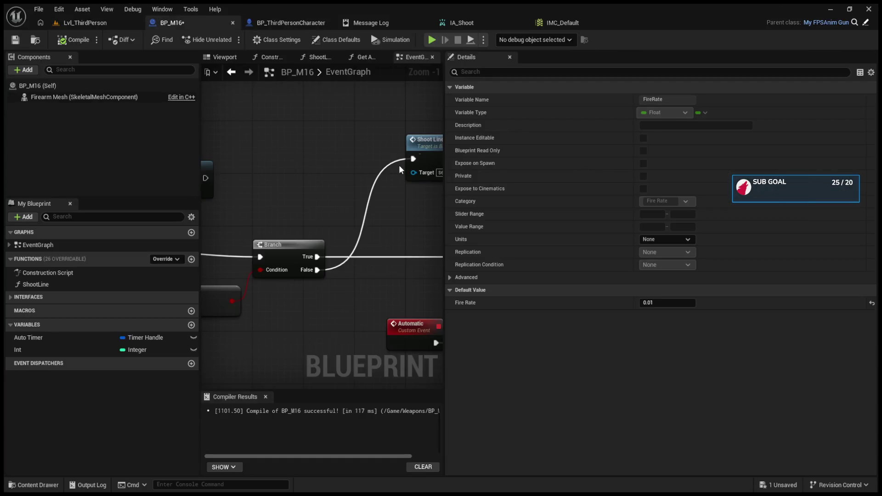
left_click(439, 271)
left_click_drag(439, 271, 297, 270)
left_click(325, 285, "alt")
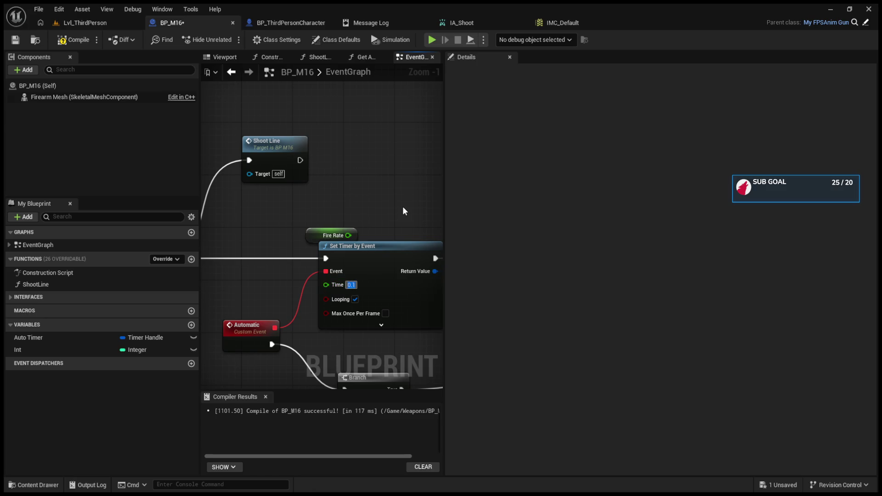
left_click(81, 40)
left_click(85, 22)
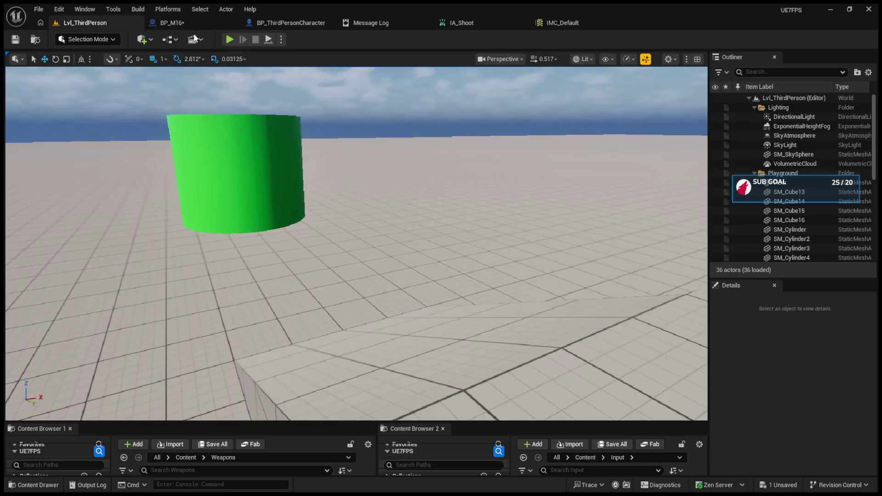
Start a play test, fire automatically while turning, then reload the rifle.
left_click(230, 39)
left_click(356, 244)
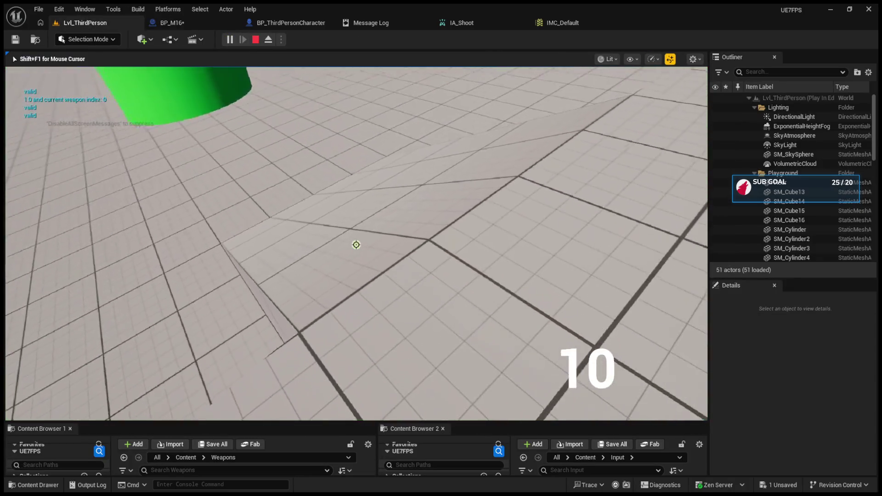
left_click_drag(356, 244, 356, 244)
key("r")
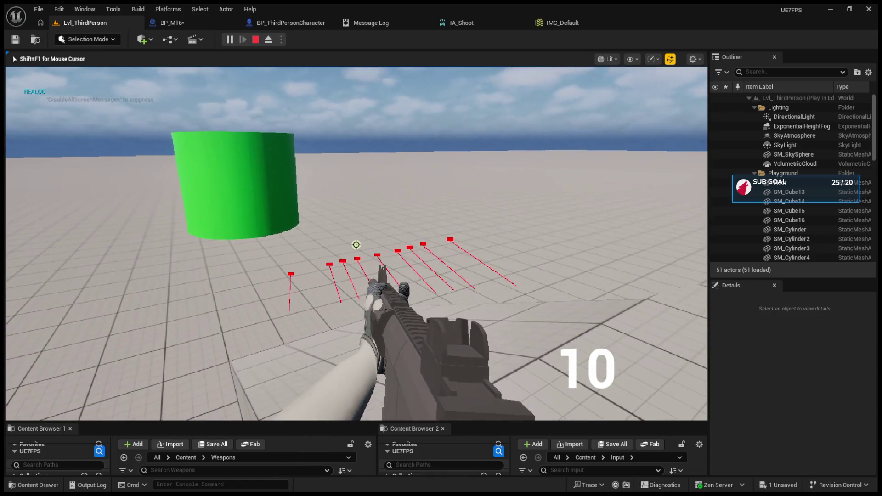
Fire in Burst mode, then full-auto until the ammo counter reads 0, and stop playing.
key("b")
key("b")
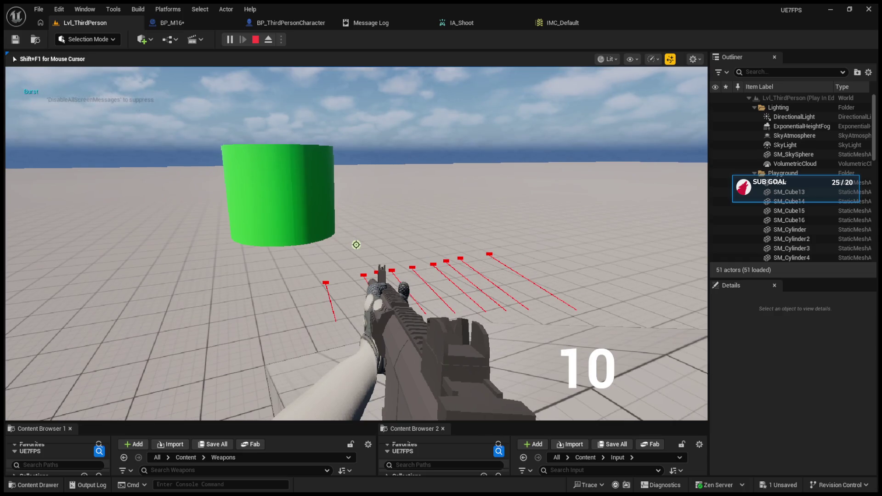
left_click(356, 244)
left_click(356, 244)
key("b")
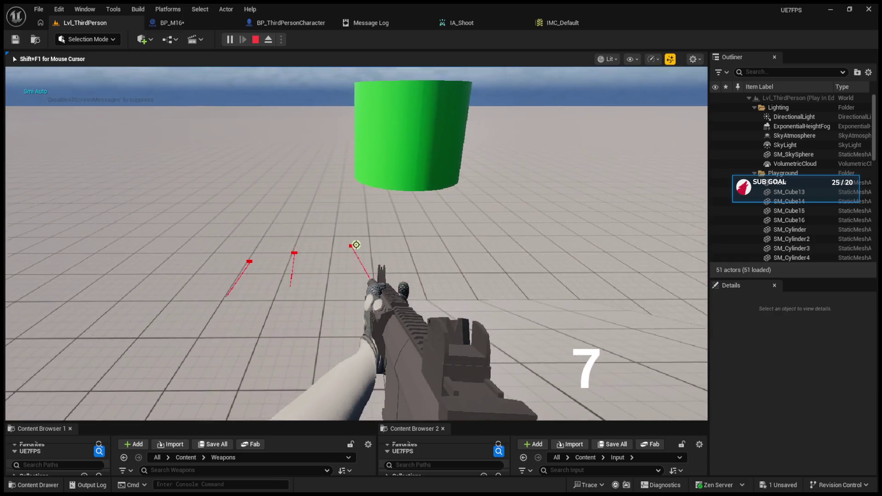
left_click_drag(356, 244, 356, 244)
left_click(355, 244)
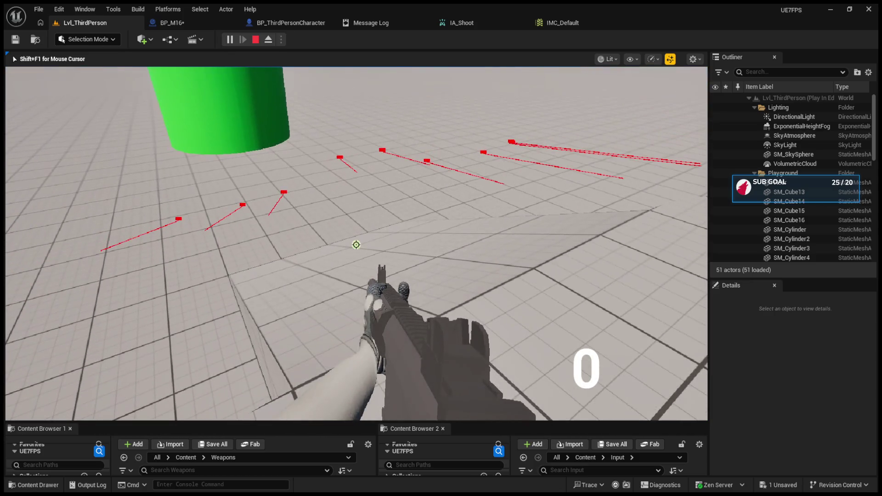
key("Escape")
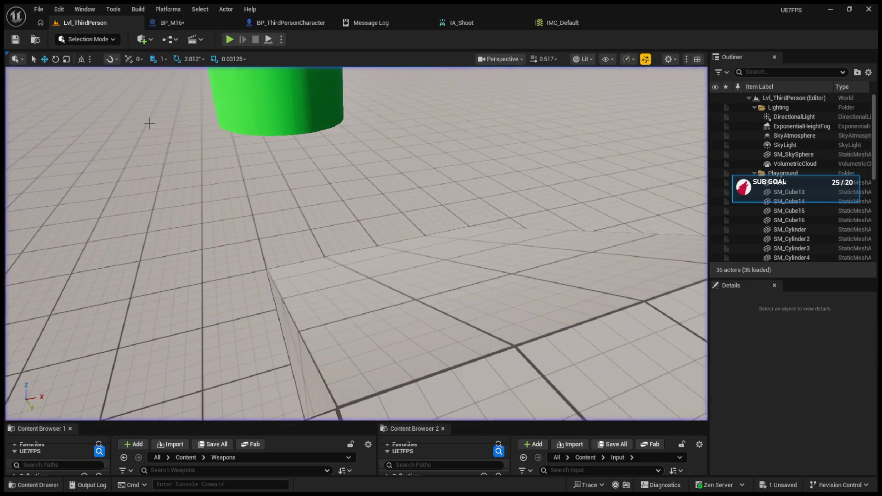
left_click(277, 26)
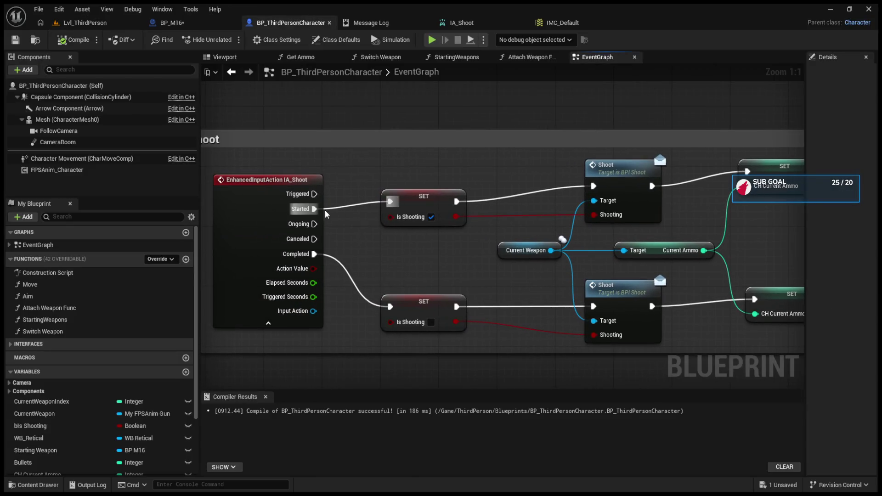
Drive the Is Shooting SET from IA_Shoot's Triggered pin and compile the character Blueprint.
left_click_drag(313, 208, 314, 194)
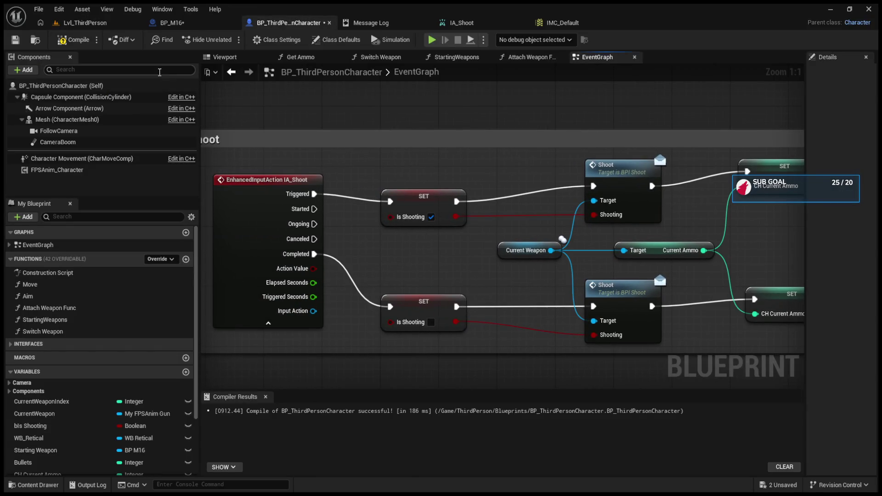
left_click(73, 39)
left_click(163, 23)
left_click(103, 23)
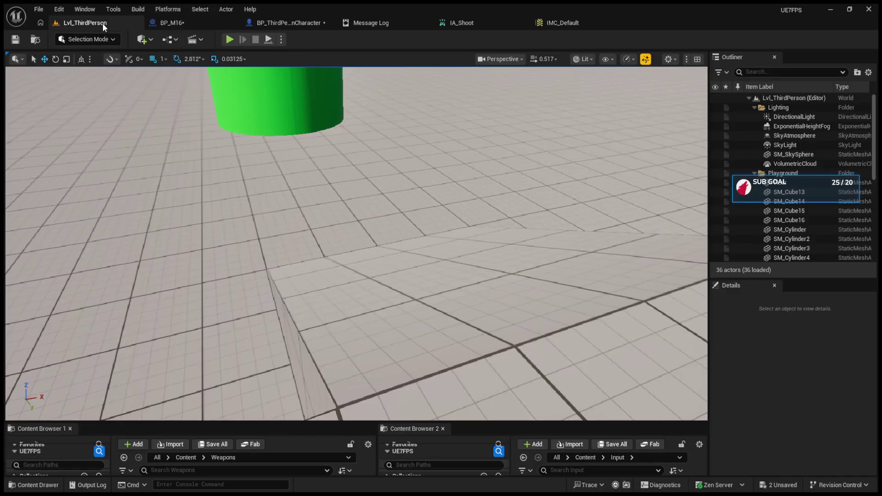
Play-test automatic fire until ammo runs out, stop the session, and save all Blueprints.
left_click(230, 41)
left_click(324, 213)
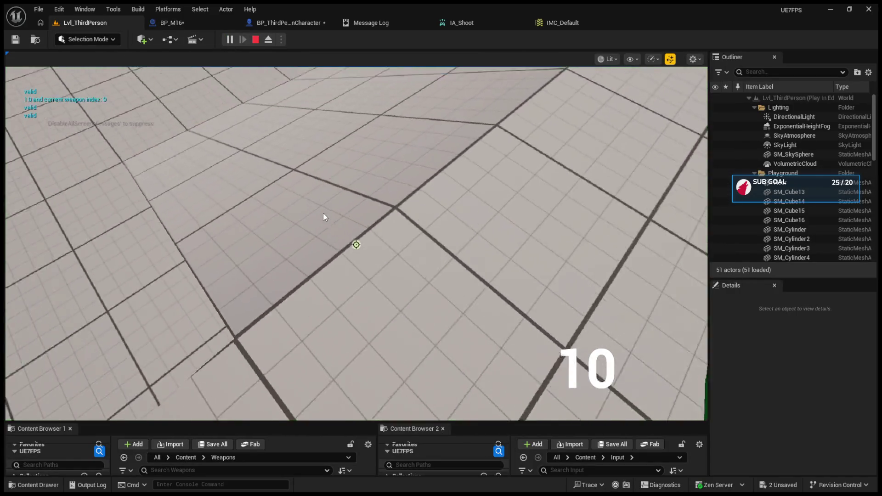
key("b")
left_click(356, 244)
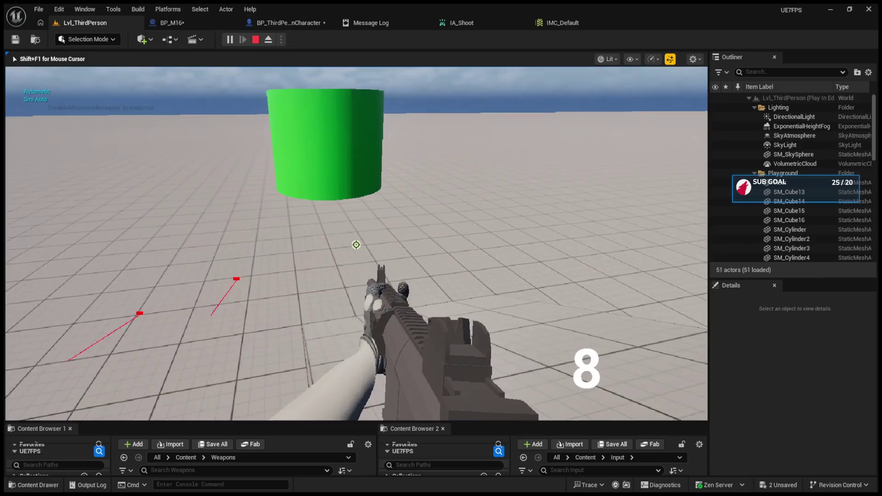
left_click(356, 244)
left_click(356, 244)
left_click(355, 245)
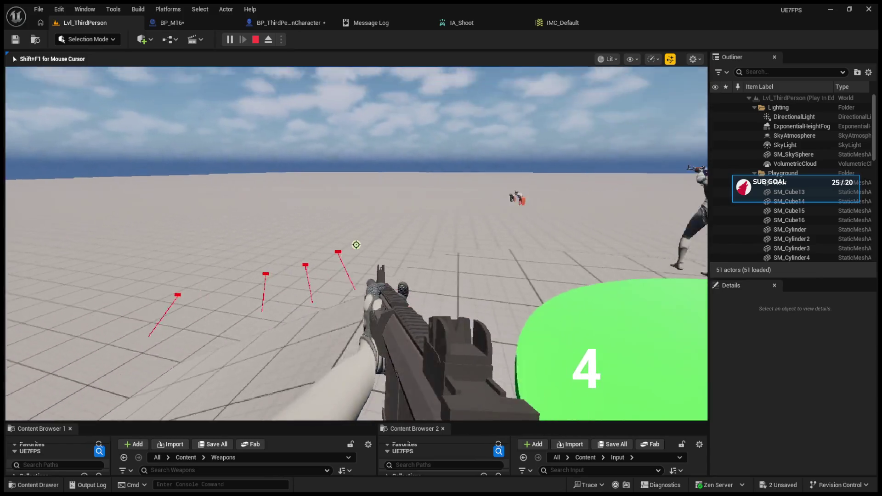
left_click(356, 244)
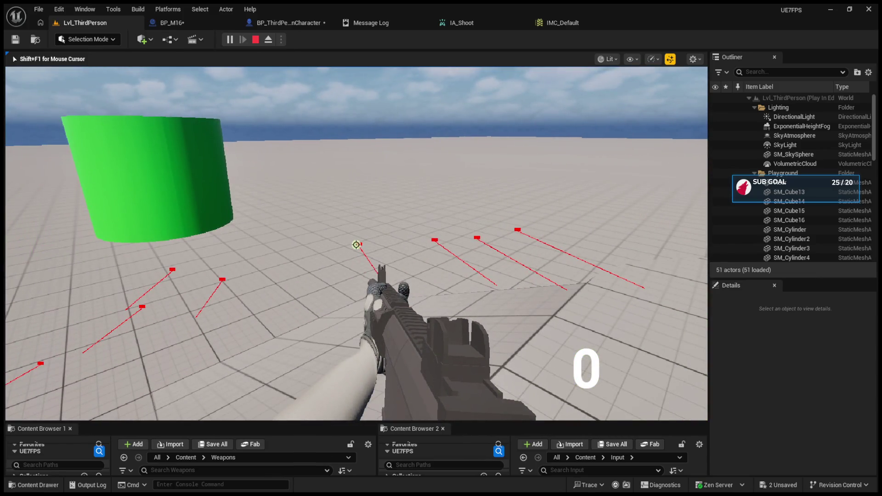
key("Escape")
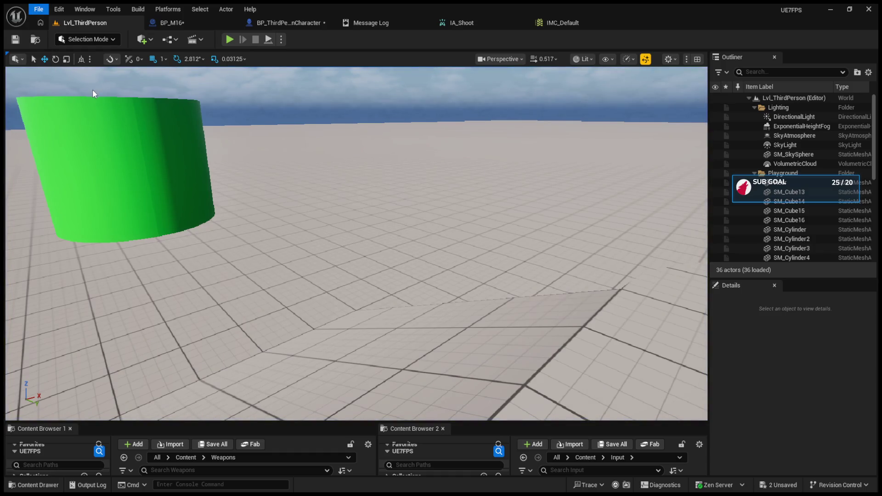
key("ctrl+shift+s")
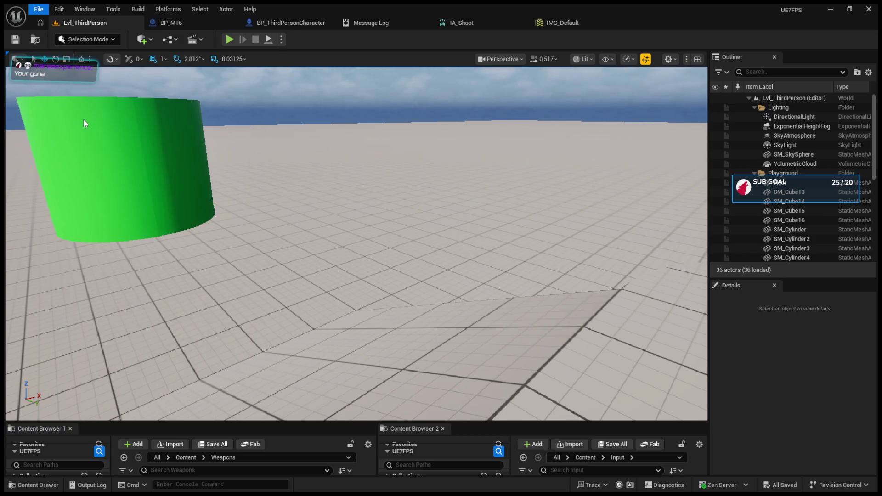
Bring up BP_ThirdPersonCharacter's EventGraph showing the IA_Shoot Triggered path.
left_click(280, 23)
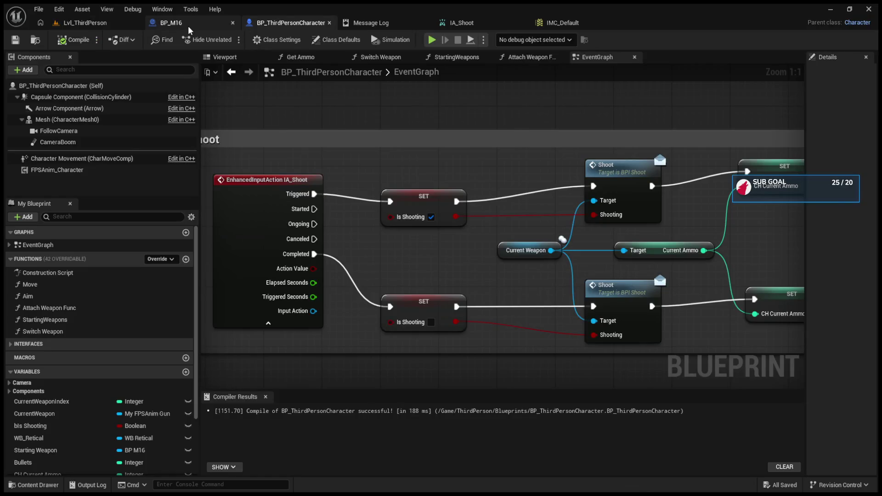
Feed Fire Rate into Set Timer by Event's Time pin, default it to 0.1, and compile BP_M16.
left_click(171, 22)
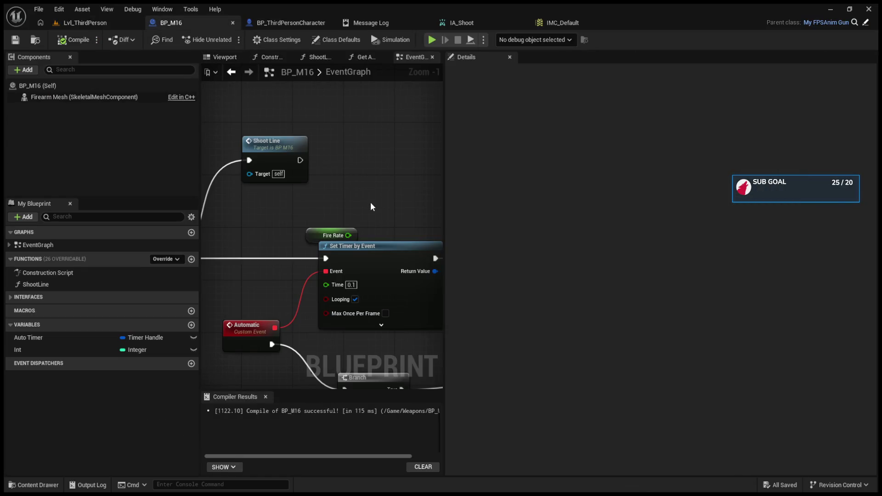
left_click_drag(382, 212, 359, 261)
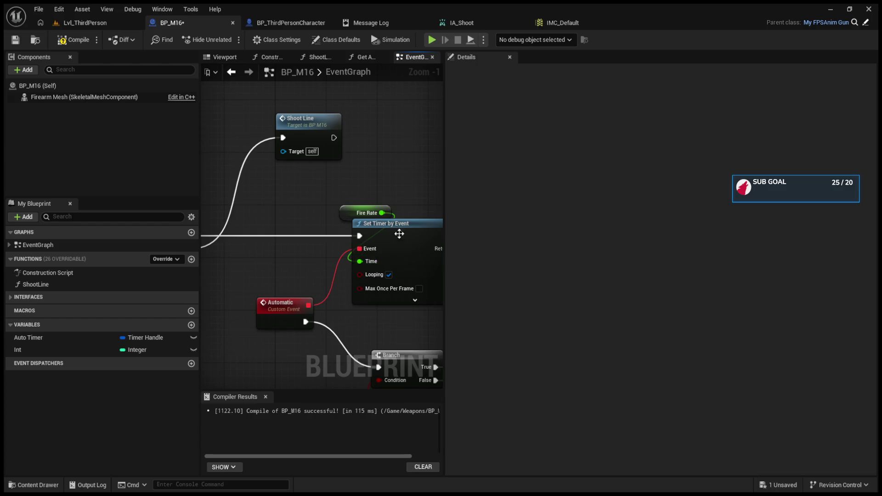
left_click(350, 213)
left_click(659, 303)
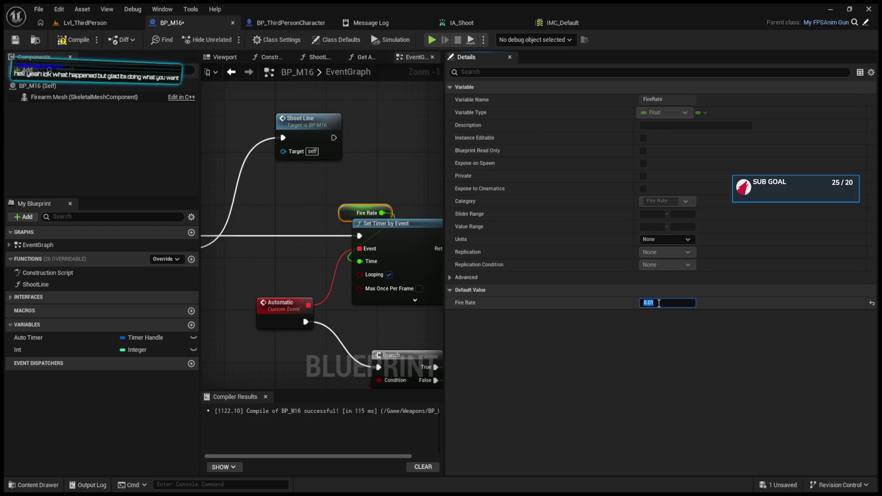
type(".1")
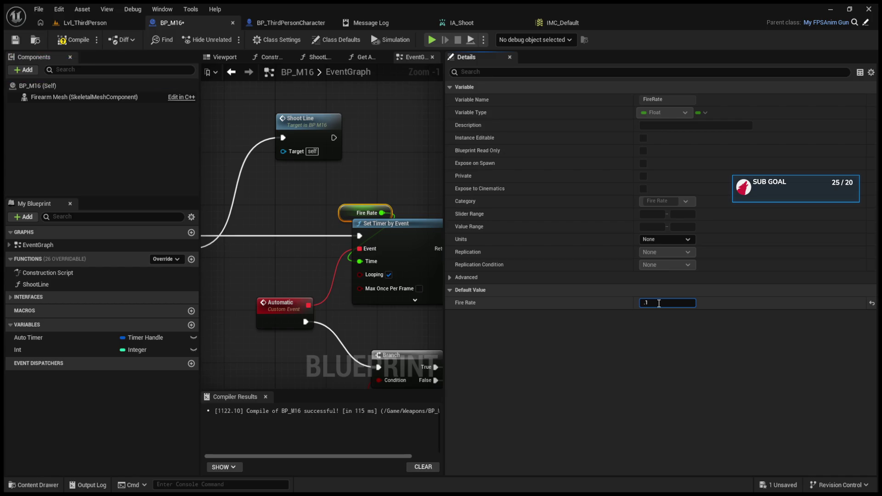
left_click(68, 45)
left_click_drag(445, 182, 742, 182)
mouse_move(546, 317)
left_mouse_down()
mouse_move(497, 306)
mouse_move(449, 269)
mouse_move(353, 237)
mouse_move(464, 306)
mouse_move(489, 275)
left_mouse_up()
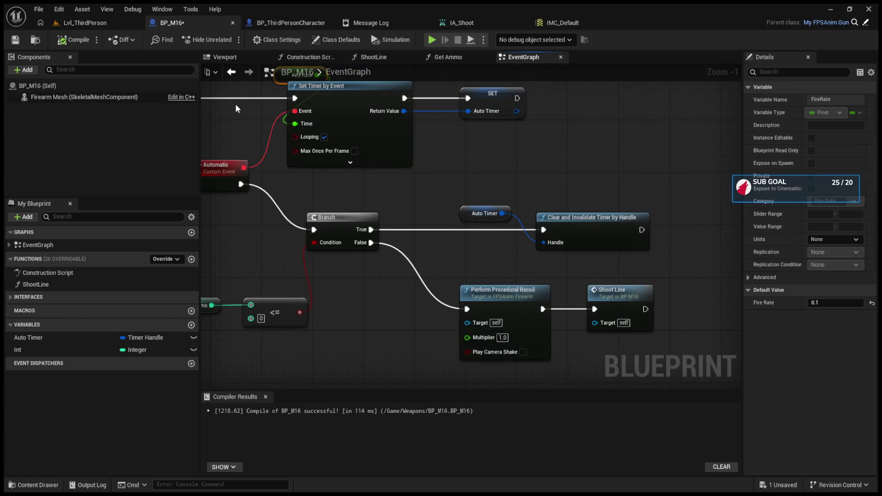
left_click(100, 21)
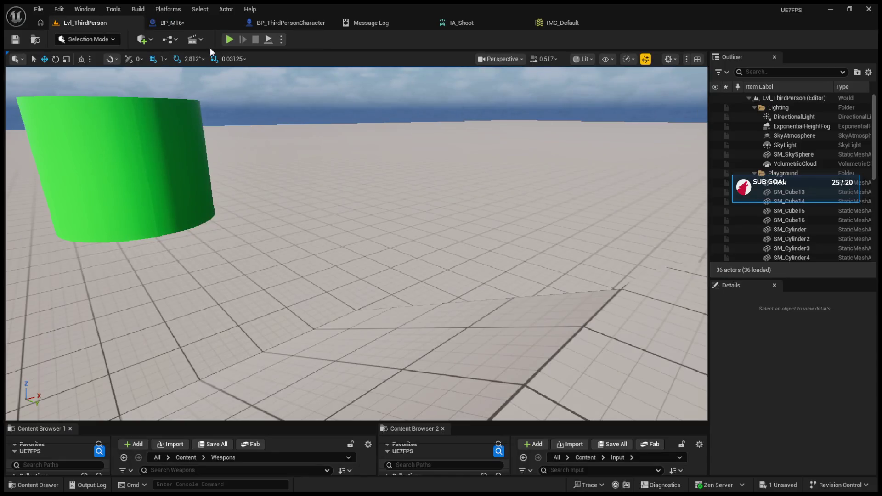
Start playing the level and fire a run of shots at the floor.
left_click(228, 40)
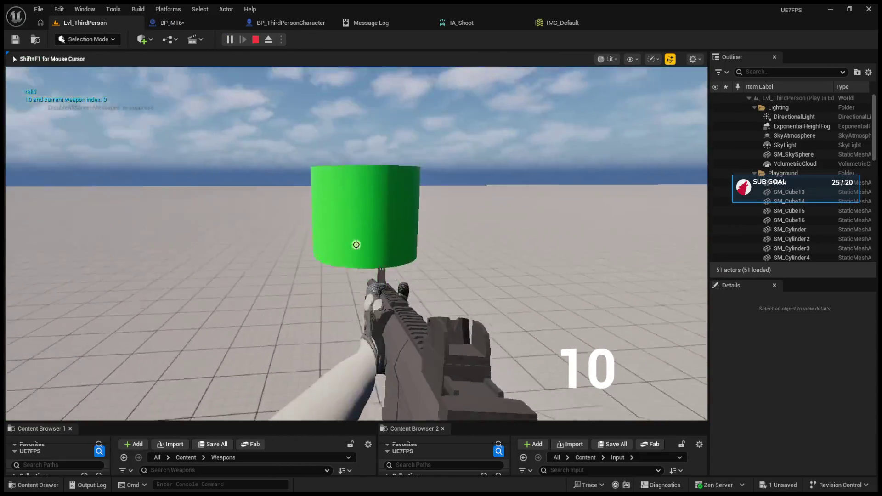
left_click(356, 245)
left_click(356, 245)
left_click(355, 244)
left_click(356, 244)
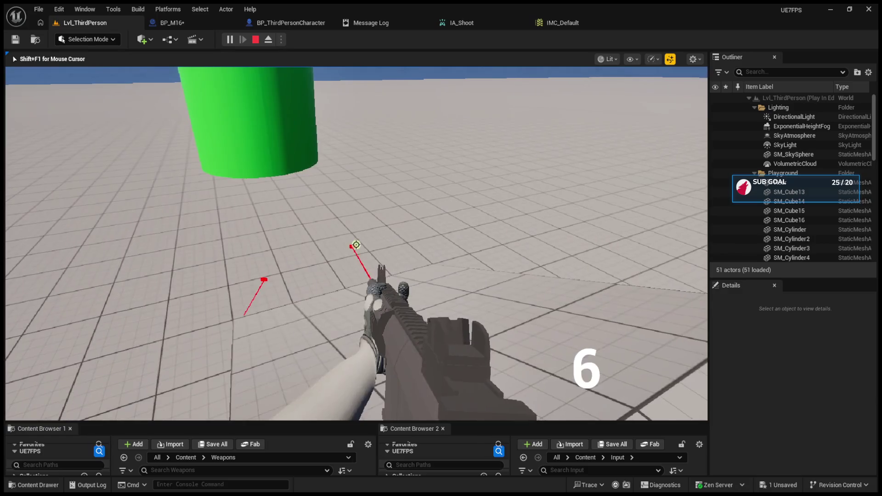
left_click(356, 244)
left_click(356, 244)
left_click(356, 244)
left_click(356, 244)
left_click(356, 245)
left_click(356, 244)
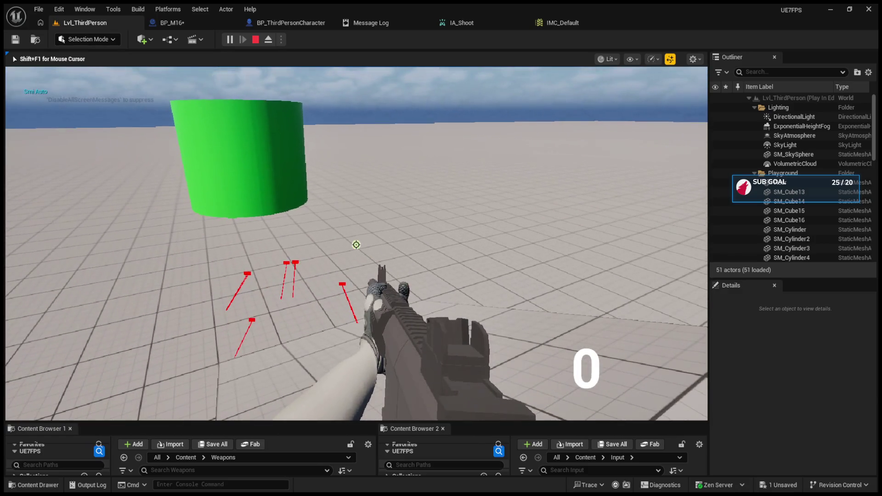
Reload to 10 rounds, fire until the ammo counter hits 0, then stop the session.
key("r")
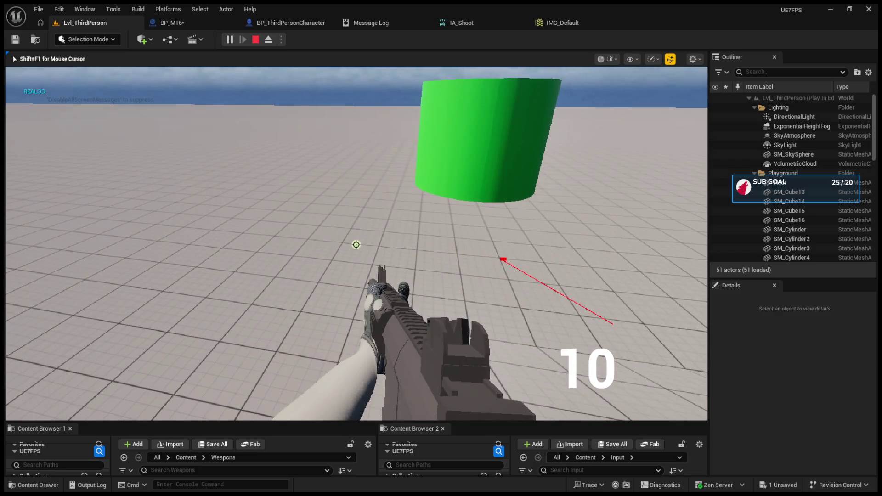
left_click(355, 245)
left_click(355, 244)
left_click(356, 244)
left_click(356, 244)
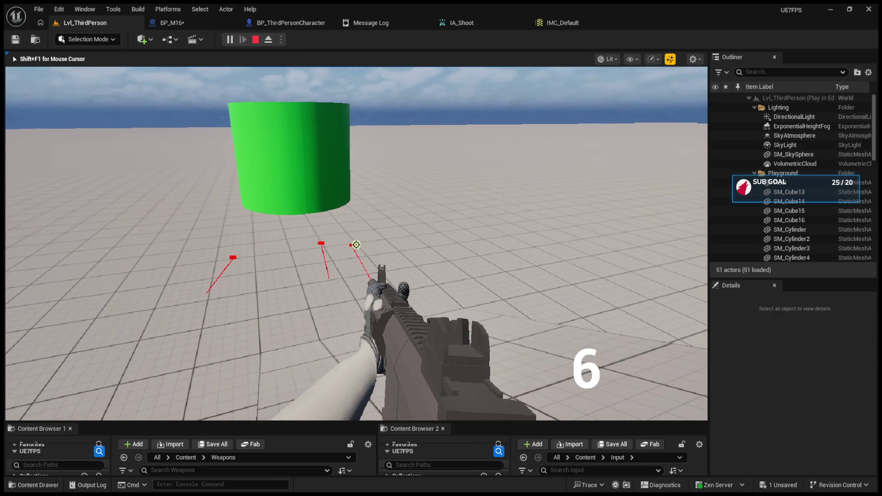
left_click(356, 244)
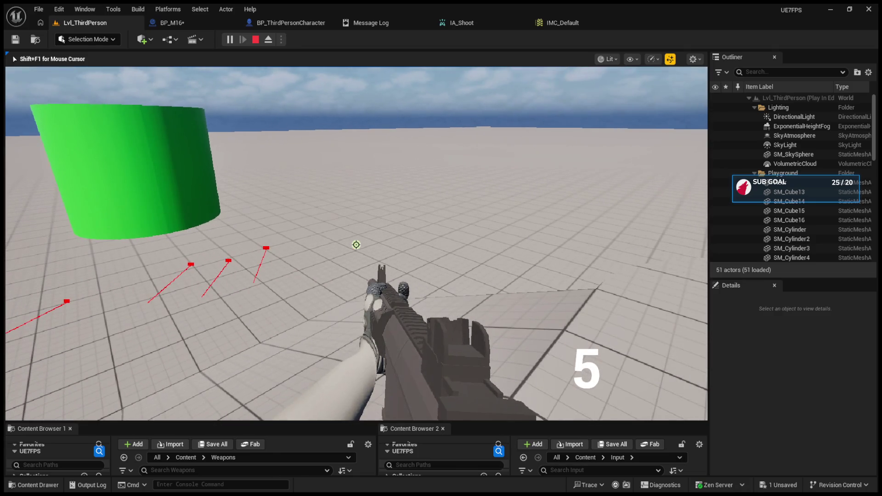
left_click(356, 244)
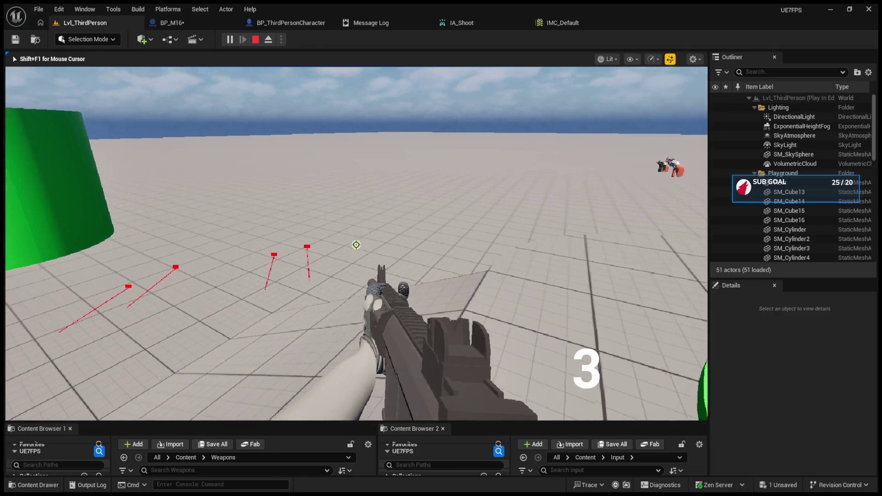
left_click(356, 245)
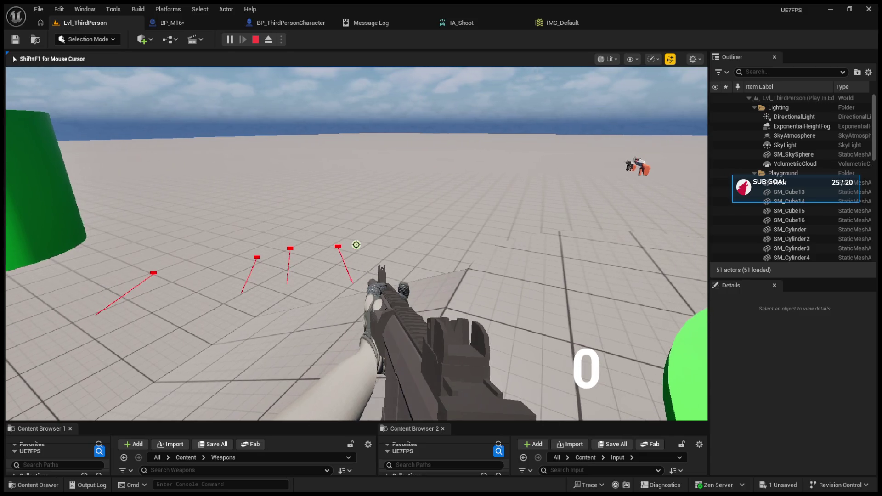
key("Escape")
left_click(285, 23)
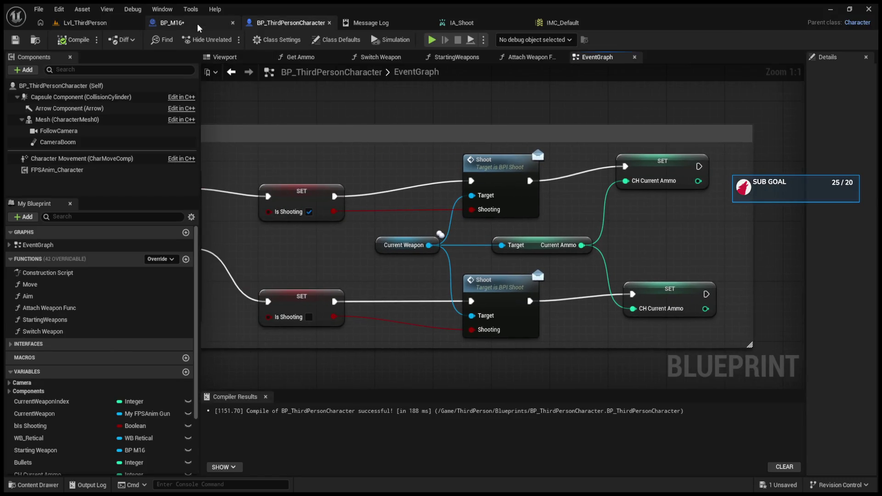
Play-test single shots, then hold fire to auto-fire the 30-round magazine down, and stop.
left_click(172, 22)
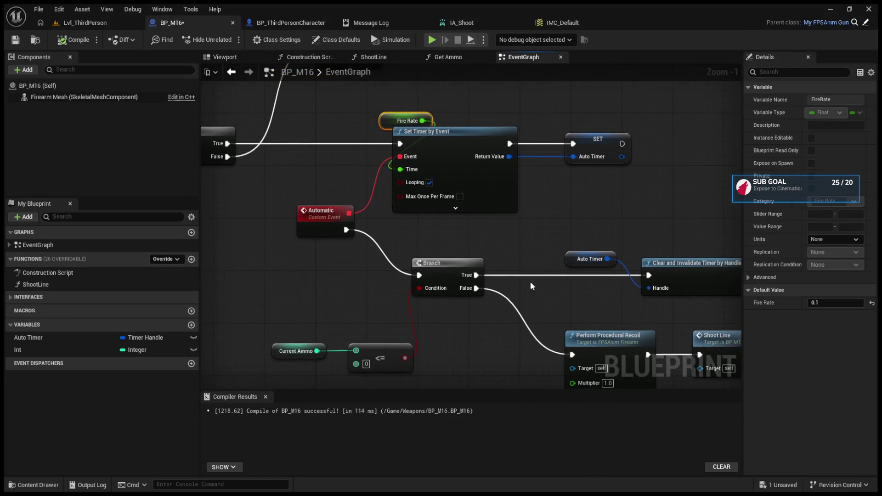
left_click(406, 172, "alt")
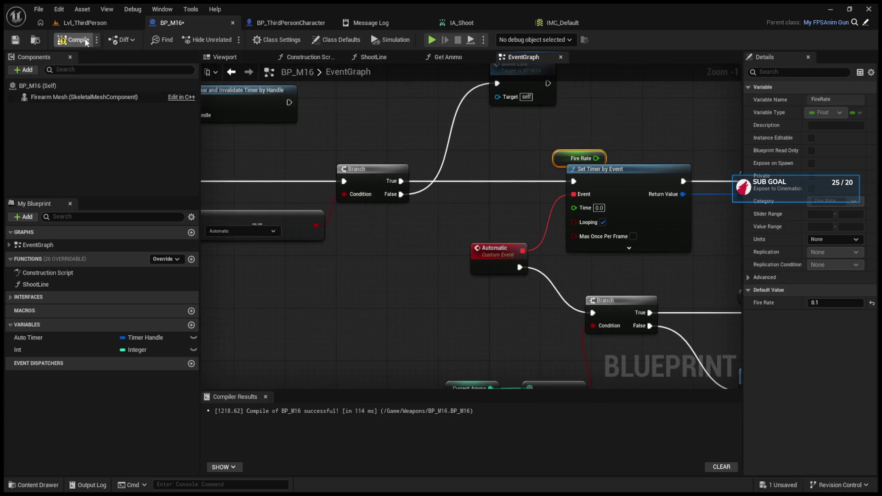
left_click(85, 23)
left_click(228, 40)
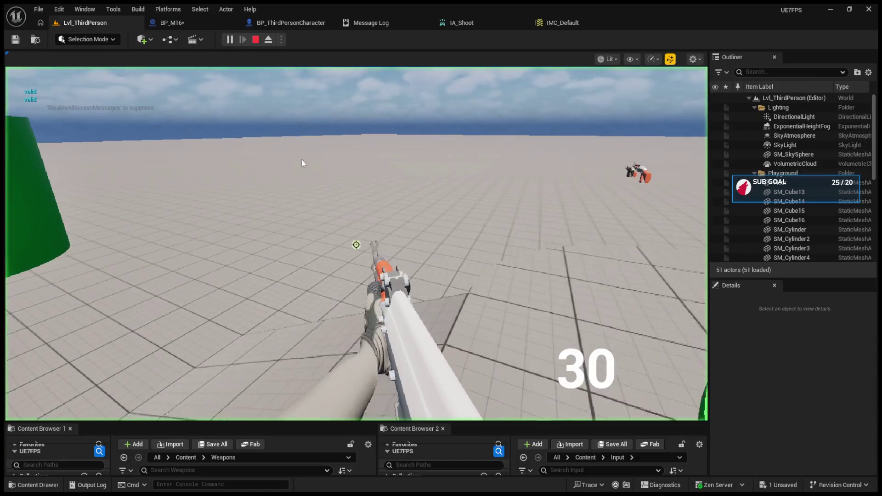
left_click(302, 165)
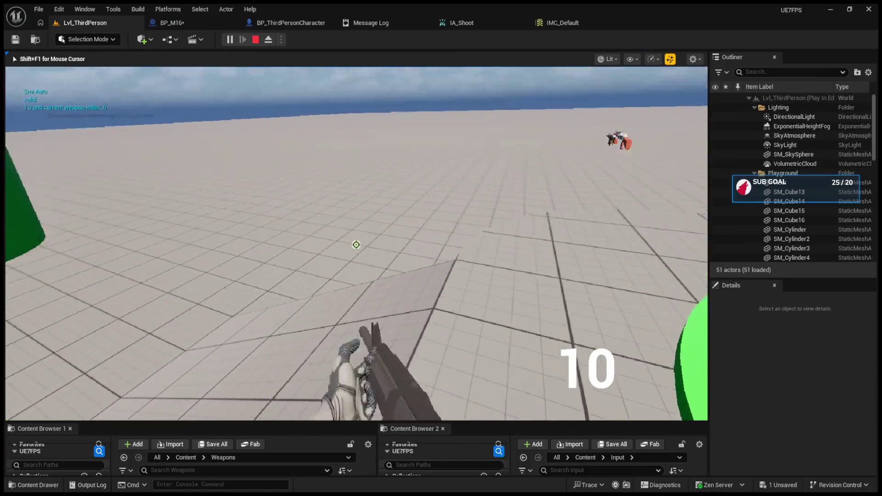
left_click(356, 245)
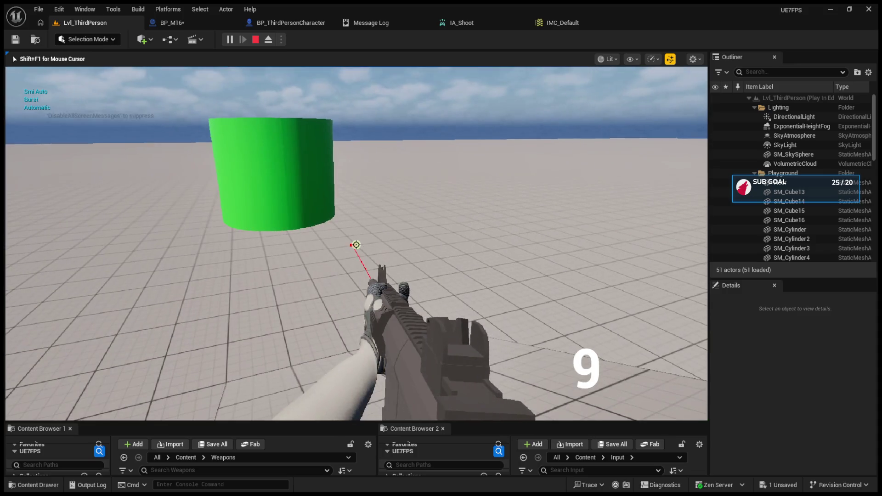
left_click(356, 244)
left_click(356, 244)
left_click_drag(356, 244, 356, 244)
key("Escape")
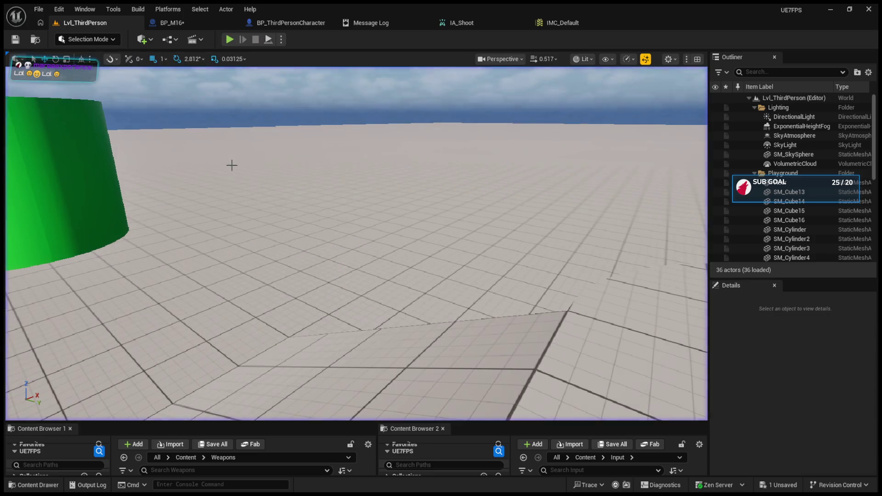
left_click(174, 23)
Move the Gun Fire Modes and == nodes lower in BP_M16's graph.
mouse_move(283, 111)
left_mouse_down()
mouse_move(401, 156)
mouse_move(446, 248)
mouse_move(405, 288)
mouse_move(518, 312)
left_mouse_up()
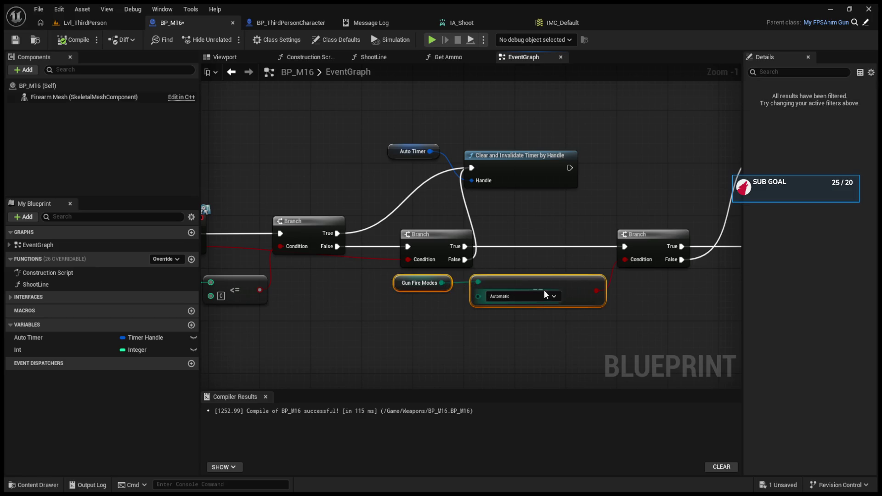
left_click(527, 281)
key("ctrl+z")
left_click_drag(527, 281, 528, 324)
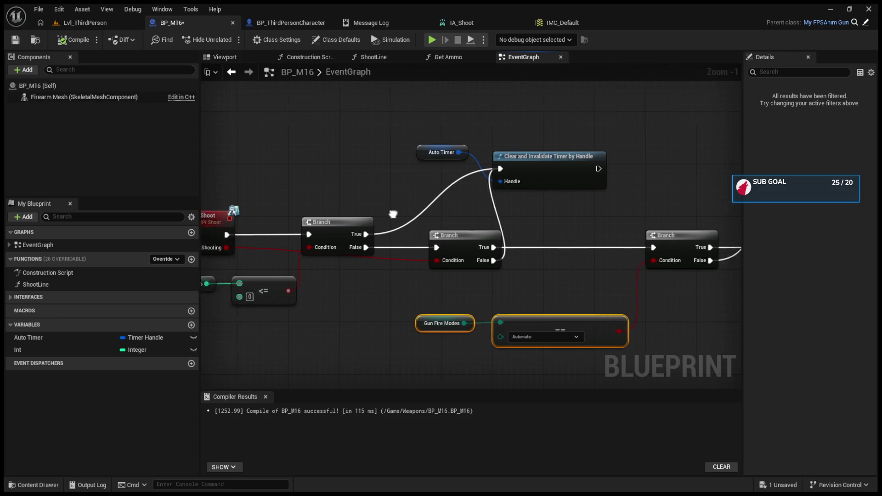
left_click(257, 23)
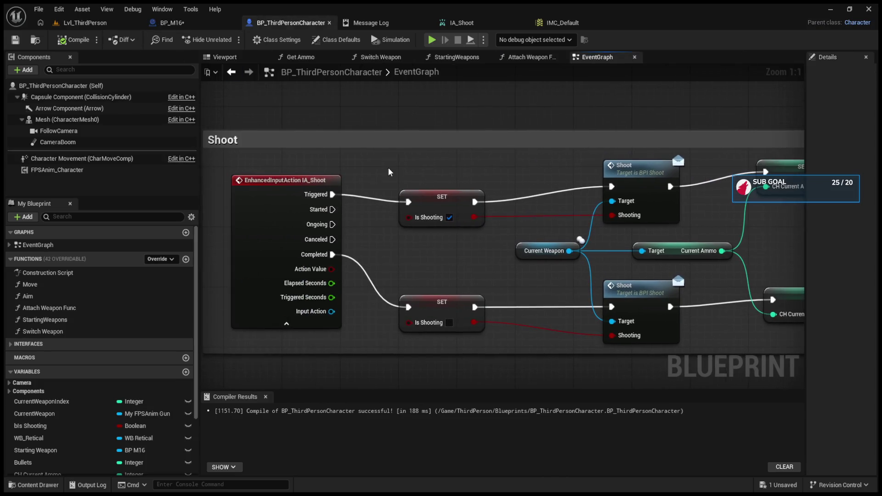
left_click(332, 194, "alt")
left_click_drag(332, 194, 421, 197)
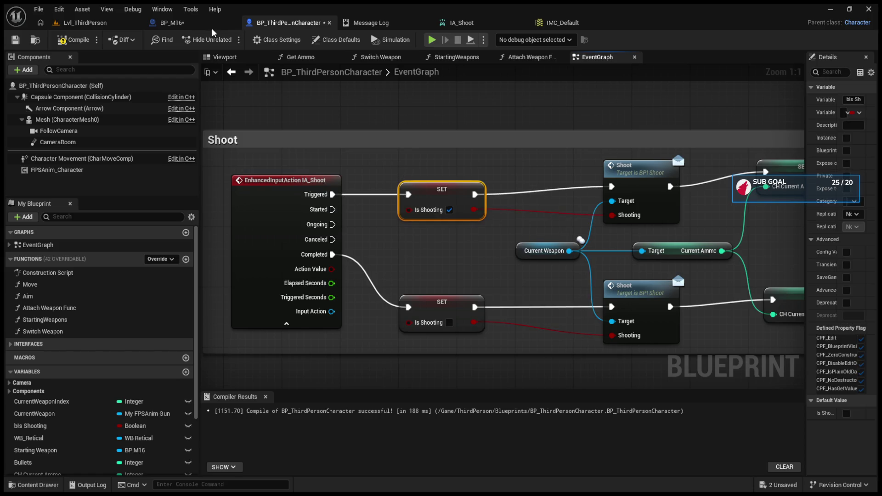
left_click(171, 22)
left_click(110, 23)
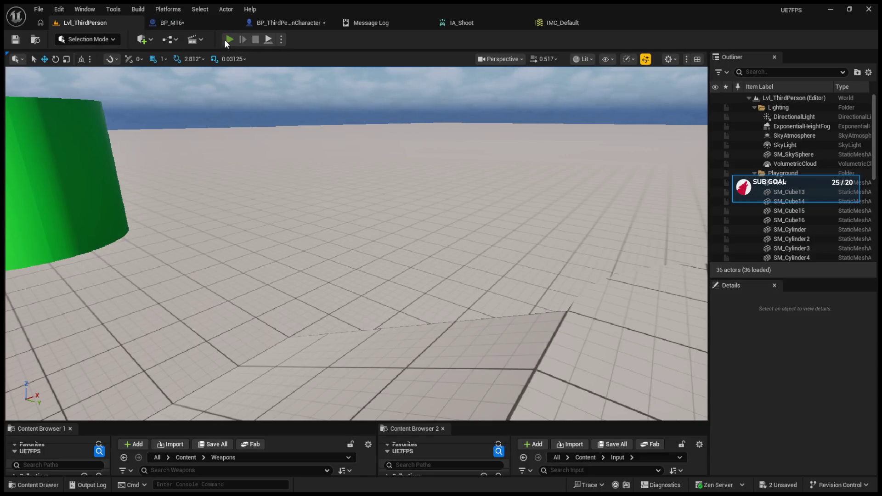
left_click(224, 39)
key("Escape")
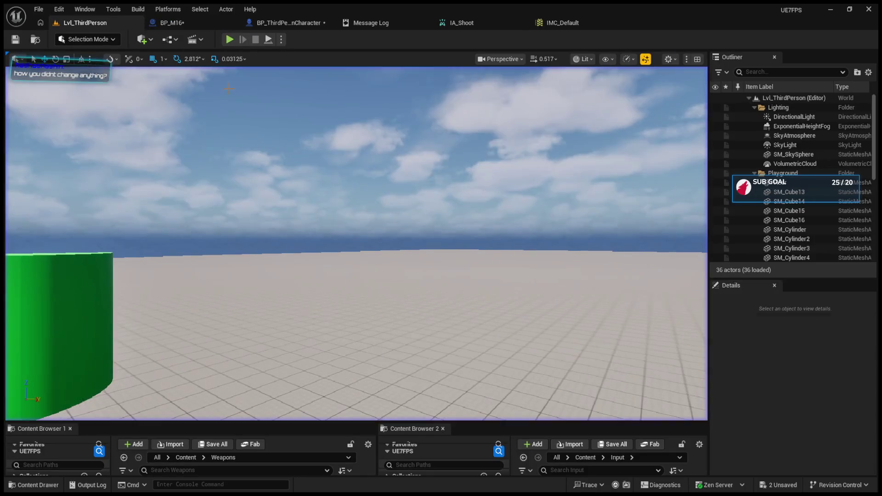
left_click(291, 23)
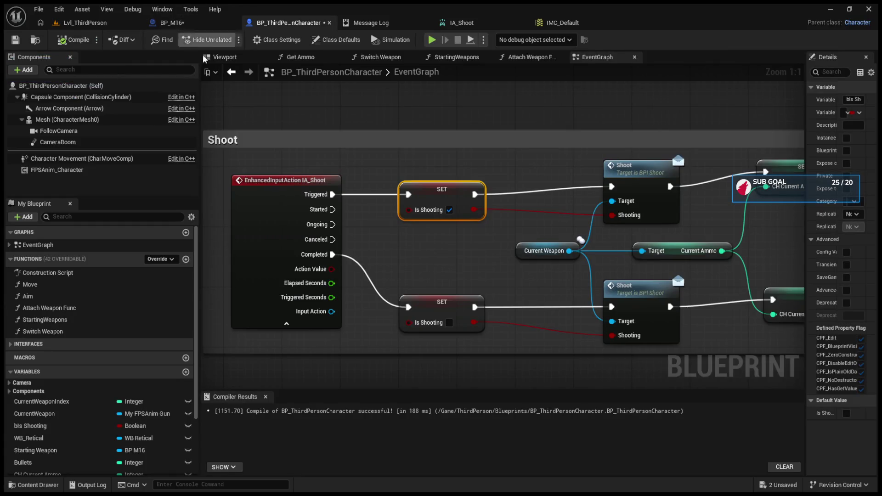
left_click(332, 195, "alt")
left_click_drag(334, 211, 408, 195)
left_click(332, 209, "alt")
left_click_drag(332, 195, 408, 195)
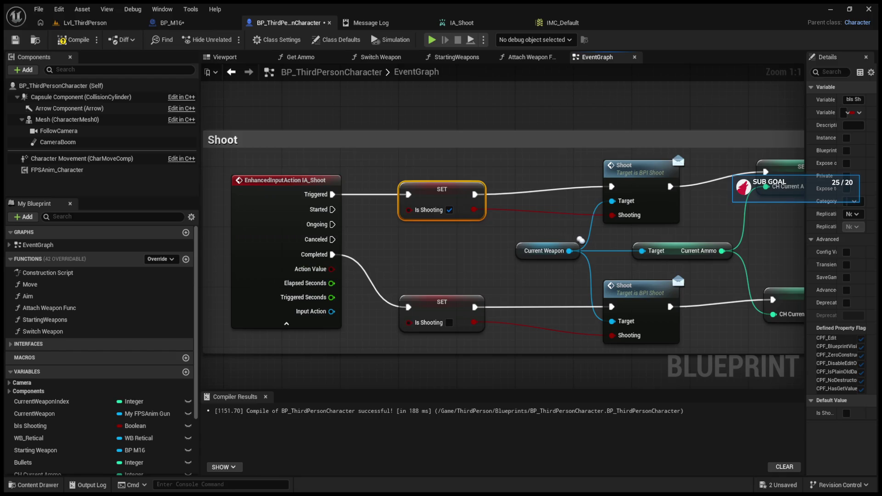
left_click(172, 23)
Survey BP_M16's graph around Shoot Line, Reset Shot and Perform Procedural Recoil.
scroll(389, 227, "down", 1)
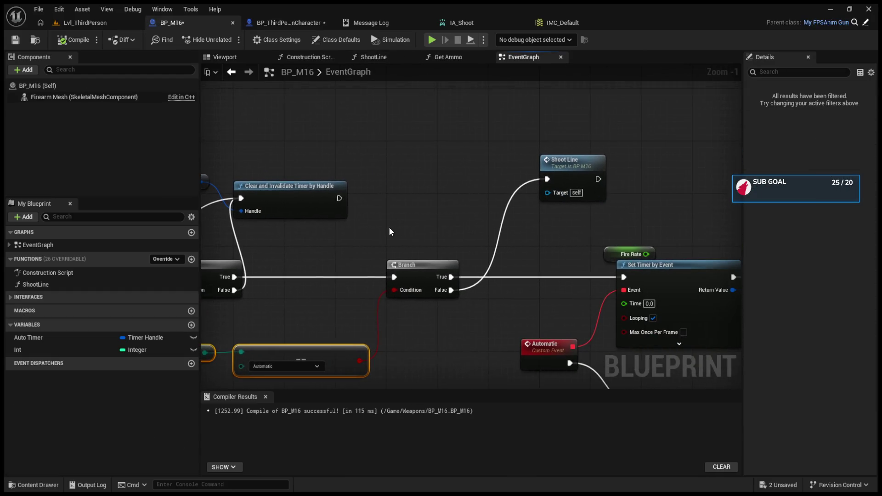
mouse_move(564, 166)
left_mouse_down()
mouse_move(532, 169)
mouse_move(574, 164)
mouse_move(519, 173)
left_mouse_up()
left_click(597, 177)
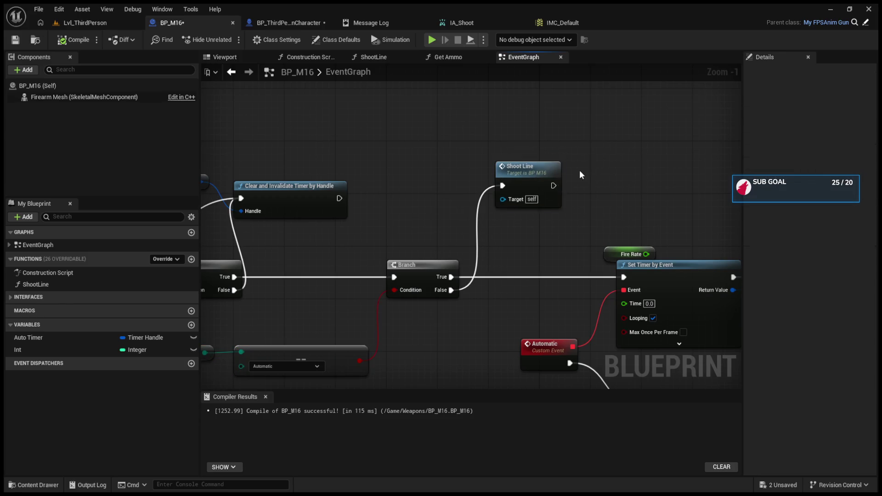
key("ctrl+z")
mouse_move(458, 286)
left_mouse_down()
mouse_move(564, 236)
mouse_move(384, 237)
left_mouse_up()
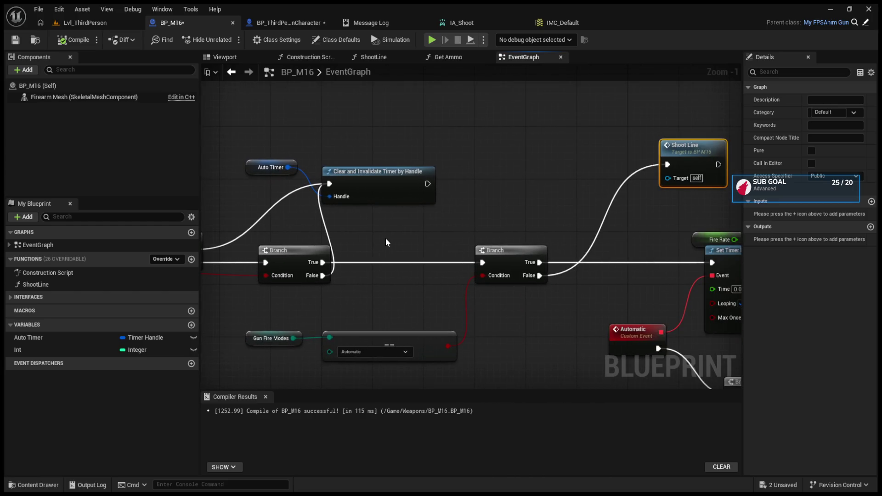
left_click_drag(605, 219, 472, 305)
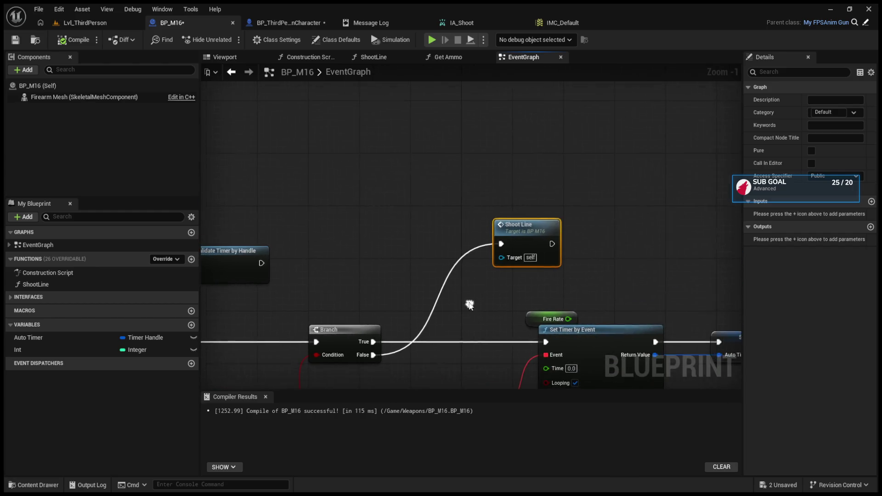
scroll(472, 305, "down", 5)
scroll(557, 203, "up", 3)
left_click_drag(546, 230, 432, 252)
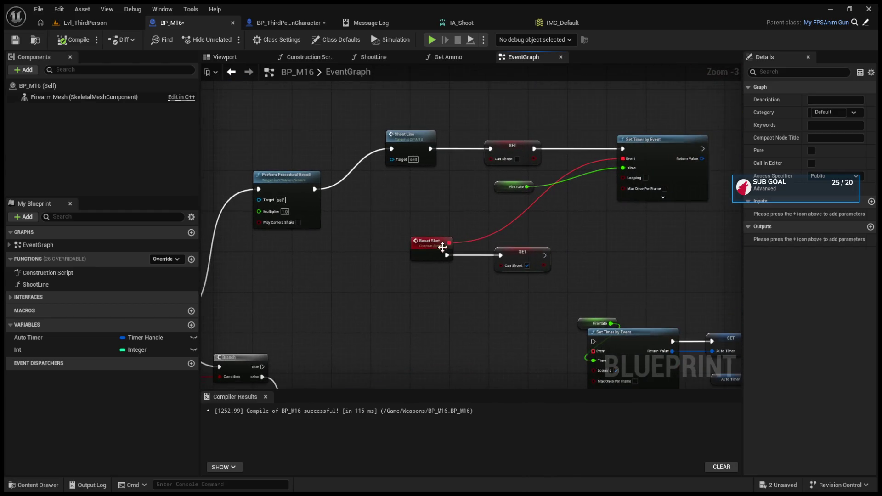
mouse_move(381, 111)
left_mouse_down()
mouse_move(571, 177)
mouse_move(695, 264)
left_mouse_up()
mouse_move(287, 179)
left_mouse_down()
mouse_move(526, 149)
mouse_move(547, 118)
left_mouse_up()
left_click(525, 148)
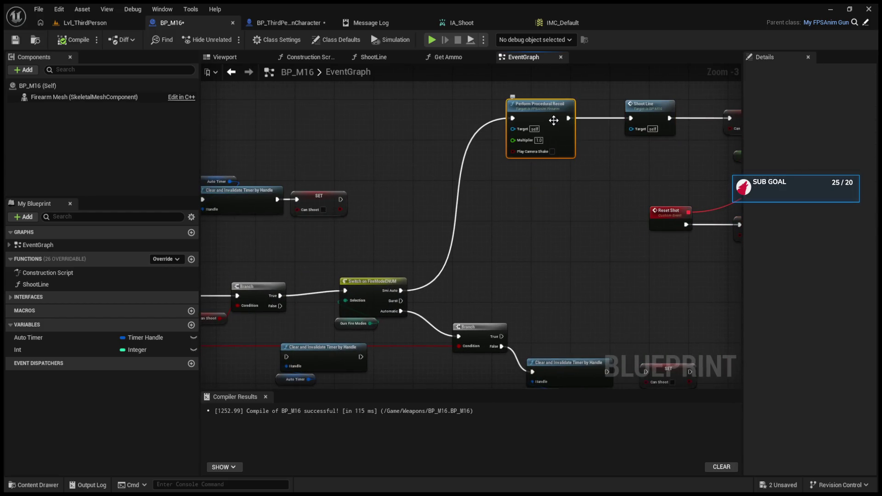
left_click(596, 285)
key("ctrl+z")
Wire Branch False into Perform Procedural Recoil and on into Shoot Line, moving both up.
mouse_move(415, 330)
left_mouse_down()
mouse_move(479, 266)
mouse_move(490, 239)
left_mouse_up()
mouse_move(546, 239)
left_mouse_down()
mouse_move(602, 224)
mouse_move(541, 225)
mouse_move(541, 207)
left_mouse_up()
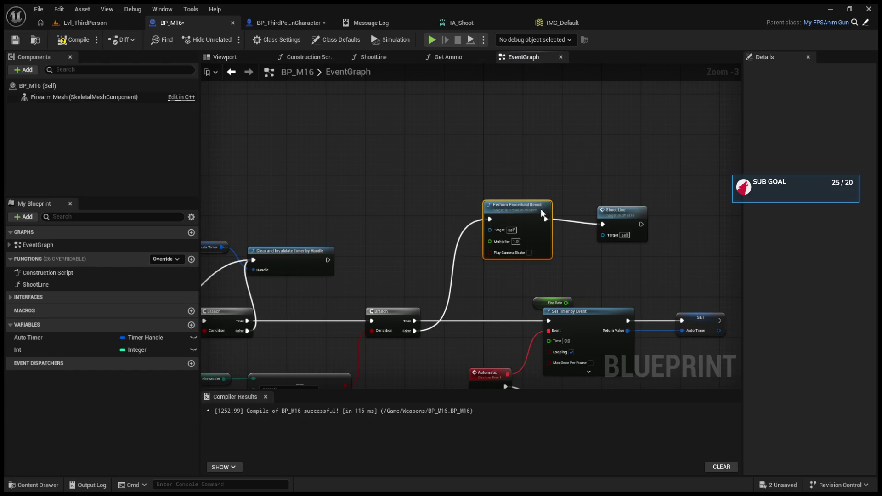
left_click(615, 219, "ctrl")
left_click_drag(615, 218, 605, 106)
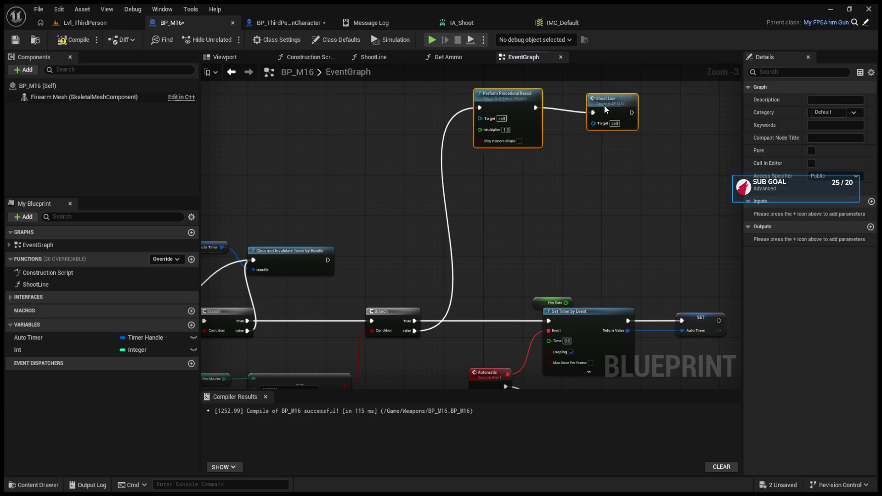
Unhook the old SET wires and select the SET, Fire Rate, Set Timer and Reset Shot nodes.
scroll(604, 106, "down", 3)
scroll(521, 237, "up", 3)
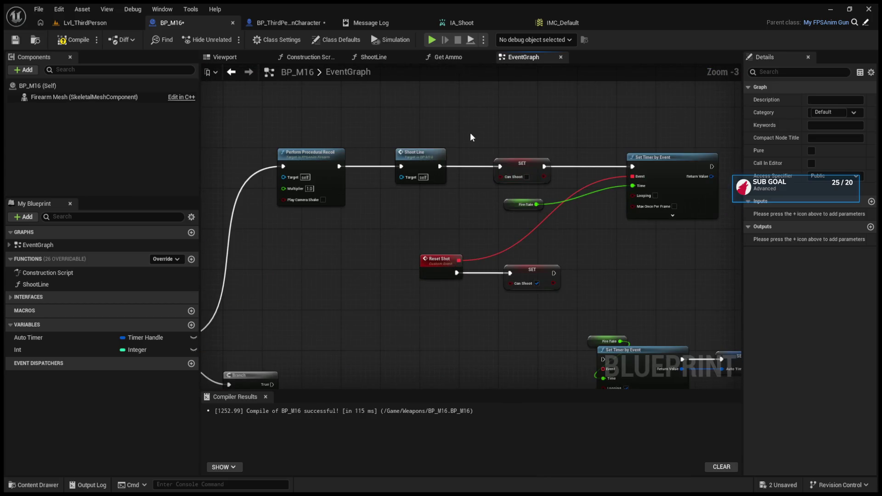
left_click(631, 166, "alt")
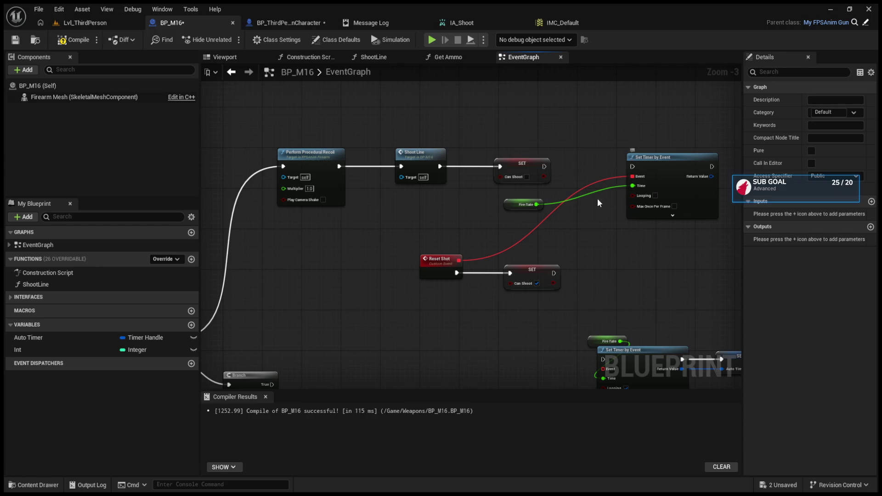
left_click(500, 167, "alt")
left_click_drag(496, 252, 685, 284)
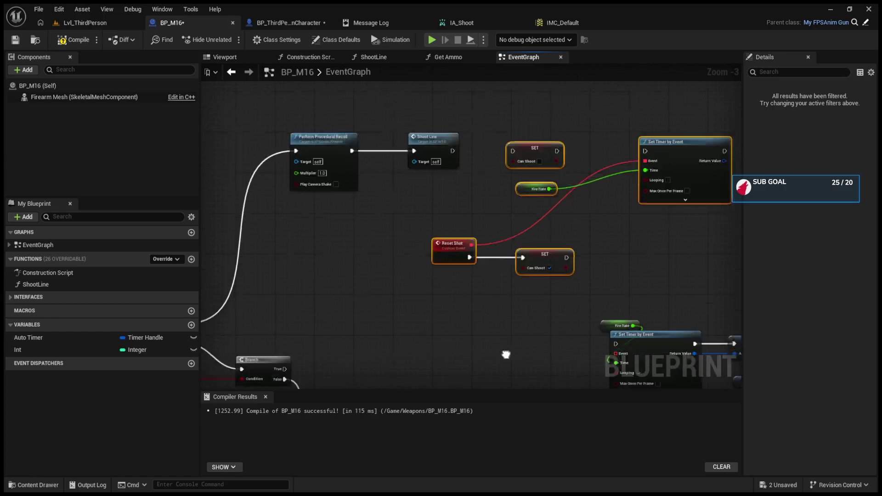
Re-paste the timer nodes and wire Shoot Line through SET Can Shoot into Set Timer by Event.
key("Delete")
key("ctrl+v")
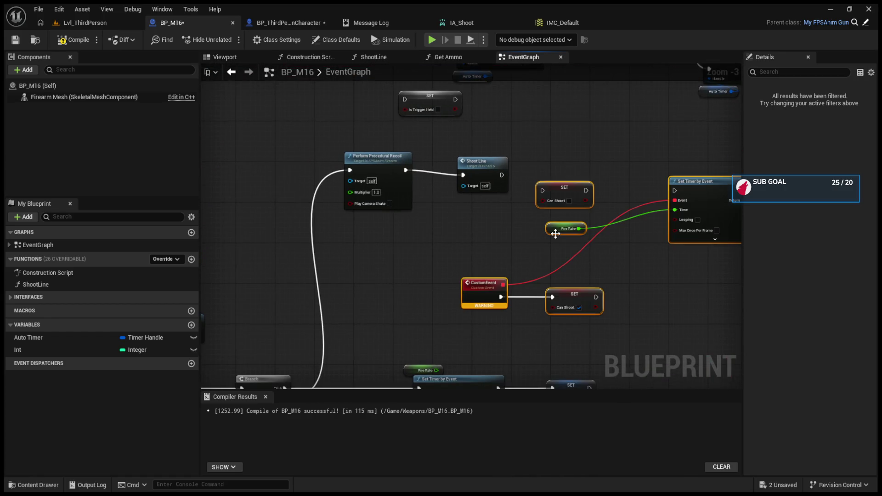
left_click_drag(460, 186, 482, 202)
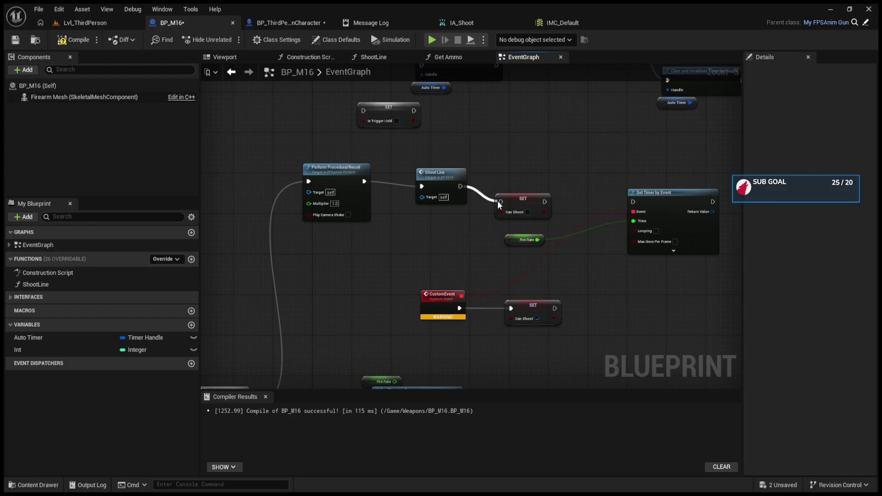
mouse_move(513, 202)
left_mouse_down()
mouse_move(515, 189)
mouse_move(635, 202)
left_mouse_up()
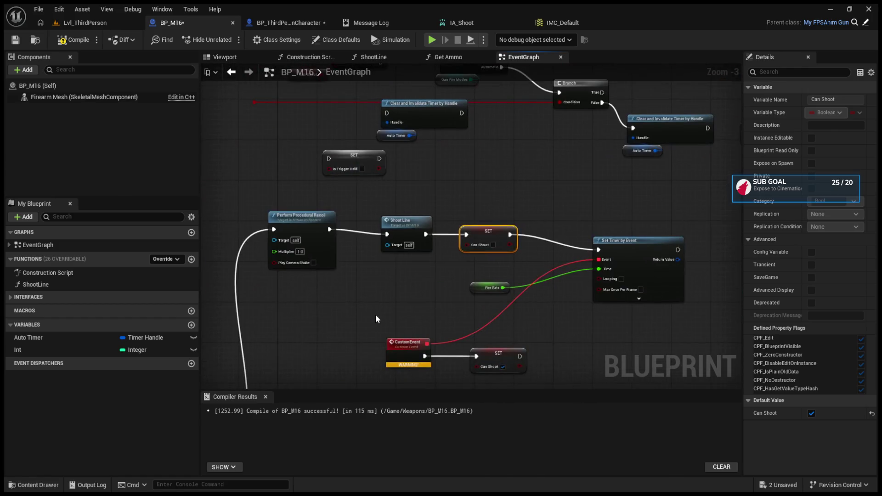
left_click(403, 356)
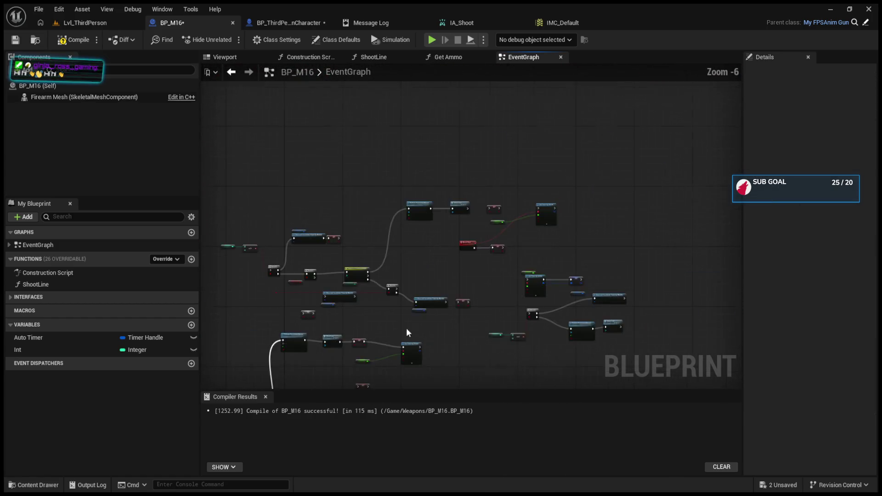
Reposition the Reset Shot event and link it to Set Timer by Event's Event pin.
left_click(495, 218)
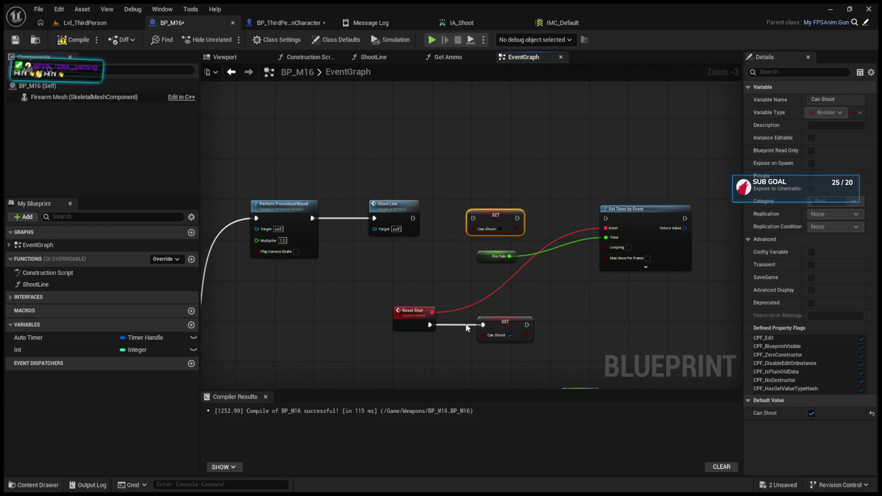
left_click(423, 317)
left_click(432, 313, "alt")
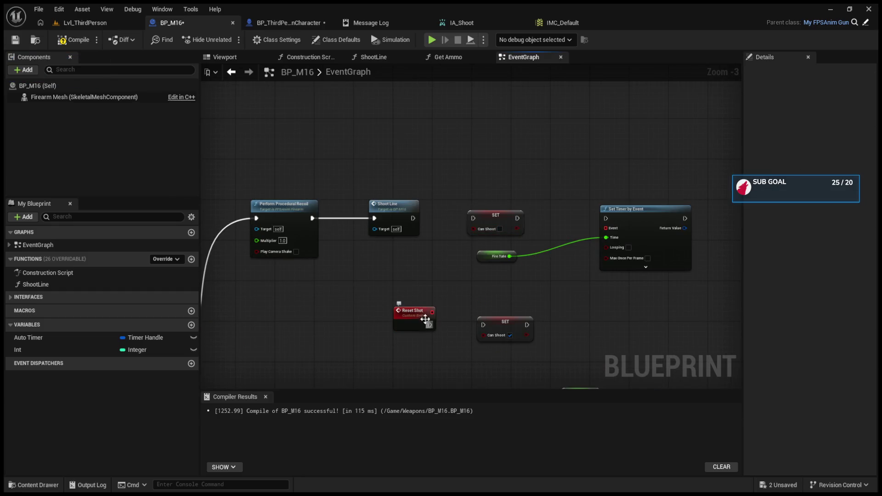
mouse_move(414, 312)
left_mouse_down()
mouse_move(344, 381)
mouse_move(230, 289)
mouse_move(400, 306)
mouse_move(220, 409)
mouse_move(467, 337)
mouse_move(492, 190)
mouse_move(480, 202)
left_mouse_up()
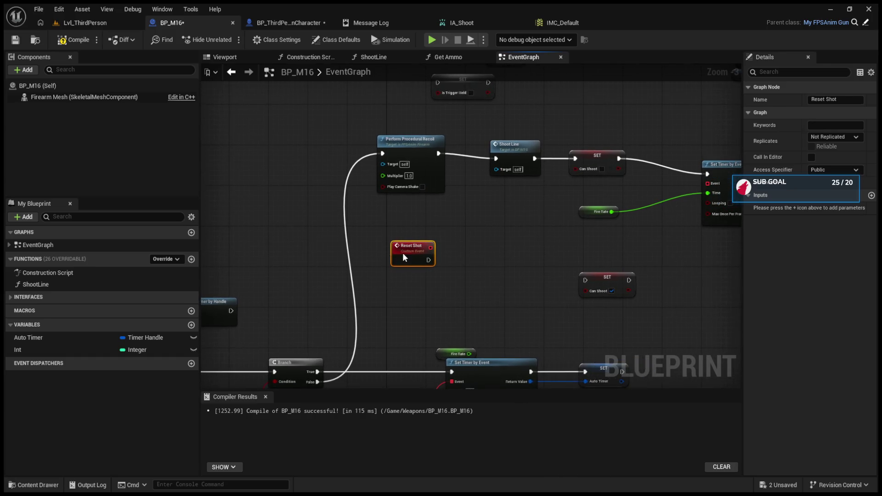
left_click_drag(517, 282, 526, 282)
mouse_move(708, 184)
left_mouse_down()
mouse_move(554, 272)
mouse_move(557, 260)
mouse_move(572, 257)
left_mouse_up()
left_click(300, 313)
left_click(487, 278)
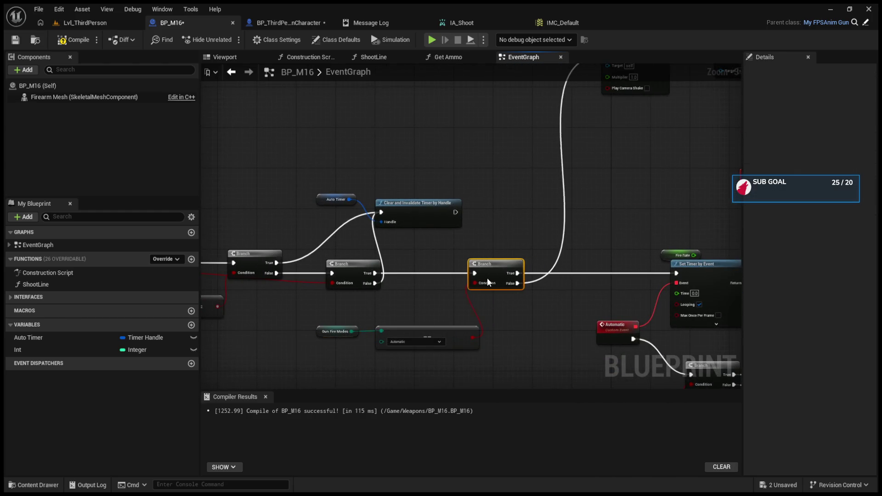
Shift the Gun Fire Modes, comparison and Branch nodes to make room between the Branches.
left_click_drag(332, 312, 489, 347)
left_click(483, 266, "shift")
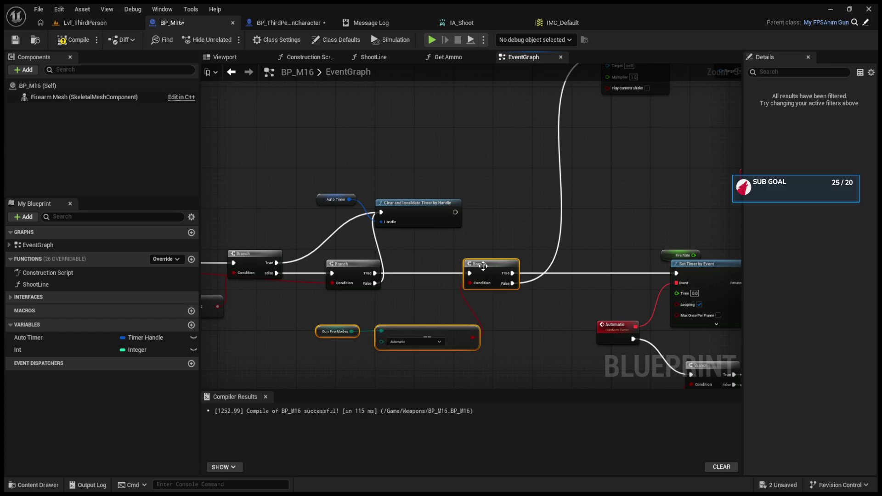
left_click_drag(470, 279, 545, 275)
left_click(519, 246)
left_click_drag(475, 279, 489, 269)
left_click_drag(439, 256, 425, 253)
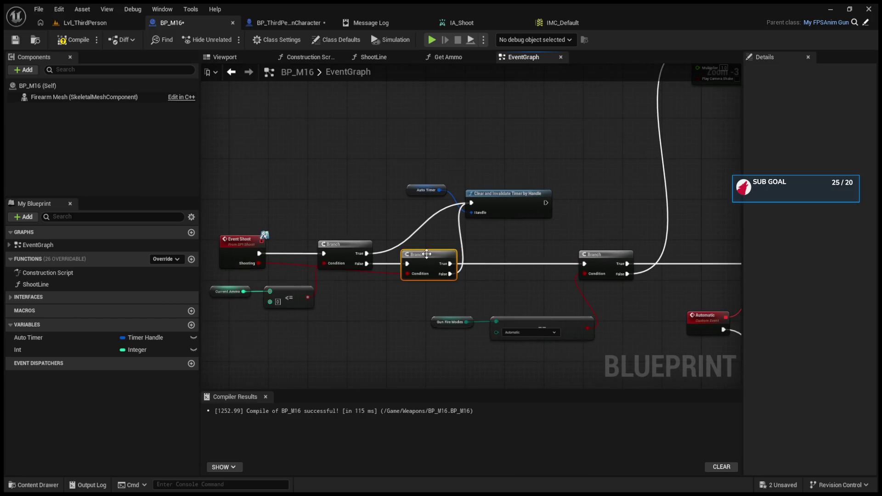
left_click(414, 302)
Paste a SET Can Shoot node between the Branches, wire it in, and tick Can Shoot true.
key("ctrl+v")
mouse_move(444, 314)
left_mouse_down()
mouse_move(525, 254)
mouse_move(524, 262)
left_mouse_up()
mouse_move(453, 267)
left_mouse_down()
mouse_move(439, 258)
mouse_move(438, 271)
left_mouse_up()
left_click(531, 273)
mouse_move(531, 274)
left_mouse_down()
mouse_move(497, 279)
mouse_move(537, 268)
left_mouse_up()
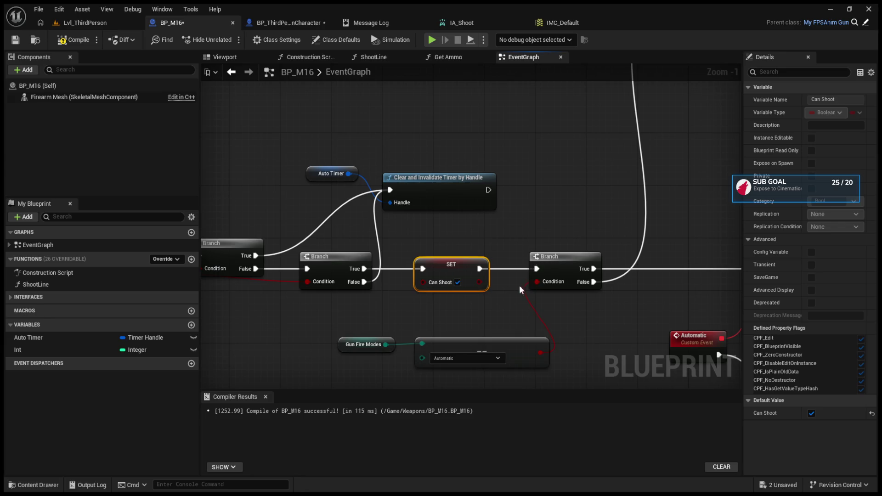
Place Set Timer by Event beside Fire Rate and check Fire Rate's default value.
left_click(522, 362)
left_click_drag(521, 363, 422, 362)
mouse_move(550, 312)
left_mouse_down()
mouse_move(433, 271)
mouse_move(528, 271)
mouse_move(701, 323)
mouse_move(488, 300)
mouse_move(644, 260)
mouse_move(449, 174)
left_mouse_up()
mouse_move(312, 82)
left_mouse_down()
mouse_move(552, 187)
mouse_move(567, 205)
mouse_move(643, 183)
mouse_move(608, 236)
mouse_move(735, 138)
mouse_move(570, 138)
left_mouse_up()
mouse_move(550, 272)
left_mouse_down()
mouse_move(481, 249)
mouse_move(557, 240)
mouse_move(571, 223)
left_mouse_up()
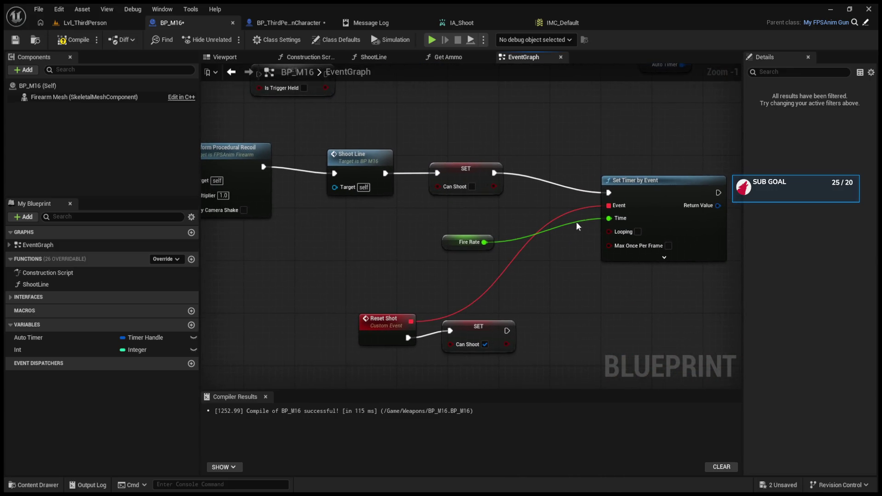
left_click_drag(641, 184, 634, 170)
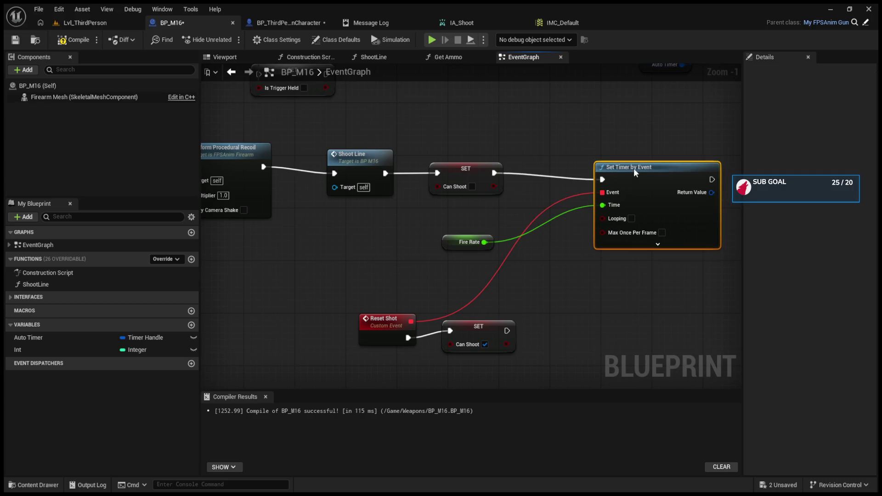
left_click(448, 246)
mouse_move(408, 288)
left_mouse_down()
mouse_move(486, 327)
mouse_move(702, 241)
mouse_move(581, 229)
mouse_move(579, 269)
mouse_move(386, 252)
mouse_move(554, 240)
mouse_move(546, 229)
mouse_move(523, 231)
left_mouse_up()
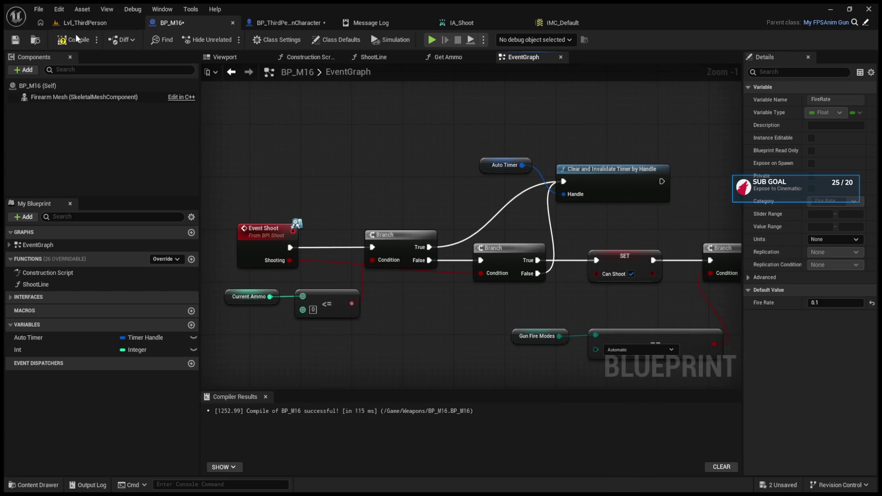
Play-test firing in Lvl_ThirdPerson, then stop and return to the BP_M16 graph.
left_click(87, 21)
left_click(229, 39)
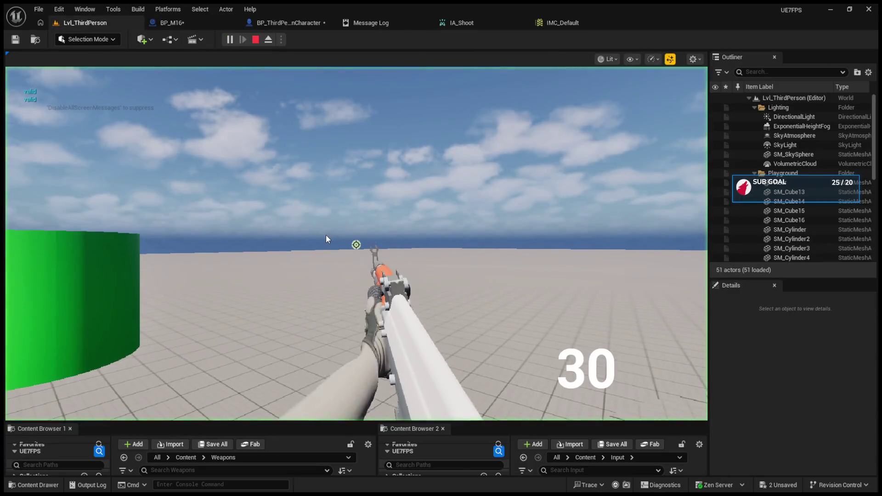
left_click(326, 235)
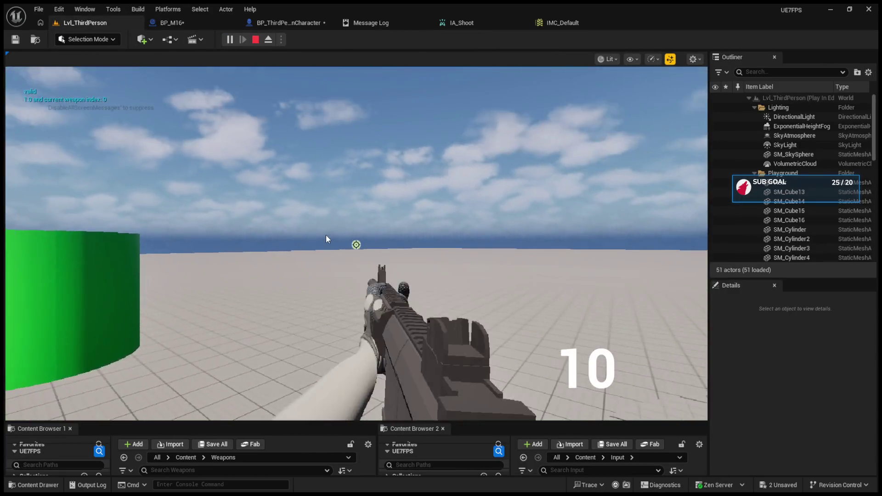
key("Escape")
left_click(195, 26)
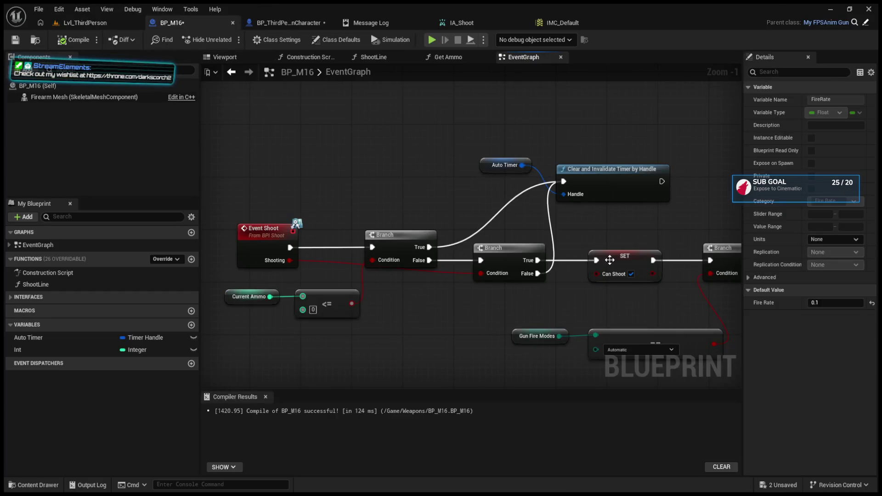
left_click(637, 255)
left_click_drag(638, 248, 423, 252)
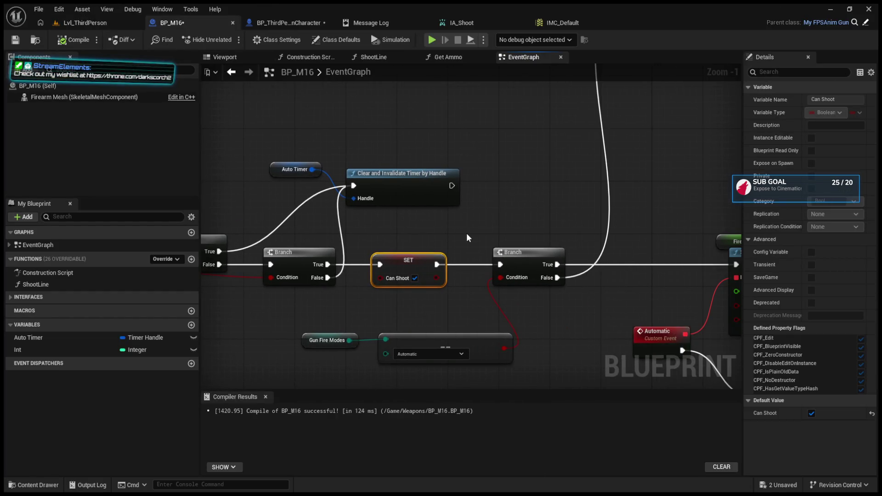
Move SET Can Shoot aside and insert a new Branch after the first Branch's True output.
mouse_move(320, 265)
left_mouse_down()
mouse_move(511, 266)
mouse_move(500, 265)
left_mouse_up()
left_click_drag(425, 276, 419, 284)
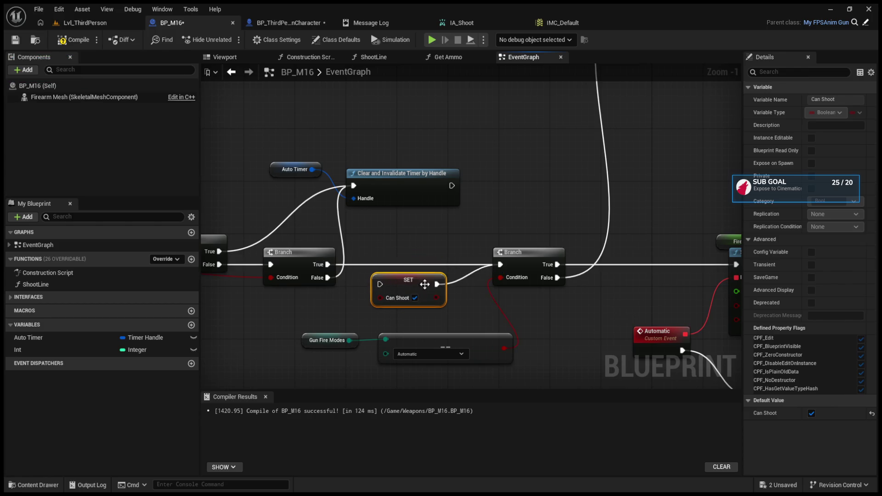
left_click(555, 211)
left_click_drag(569, 216, 387, 240)
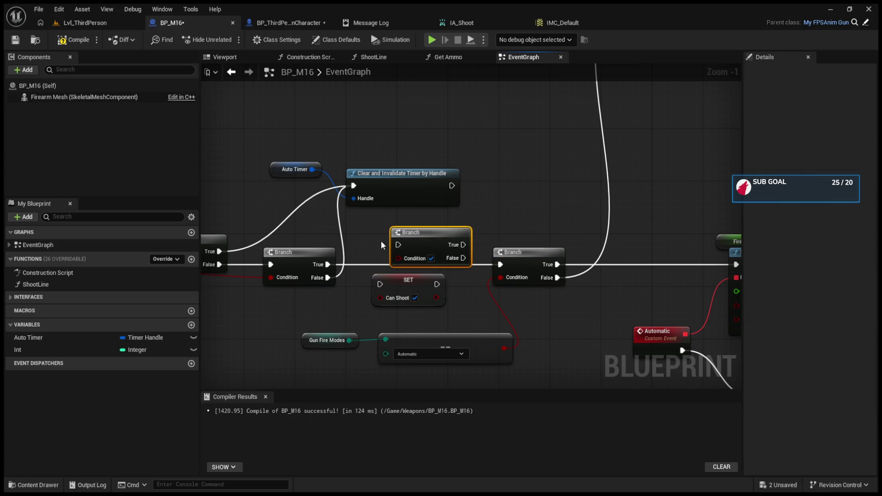
left_click_drag(327, 269, 397, 245)
left_click_drag(461, 244, 491, 260)
Delete SET Can Shoot, feed a Can Shoot getter into the new Branch's Condition, and wire True onward.
left_click(393, 299)
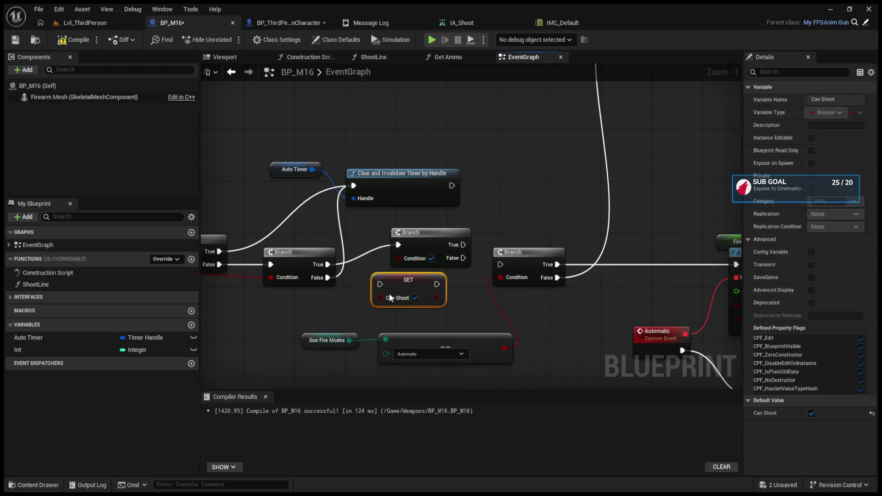
key("Delete")
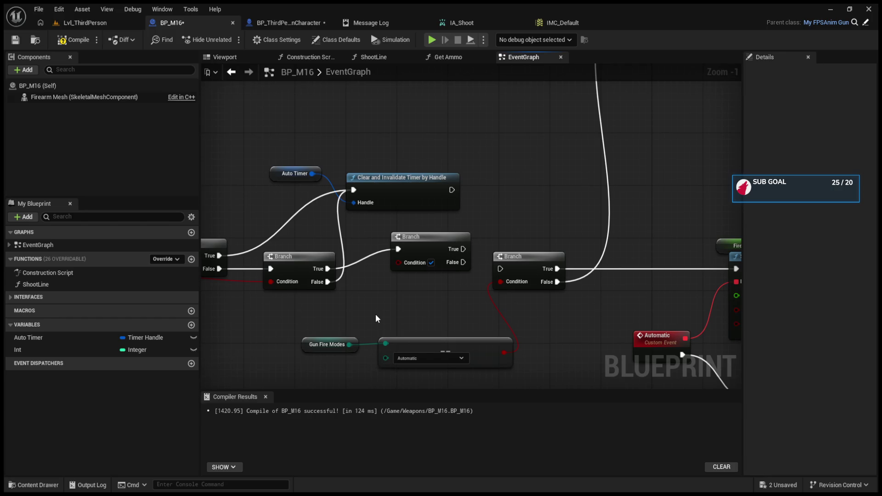
key("ctrl+v")
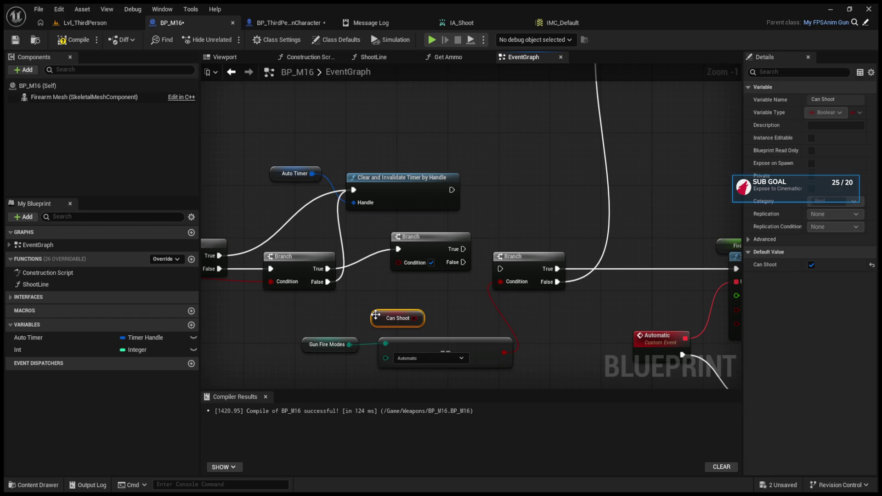
mouse_move(412, 318)
left_mouse_down()
mouse_move(402, 261)
mouse_move(310, 324)
left_mouse_up()
left_click_drag(422, 238, 416, 264)
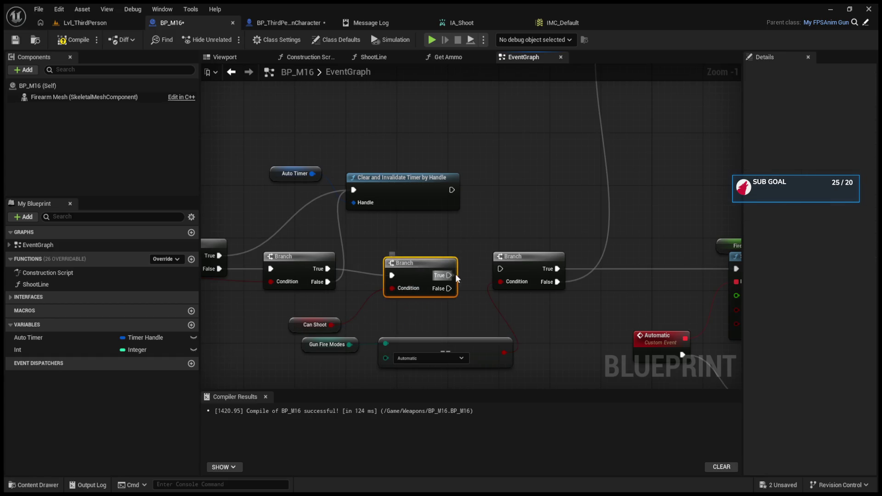
left_click_drag(500, 272, 500, 271)
left_click_drag(430, 266, 431, 259)
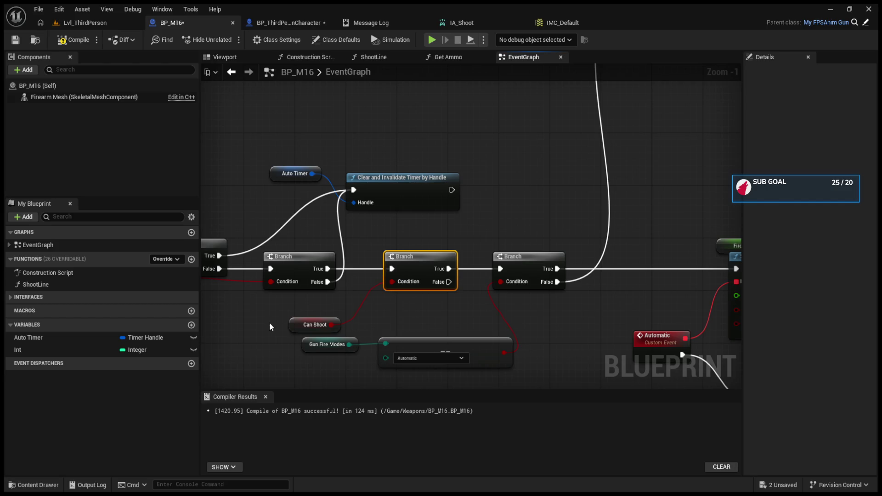
left_click_drag(292, 321, 284, 309)
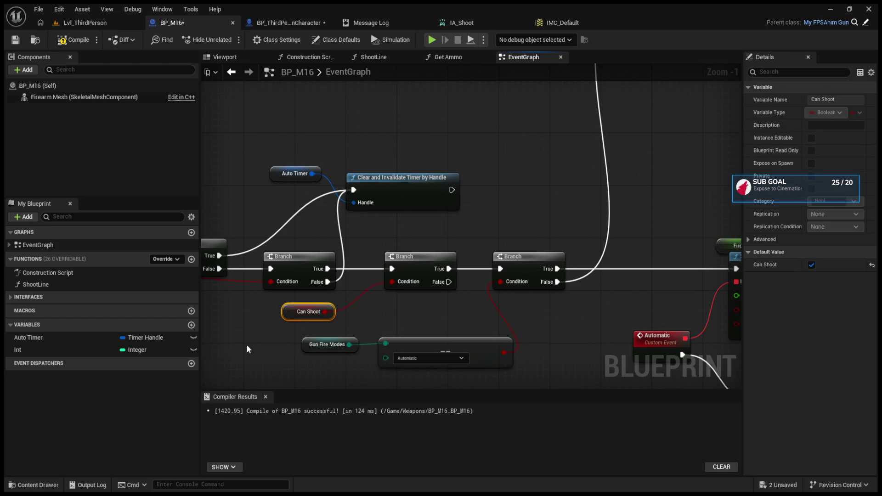
Play the level, equip the M16 with key 2, and fire it at the floor.
left_click(72, 23)
left_click(229, 42)
left_click(278, 158)
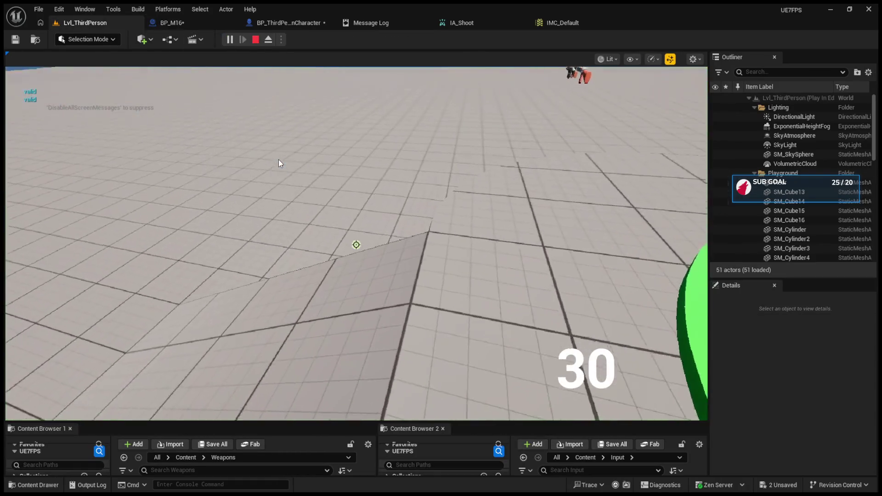
key("2")
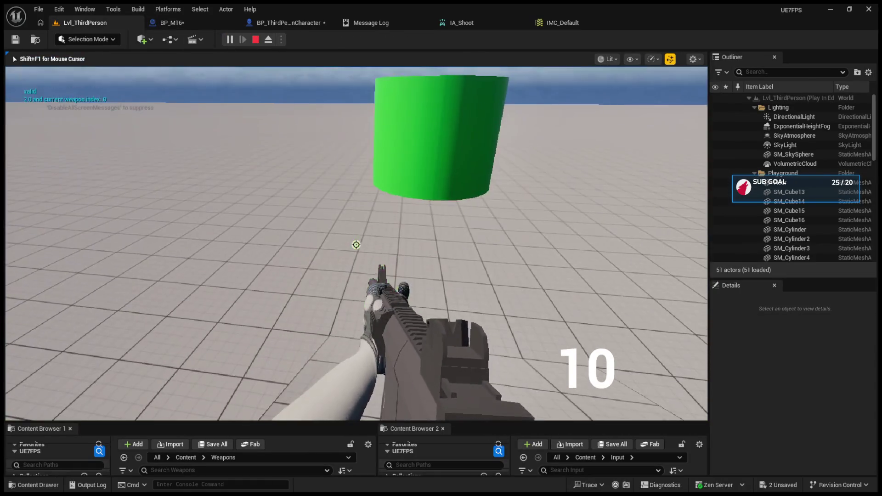
left_click(356, 244)
left_click(356, 244)
left_click(355, 244)
left_click(356, 244)
left_click(356, 245)
left_click(356, 244)
left_click(356, 245)
left_click(355, 244)
left_click(356, 244)
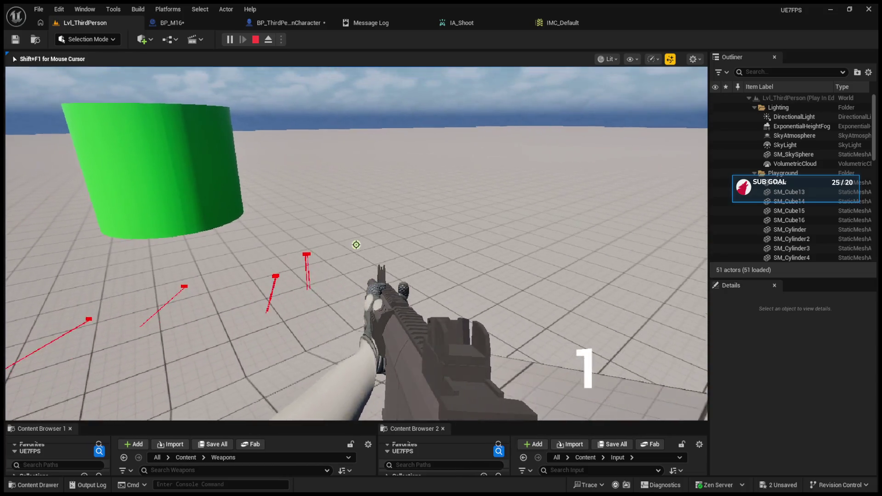
left_click(355, 245)
Switch to Semi Auto, end play, and bring up BP_ThirdPersonCharacter's graph.
key("b")
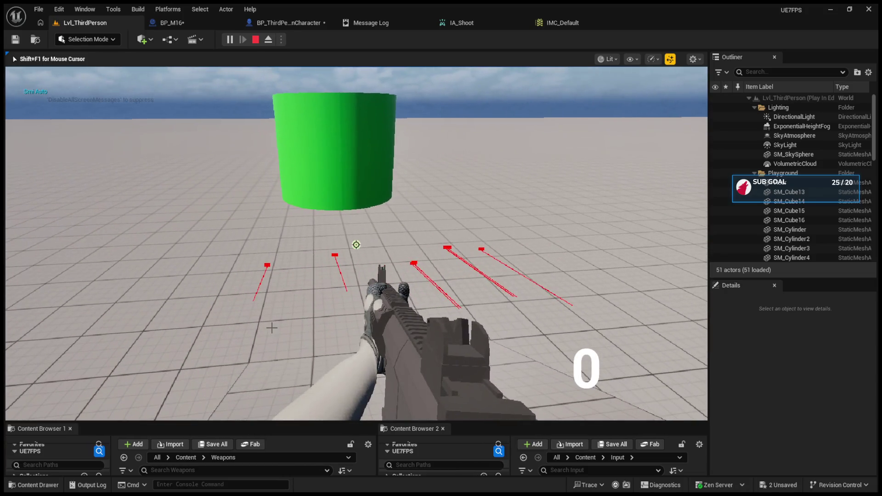
key("Escape")
left_click(277, 23)
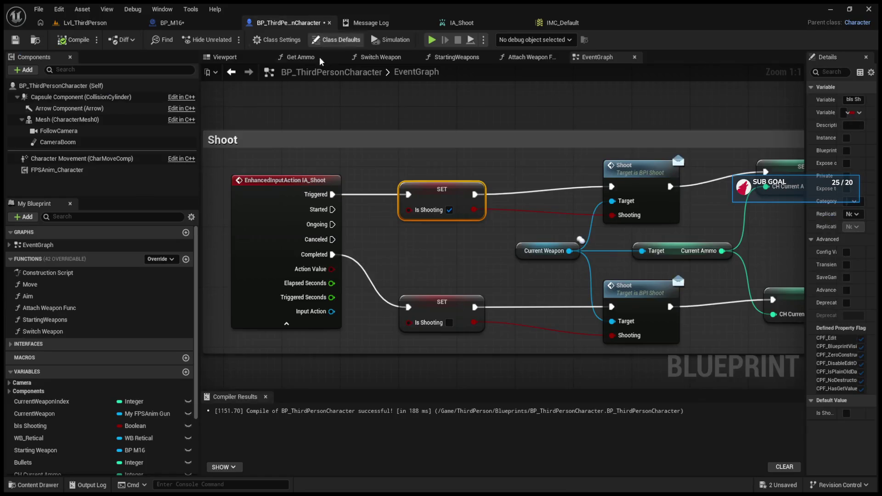
Breakpoint Perform Procedural Recoil, fire in play, and step over through to Set Timer by Event.
left_click(172, 22)
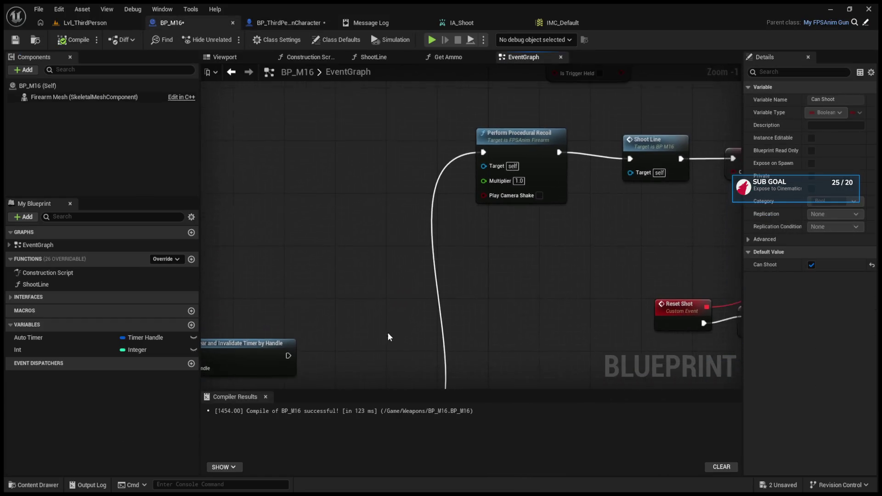
left_click(557, 130)
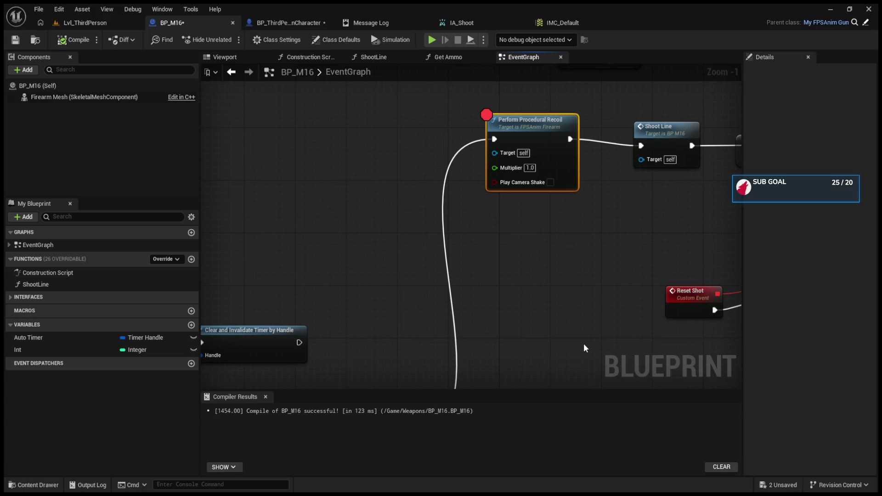
key("alt+p")
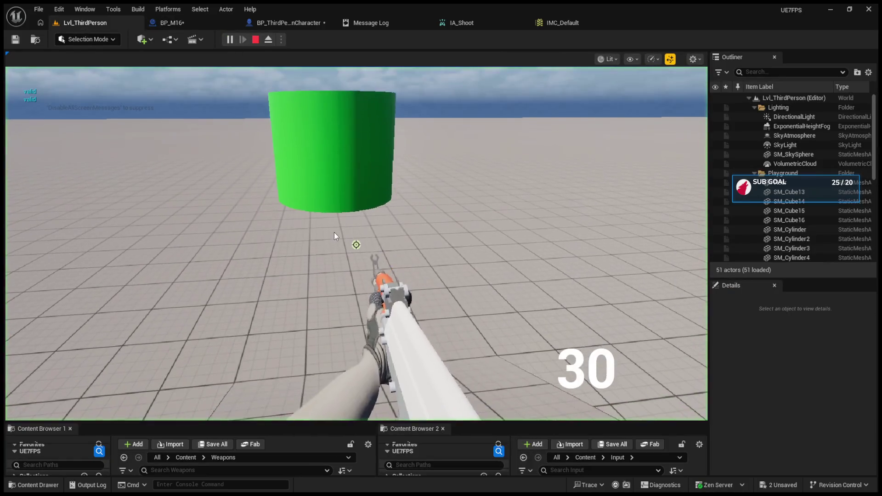
left_click(334, 232)
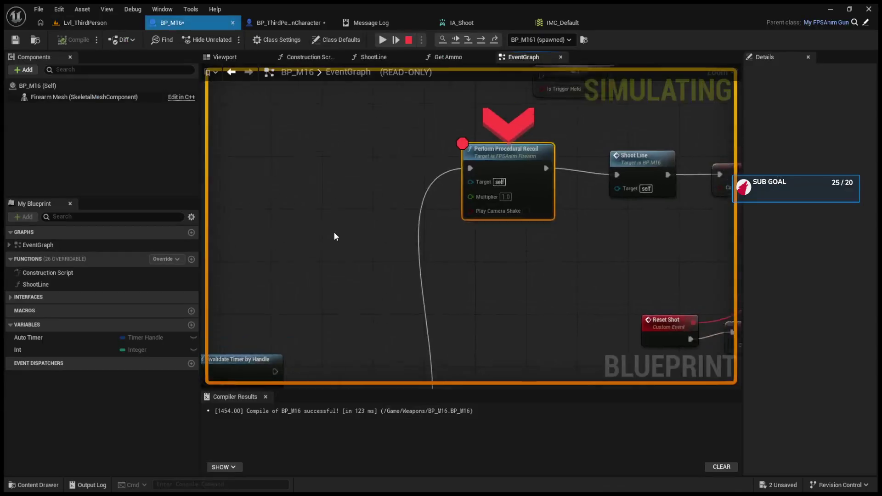
left_click(480, 40)
left_click(480, 40)
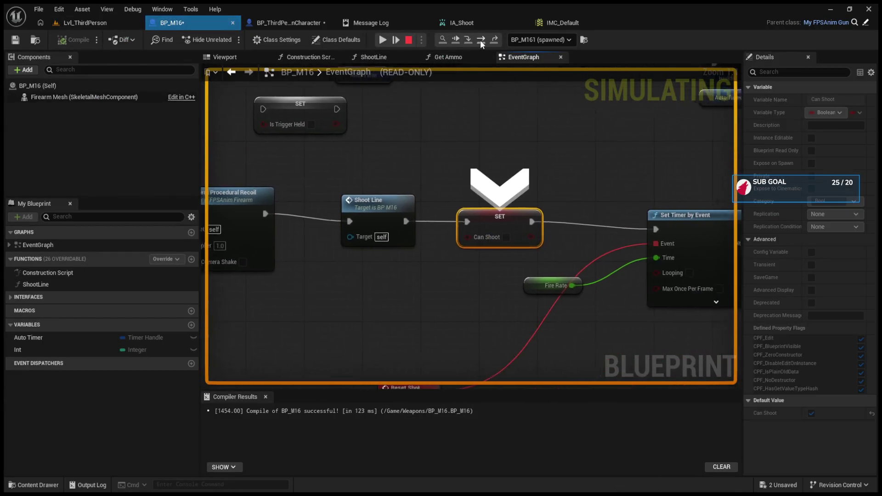
left_click(480, 40)
left_click(408, 40)
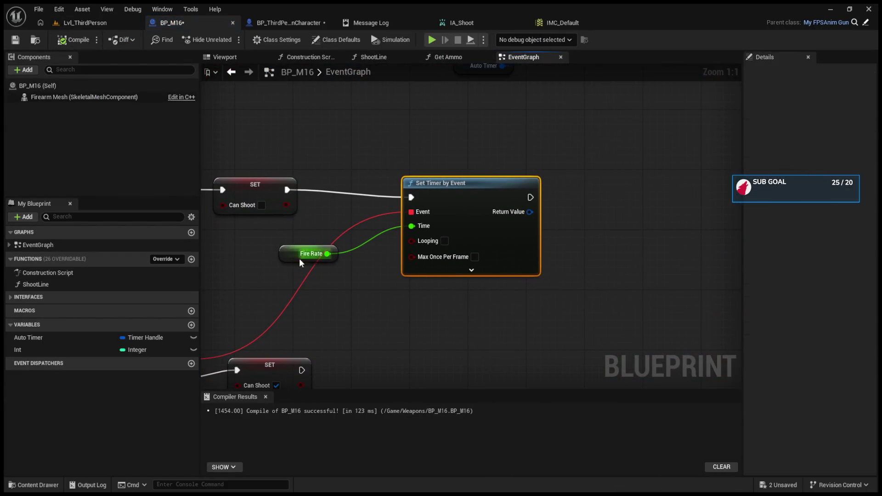
Check the Fire Rate variable at 1.0 and start a new play session.
left_click(290, 258)
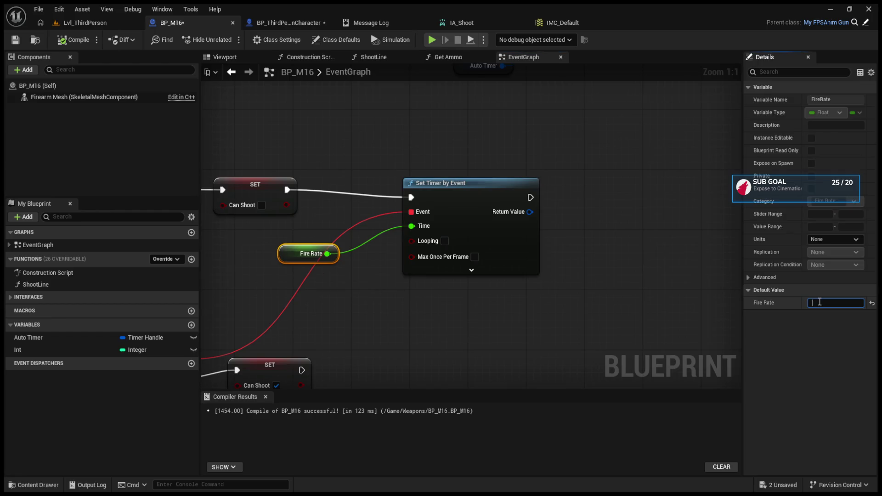
left_click(80, 23)
left_click(232, 40)
left_click(309, 261)
scroll(356, 244, "up", 1)
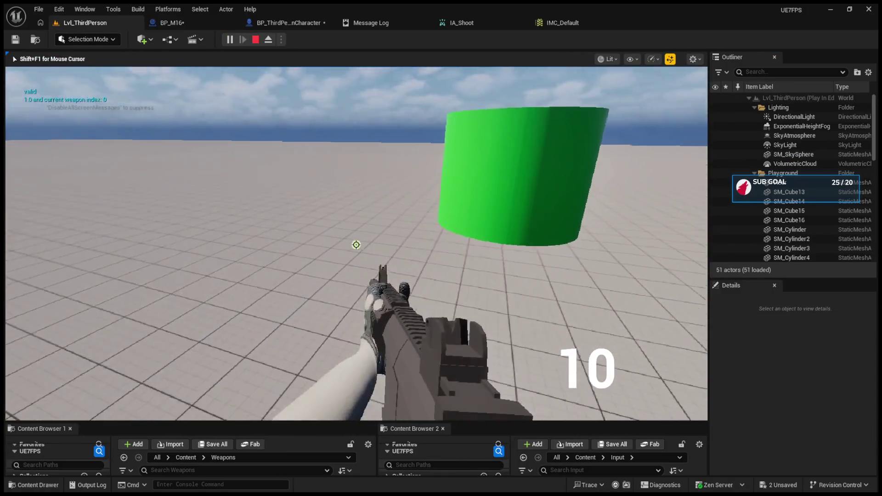
Stop the paused breakpoint simulation, replay the level, and fire until ammo reaches 0.
left_click(356, 244)
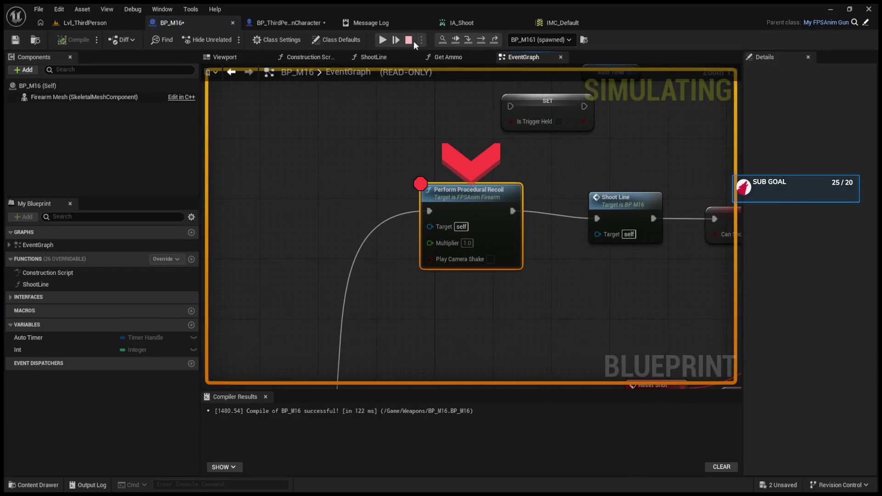
key("Escape")
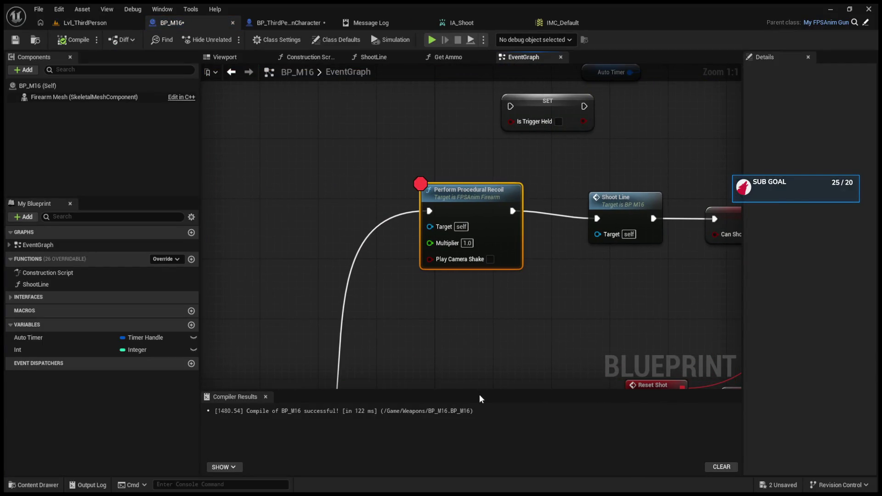
left_click(71, 27)
left_click(224, 41)
left_click(310, 202)
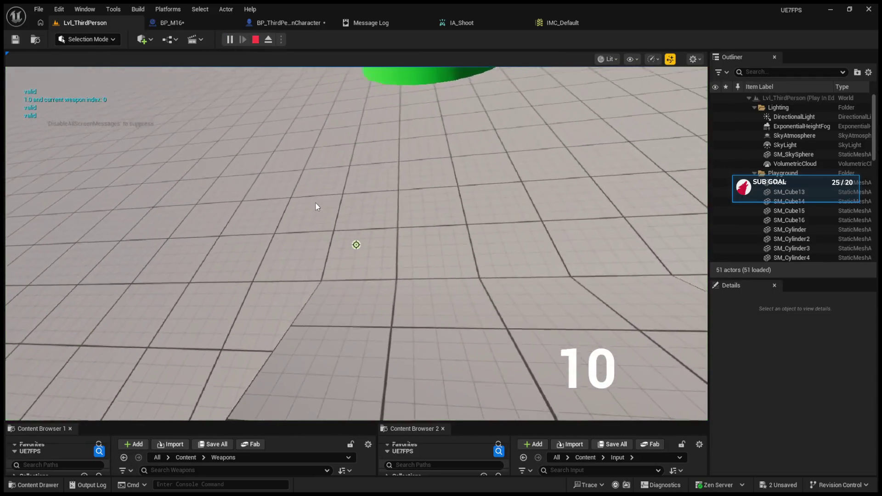
left_click(356, 244)
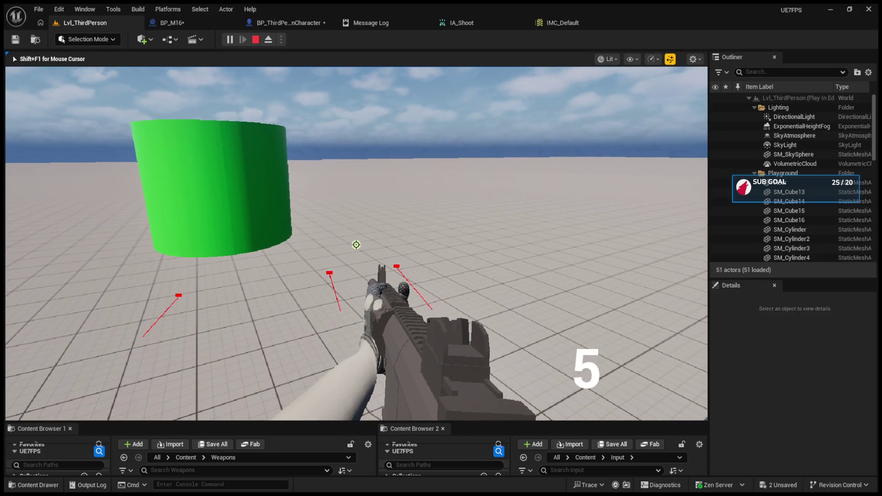
left_click(356, 244)
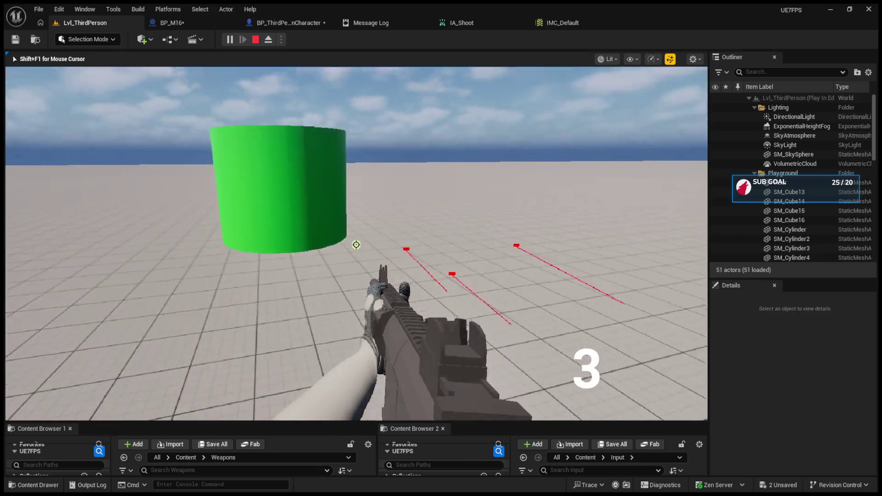
left_click(356, 244)
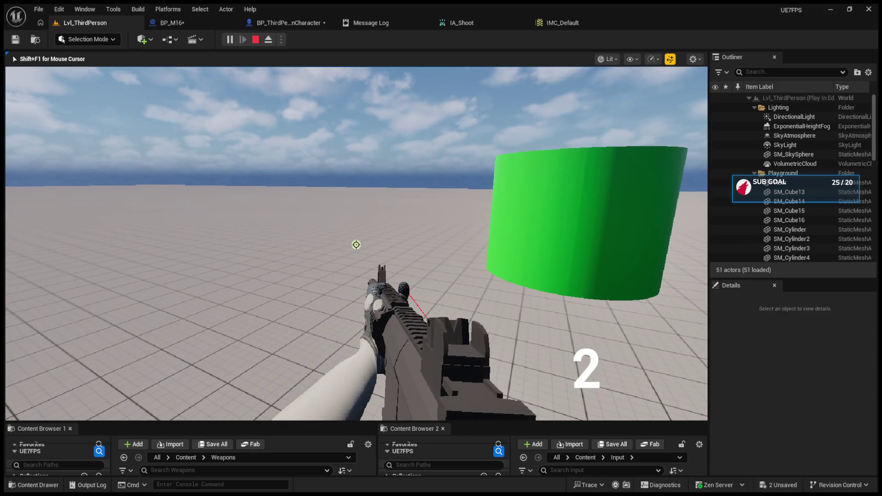
left_click(356, 244)
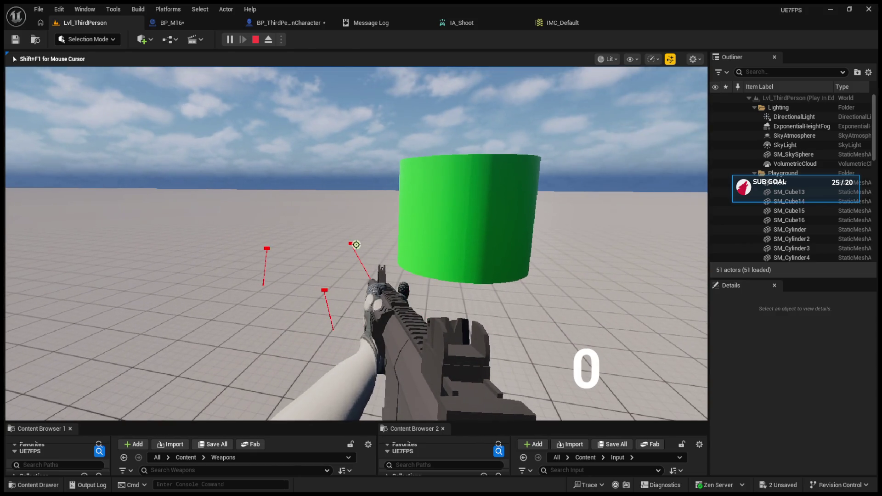
Reload with R, fire four more shots, then end play and show BP_ThirdPersonCharacter's graph.
key("r")
left_click(356, 244)
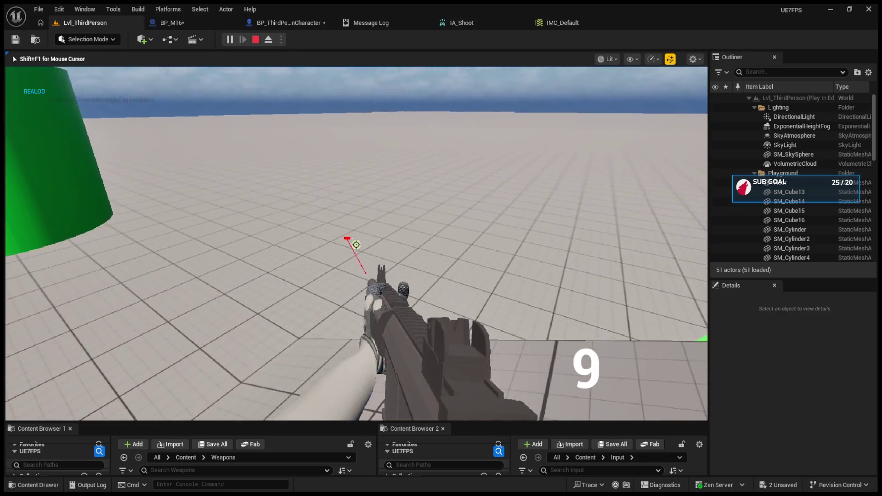
left_click(356, 244)
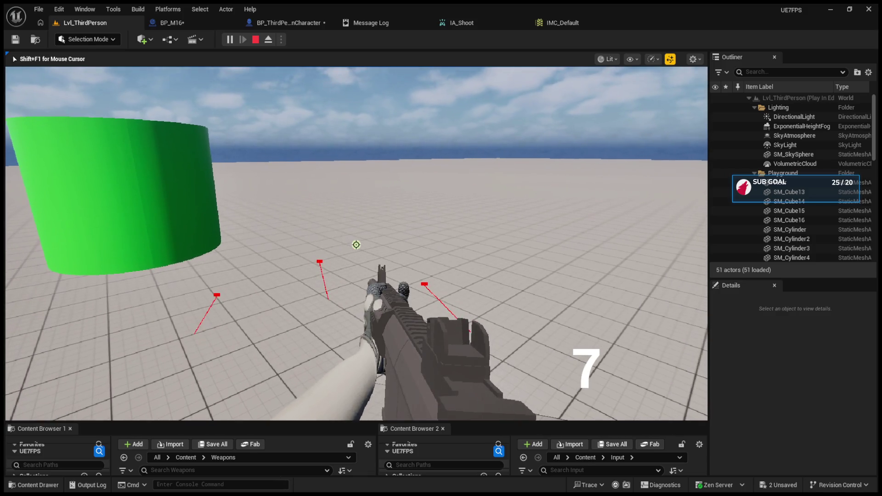
left_click(356, 245)
left_click(356, 244)
key("Escape")
left_click(278, 22)
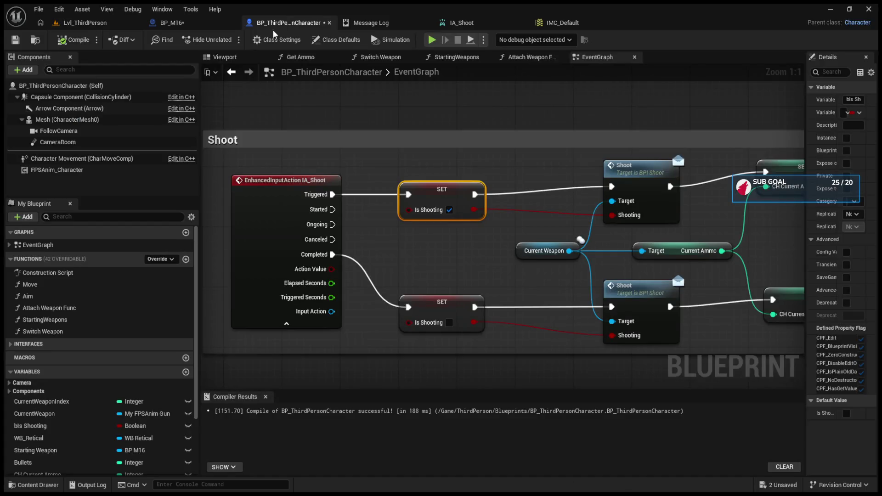
Set BP_M16's Fire Rate default value to 3, then return to Lvl_ThirdPerson and play.
left_click(189, 24)
mouse_move(631, 197)
left_mouse_down()
mouse_move(576, 260)
mouse_move(457, 277)
left_mouse_up()
left_click(457, 277)
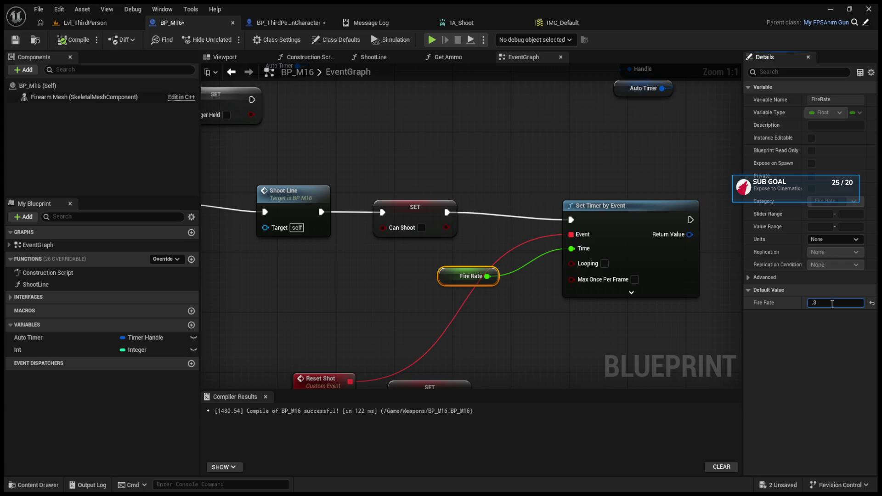
left_click(86, 23)
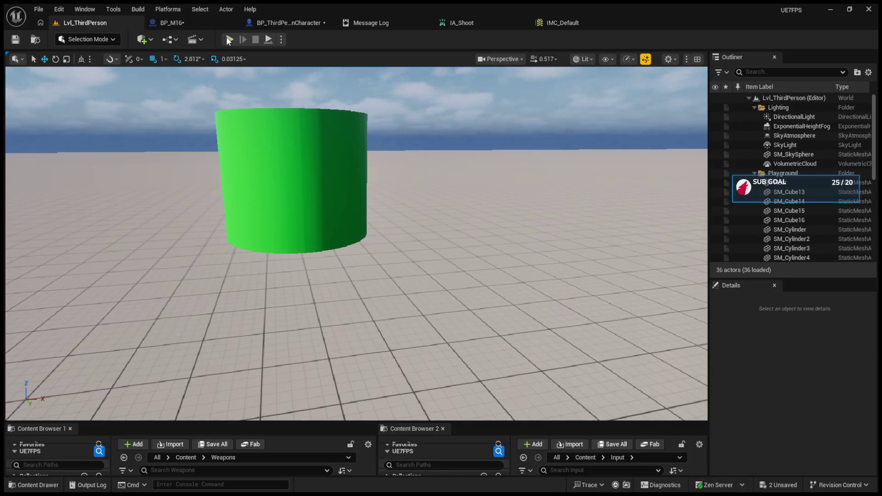
left_click(229, 40)
Test automatic fire at Fire Rate 3 in a first play session.
left_click(356, 249)
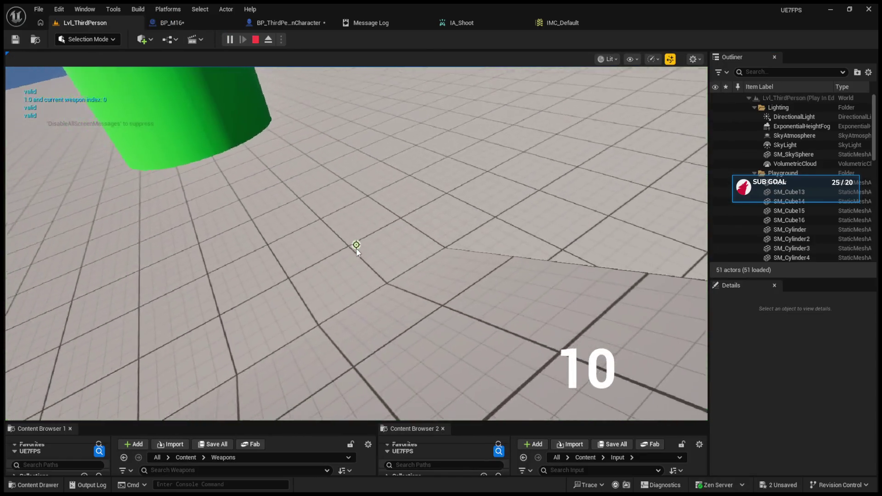
left_click(356, 244)
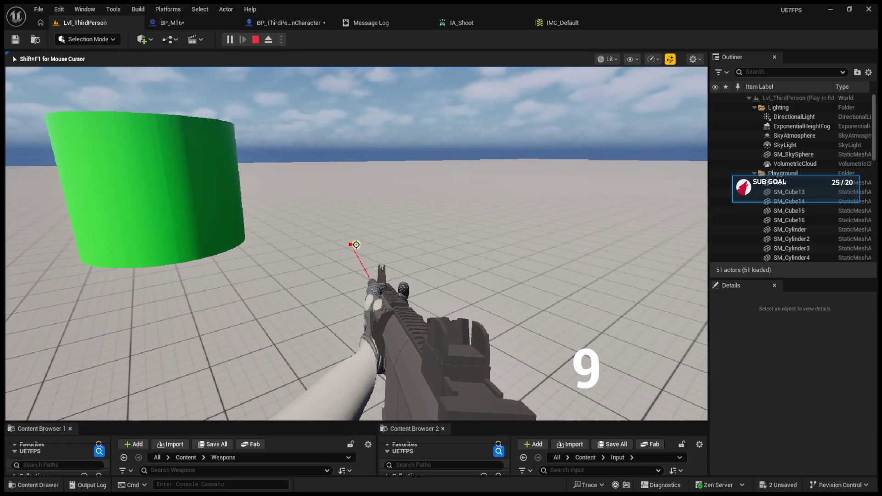
left_click(355, 245)
left_click(356, 245)
left_click(356, 245)
left_click(356, 245)
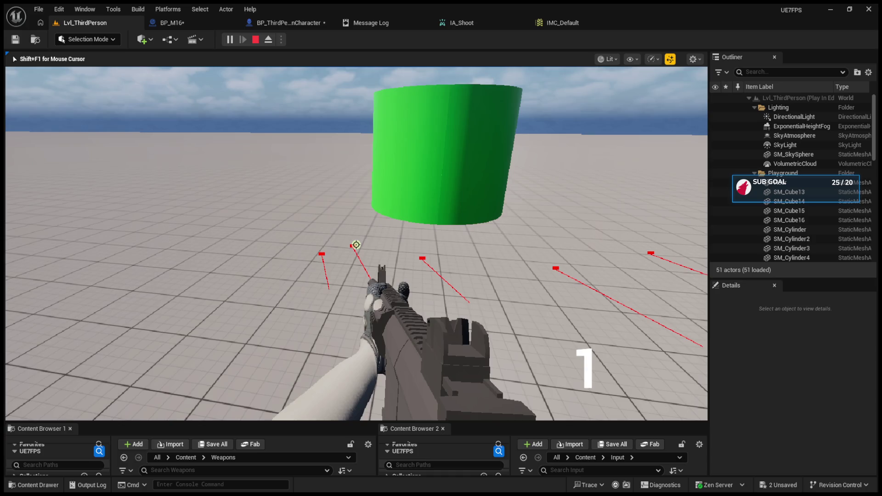
left_click(356, 244)
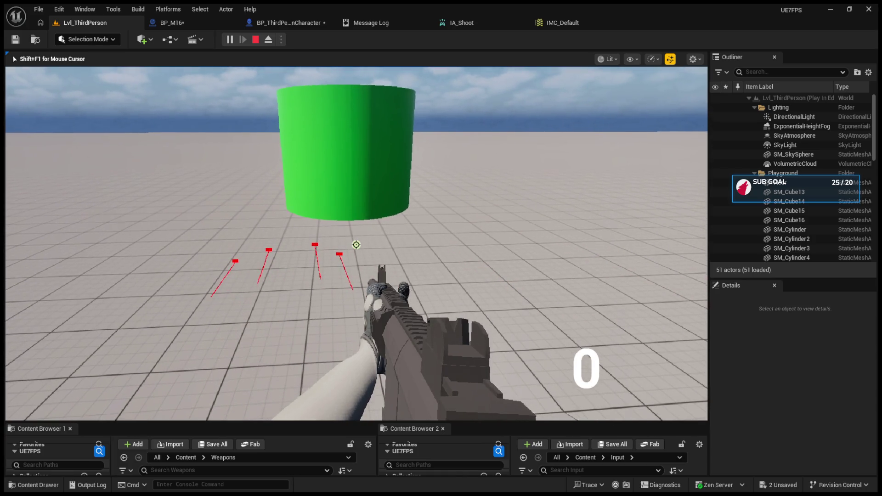
key("Escape")
Replay, fire the rifle, switch weapons with key 1, and empty the other rifle.
left_click(229, 39)
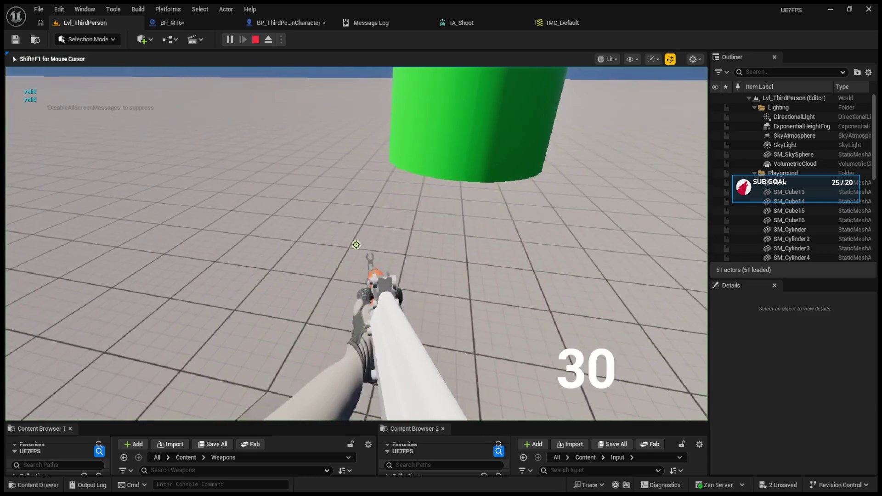
left_click(355, 245)
left_click(356, 245)
left_click(356, 245)
left_click(356, 245)
left_click(356, 245)
key("1")
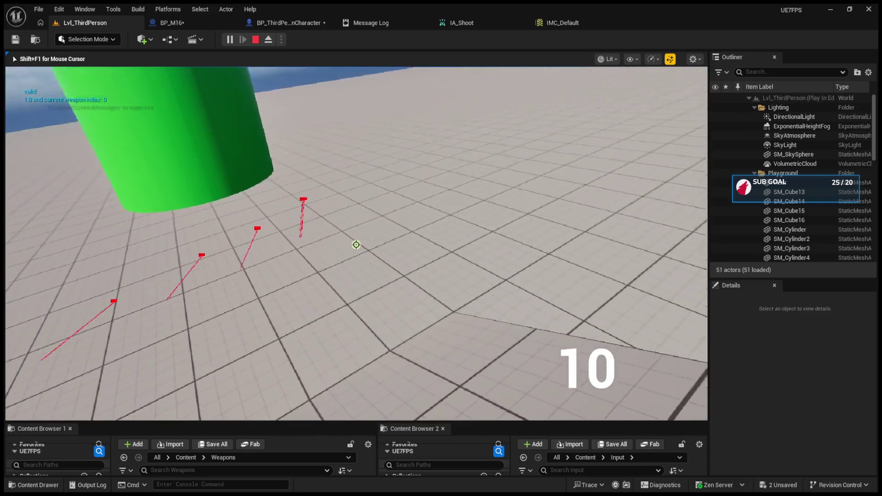
left_click(355, 245)
left_click(356, 245)
left_click(356, 245)
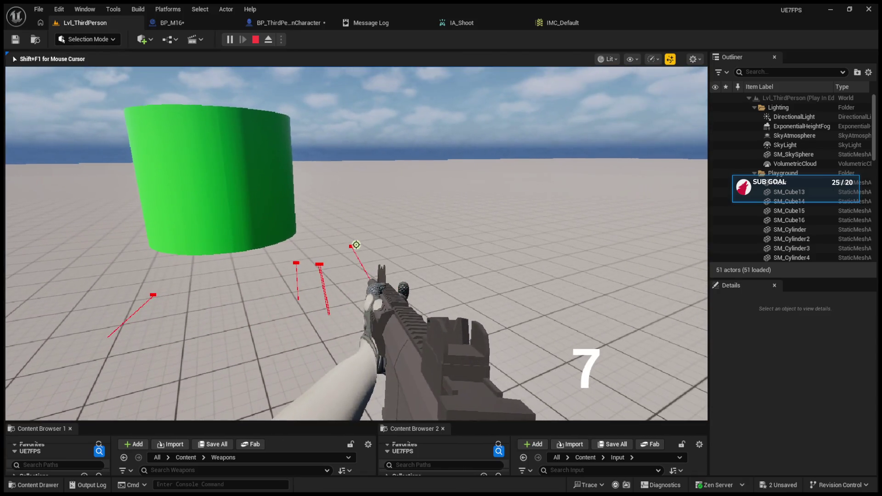
left_click(356, 244)
left_click(356, 245)
left_click(356, 245)
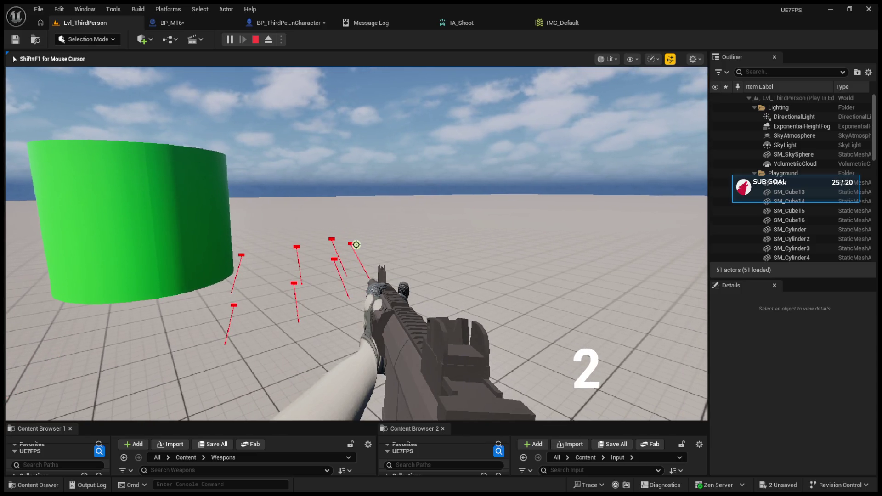
left_click(356, 244)
left_click(356, 245)
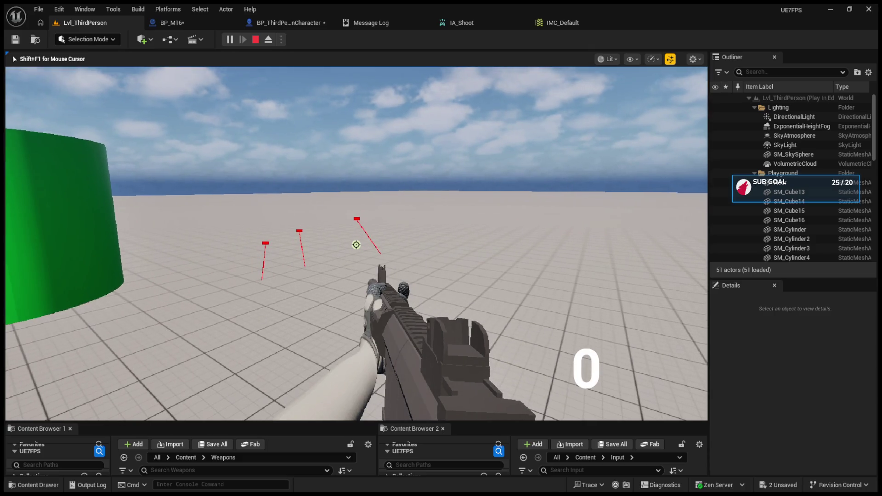
key("Escape")
Run a third play session firing a few shots, then show BP_ThirdPersonCharacter's EventGraph.
left_click(231, 43)
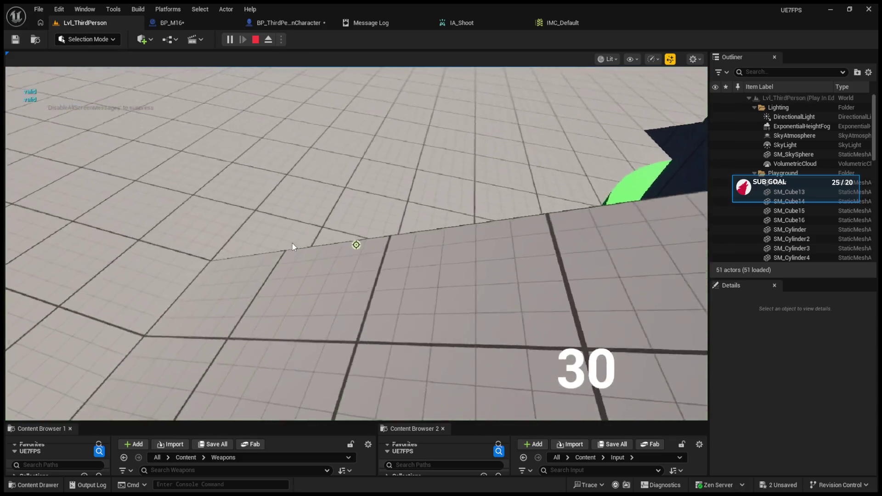
left_click(293, 246)
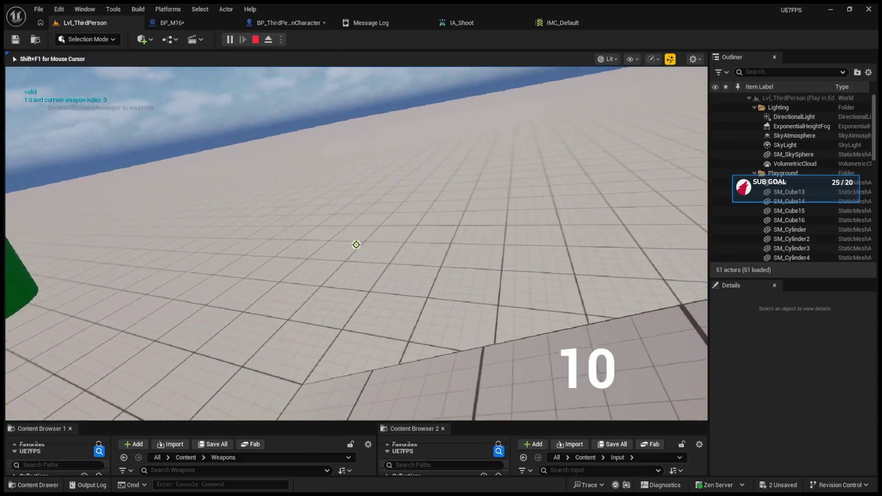
left_click(293, 247)
left_click(293, 247)
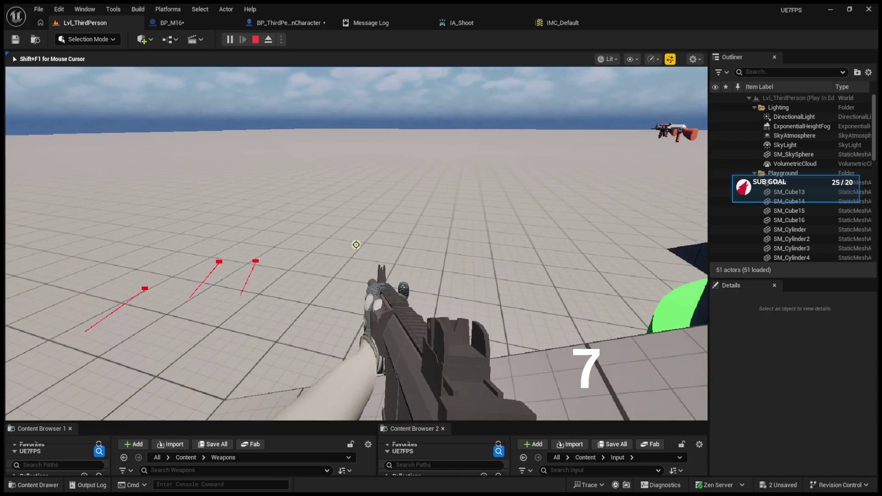
left_click(356, 244)
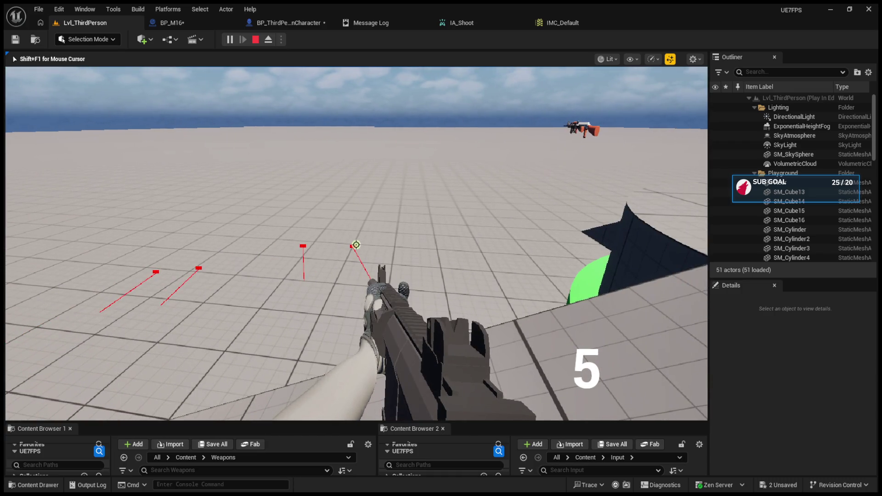
key("Escape")
left_click(294, 22)
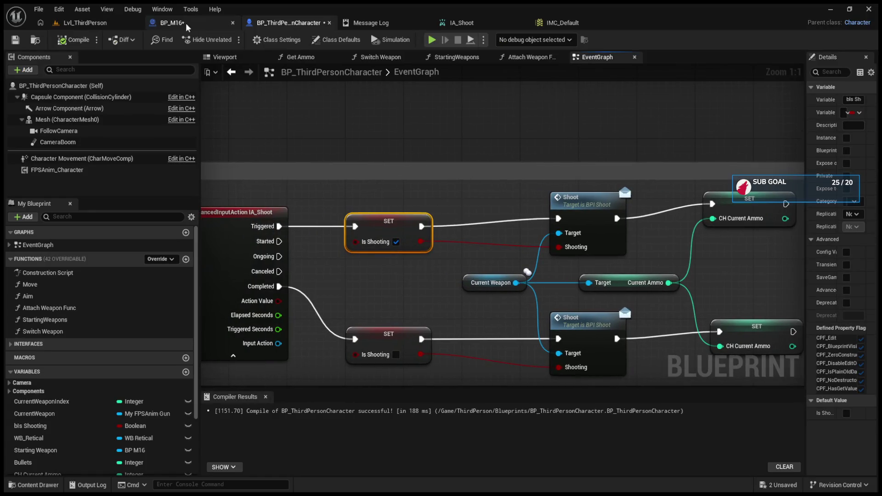
Play Lvl_ThirdPerson, equip the 10-round rifle with key 1, then stop the session.
left_click(123, 21)
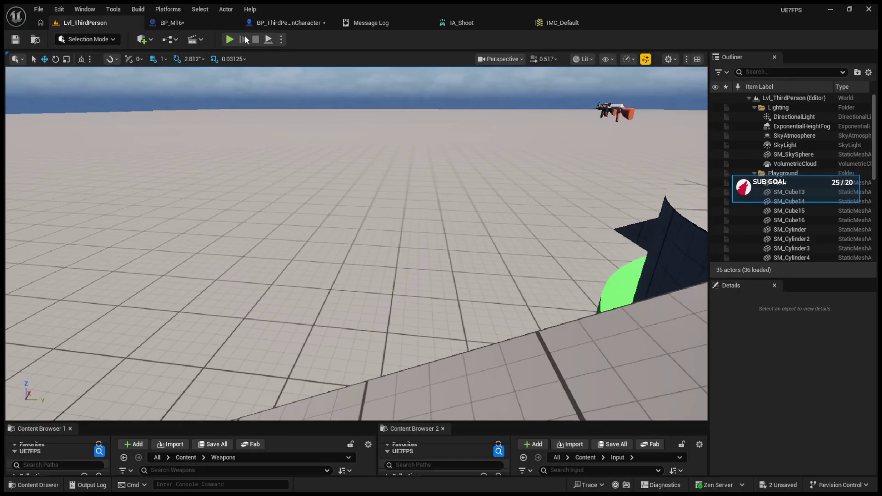
left_click(263, 26)
left_click(68, 20)
left_click(228, 39)
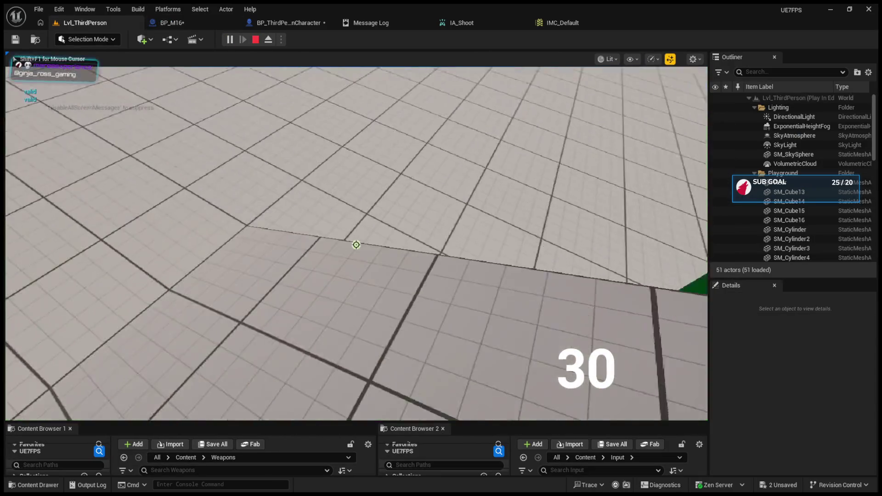
key("1")
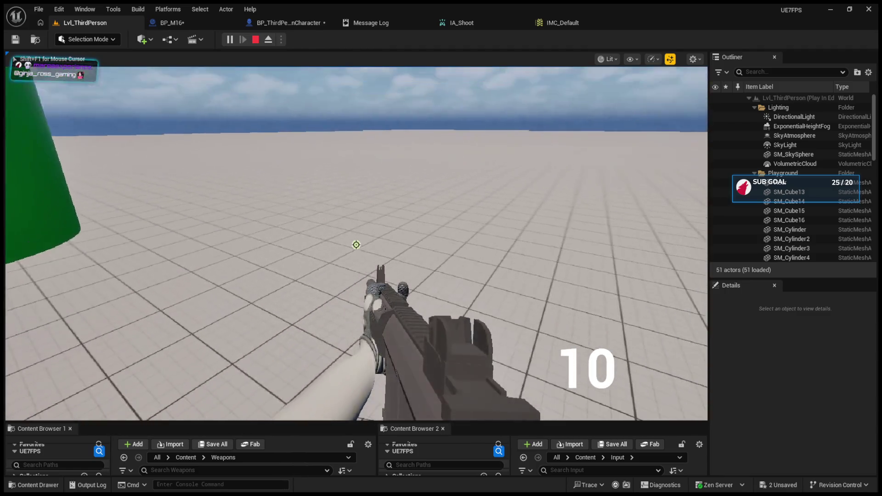
key("Escape")
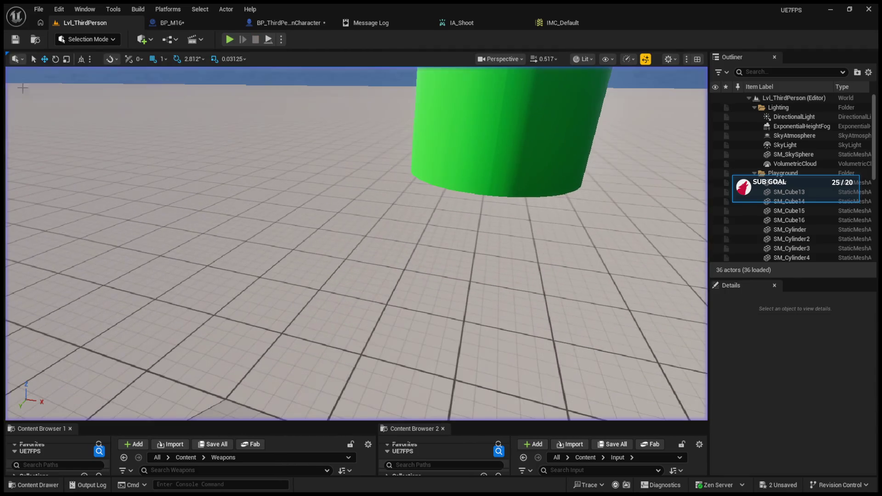
Look over the nodes in BP_M16's event graph.
left_click(271, 24)
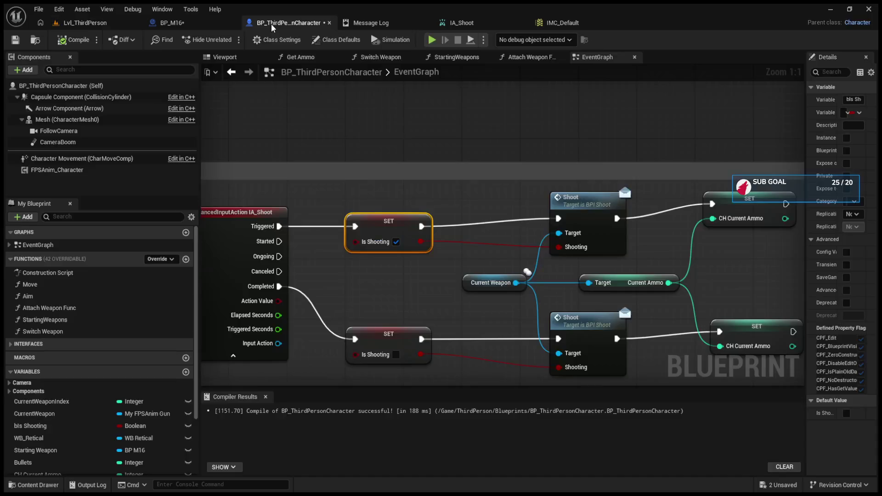
left_click(179, 23)
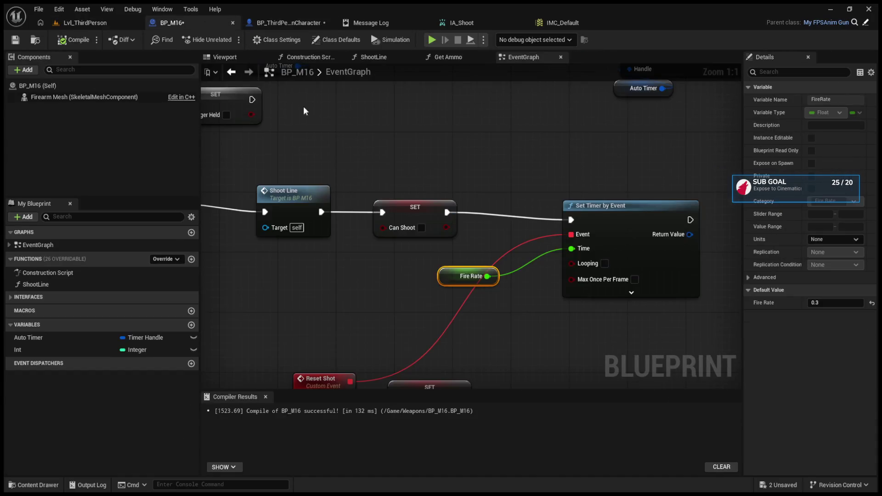
scroll(387, 191, "down", 5)
mouse_move(476, 199)
left_mouse_down()
mouse_move(446, 183)
mouse_move(462, 262)
left_mouse_up()
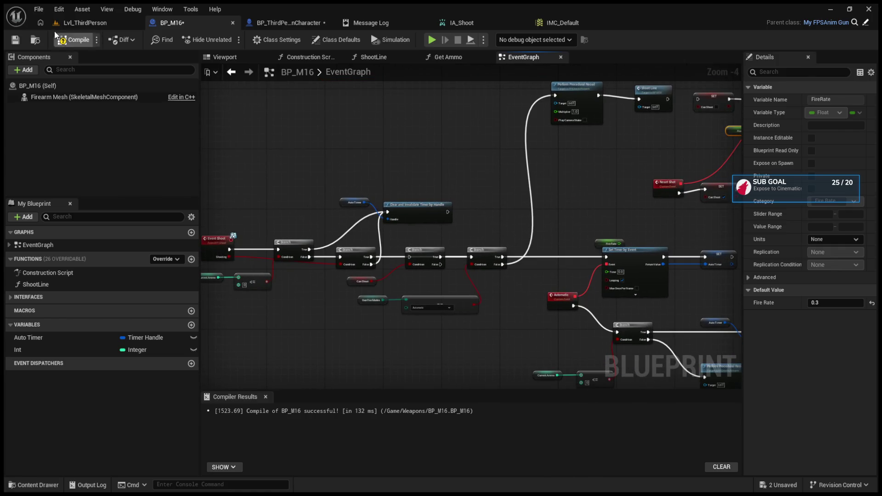
Play Lvl_ThirdPerson and fire five shots at the floor to drain ammo.
left_click(75, 23)
left_click(228, 40)
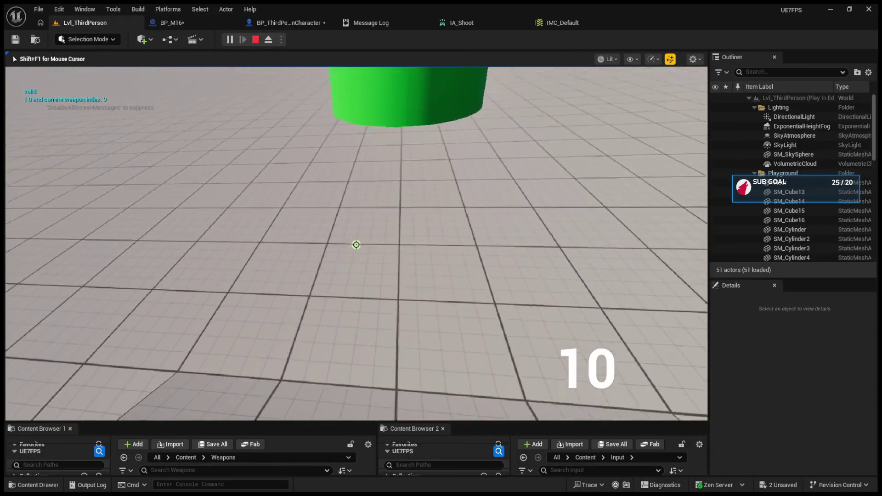
left_click(356, 245)
left_click(356, 244)
left_click(356, 244)
left_click(356, 244)
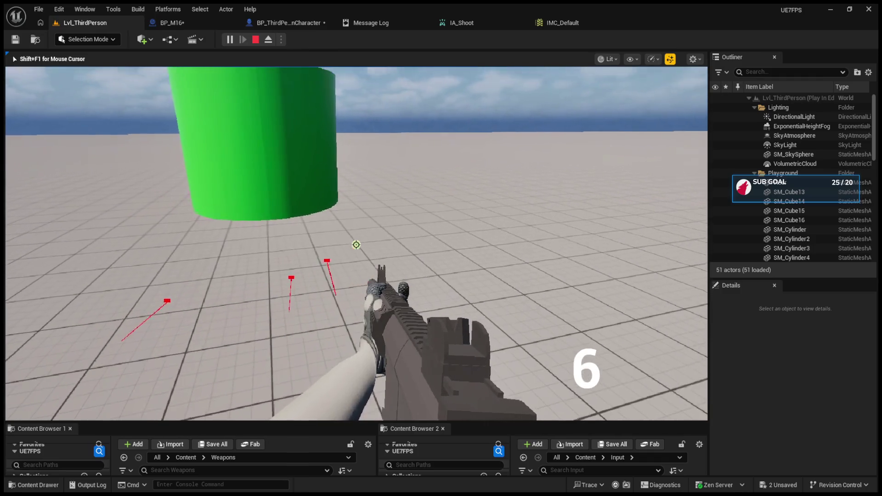
left_click(356, 244)
left_click(356, 244)
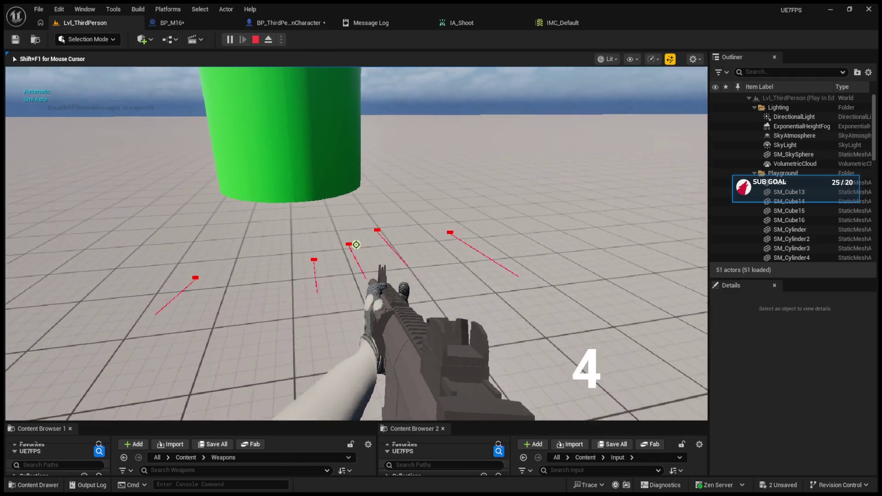
Cycle fire modes between Automatic and Burst, reload, fire a burst, then show BP_ThirdPersonCharacter's EventGraph.
key("b")
key("r")
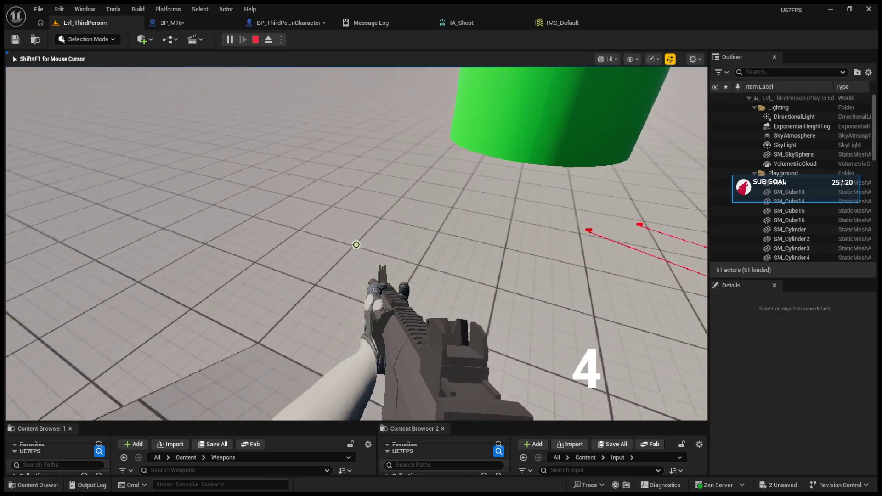
key("b")
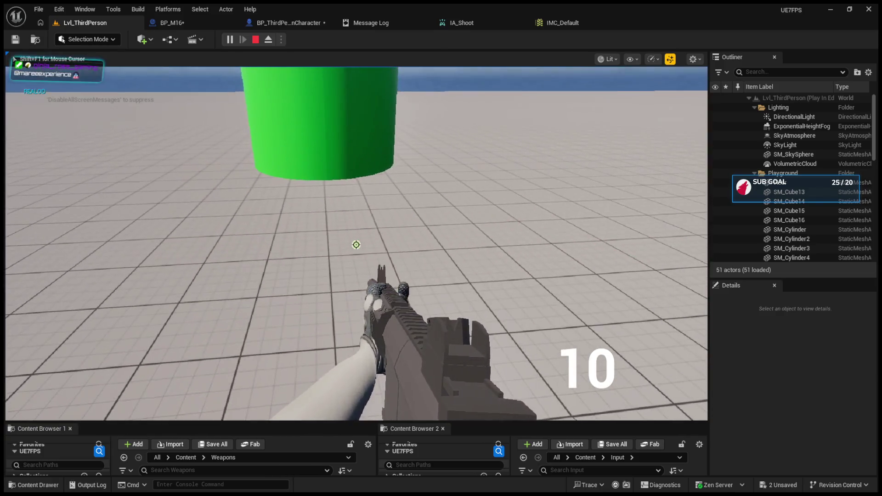
left_click(356, 245)
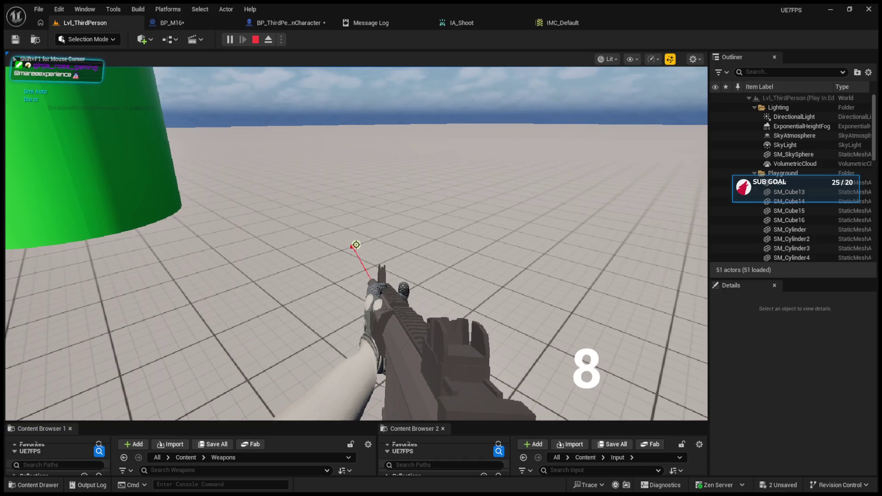
key("b")
key("shift+F1")
left_click(281, 21)
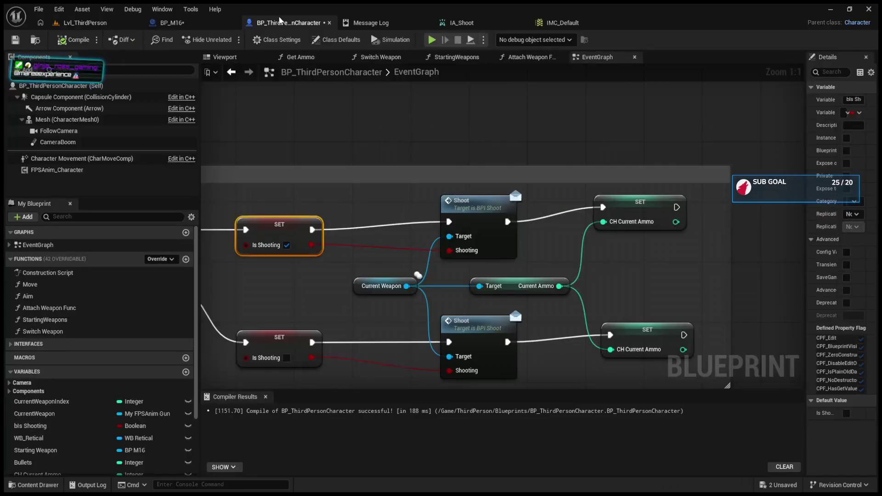
Review BP_M16's Branch and timer fire logic and compile the Blueprint.
left_click(197, 23)
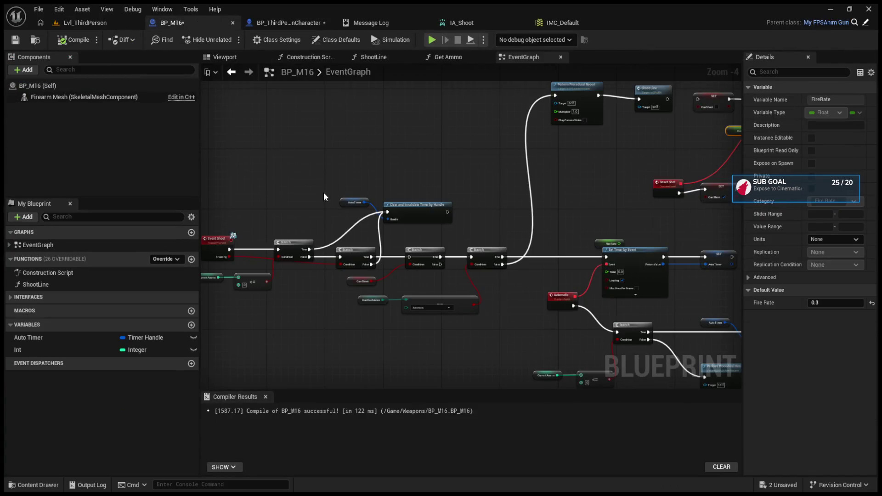
scroll(508, 284, "up", 3)
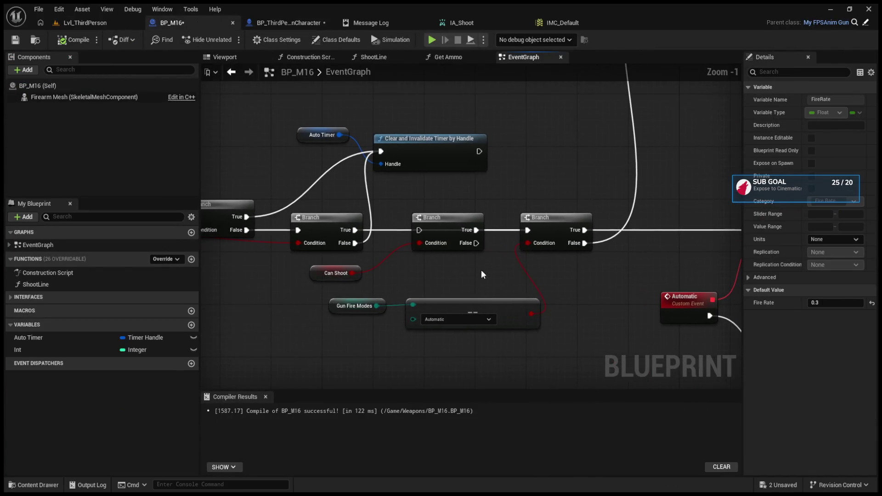
left_click(441, 227)
mouse_move(618, 197)
left_mouse_down()
mouse_move(374, 352)
mouse_move(371, 316)
left_mouse_up()
left_click(74, 40)
Pan across the whole fire logic from Event Shoot, then return to Lvl_ThirdPerson.
left_click_drag(542, 241, 365, 262)
scroll(365, 261, "down", 3)
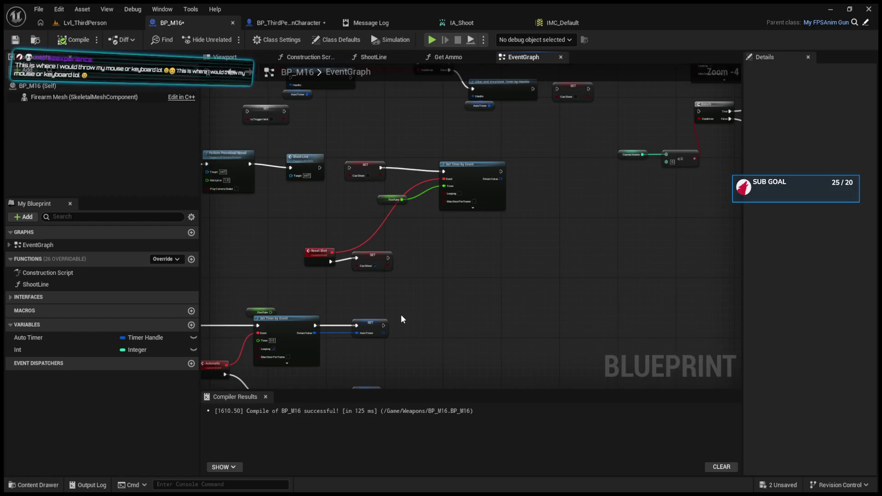
scroll(400, 318, "up", 2)
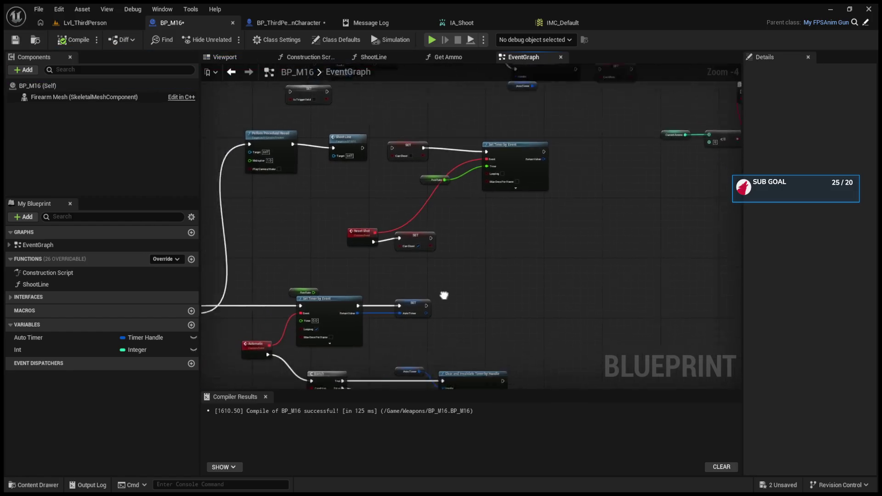
left_click_drag(523, 251, 510, 329)
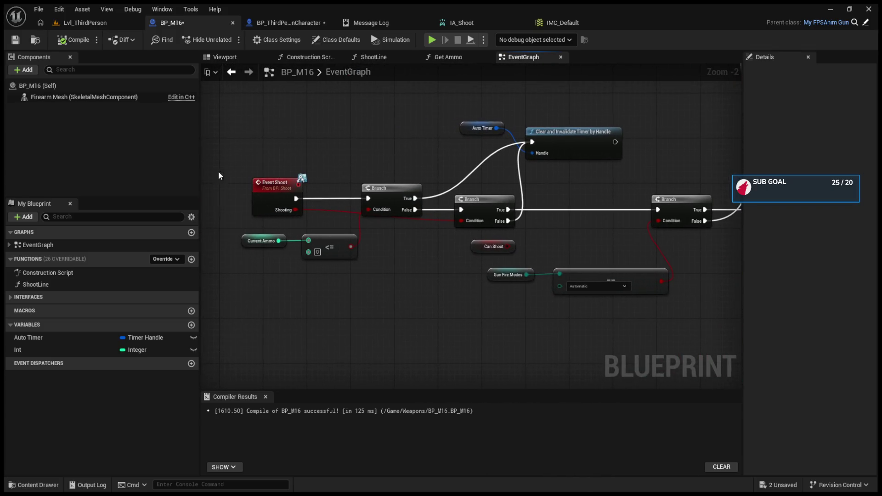
left_click(254, 25)
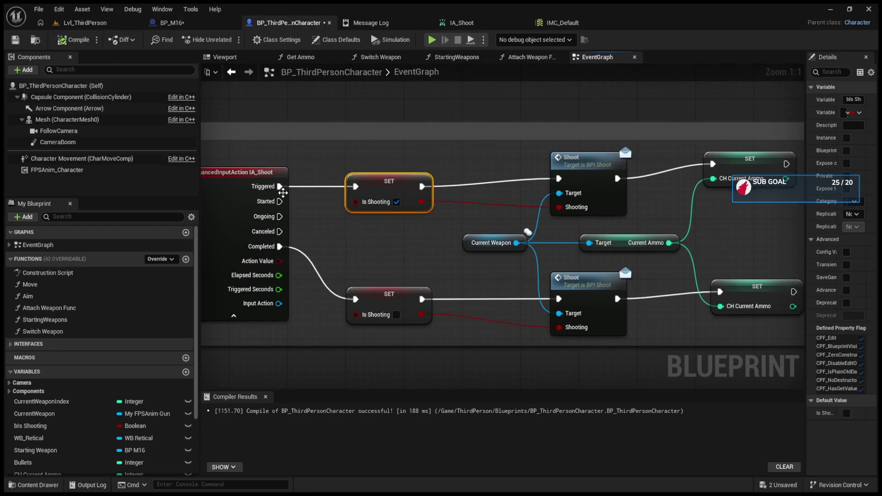
left_click(85, 23)
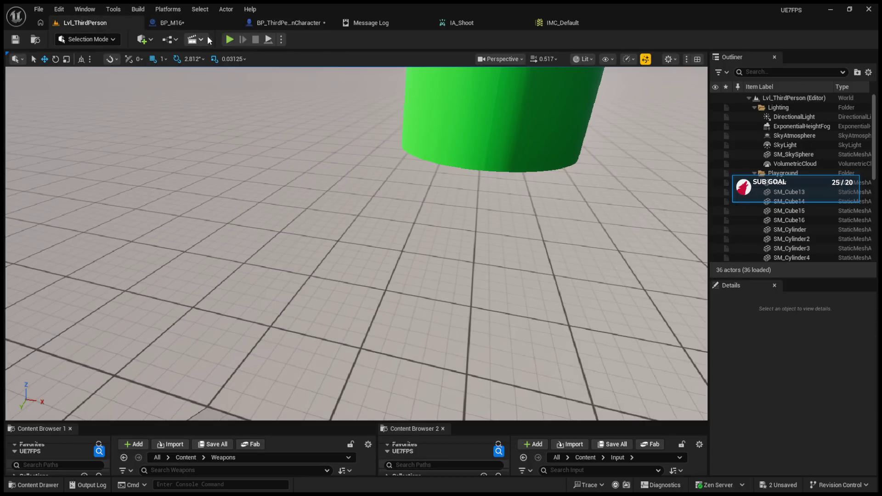
Play the level and fire a stream of shots at the floor until the ammo runs out.
left_click(228, 39)
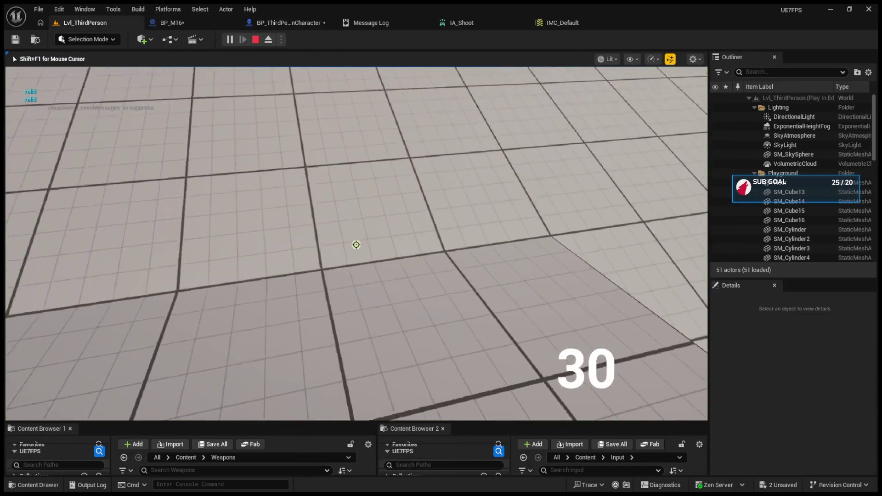
left_click(356, 245)
left_click(356, 245)
left_click(356, 245)
left_click(356, 245)
left_click(356, 244)
left_click(356, 244)
left_click(356, 244)
left_click(355, 244)
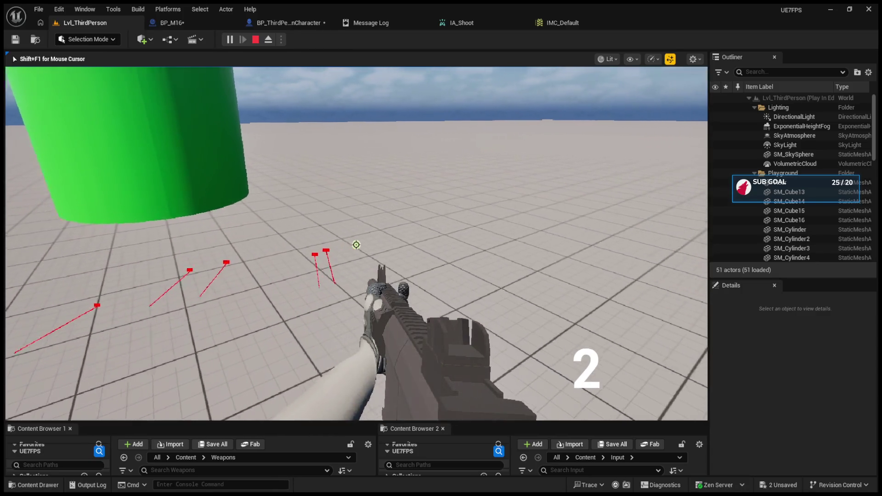
left_click(356, 244)
left_click(356, 244)
key("Escape")
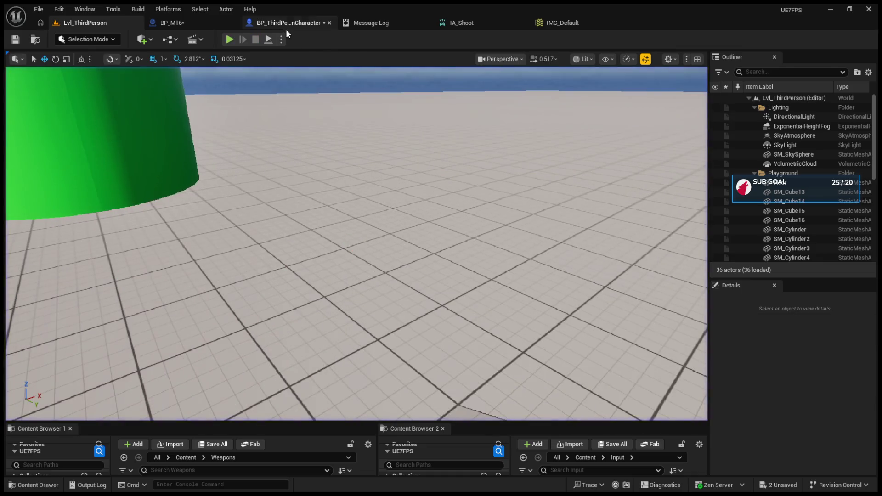
Return to the Lvl_ThirdPerson level, play again and fire until the magazine is empty.
left_click(285, 25)
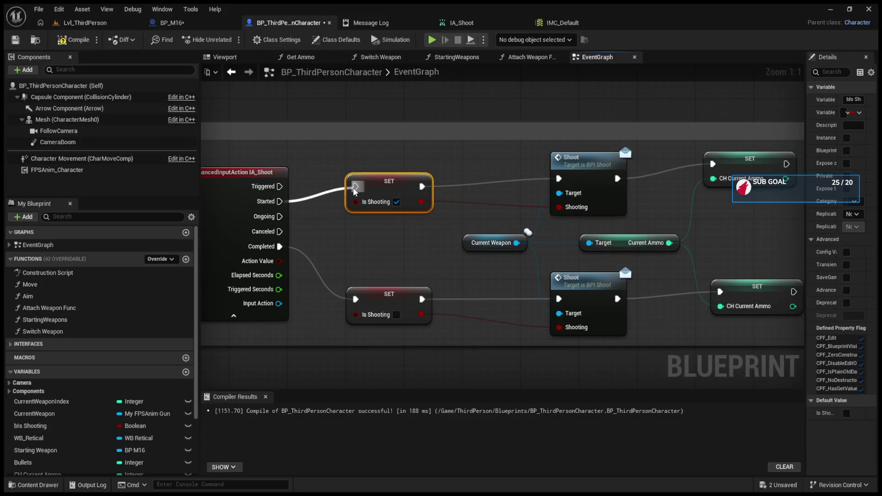
left_click(78, 24)
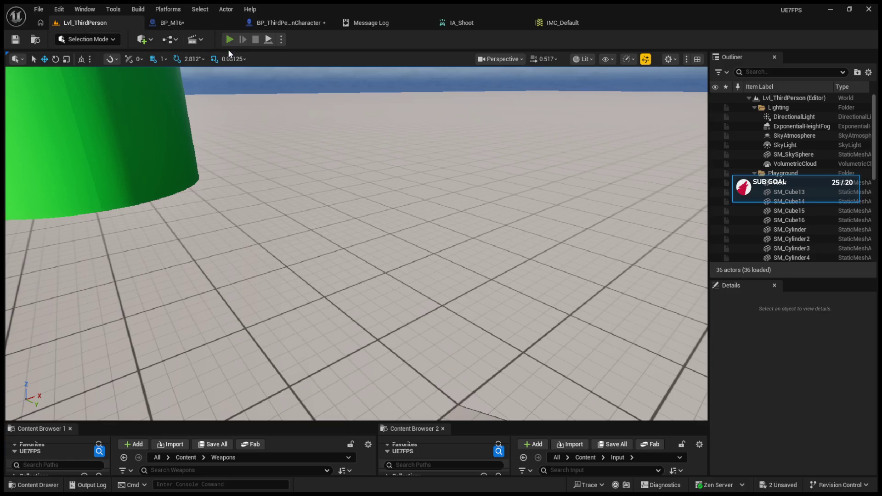
left_click(229, 39)
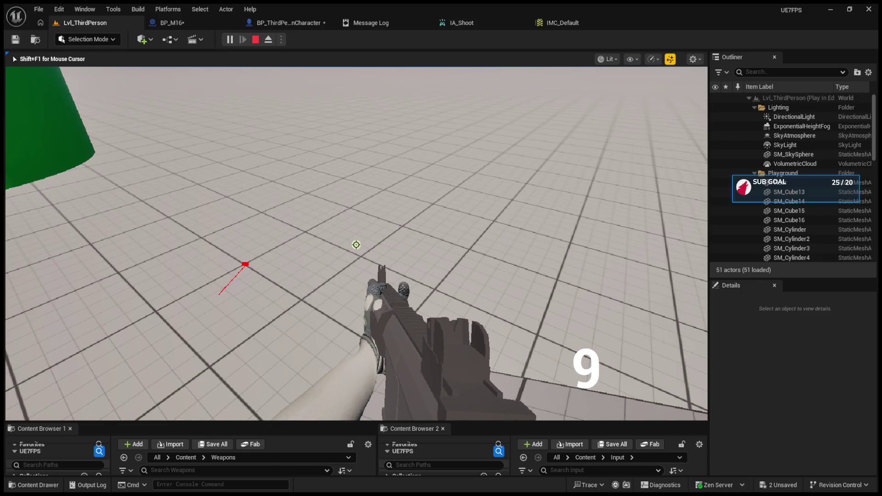
left_click(356, 244)
left_click(355, 244)
left_click(356, 244)
left_click(356, 244)
left_click(356, 244)
left_click(356, 244)
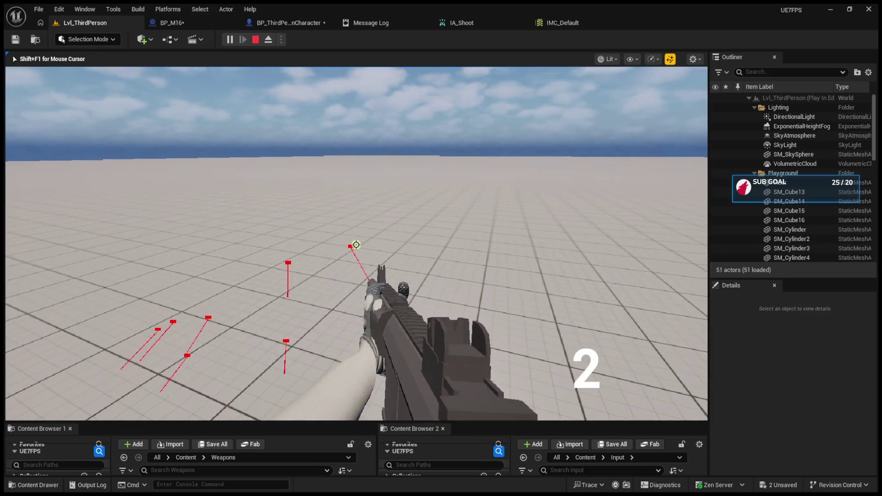
left_click(356, 245)
left_click(356, 244)
key("Escape")
Start another session, equip the rifle with key 1 and empty the magazine at the floor.
left_click(230, 41)
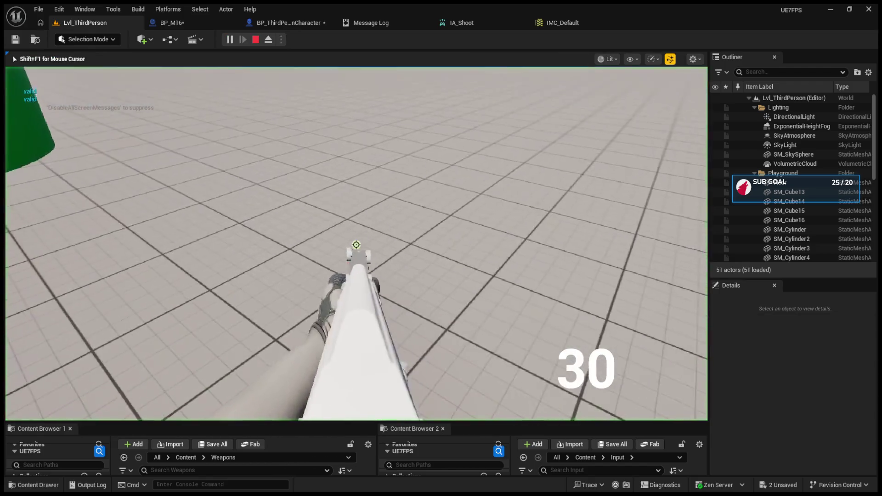
key("1")
left_click(356, 244)
left_click(356, 245)
left_click(355, 245)
left_click(356, 245)
left_click(356, 244)
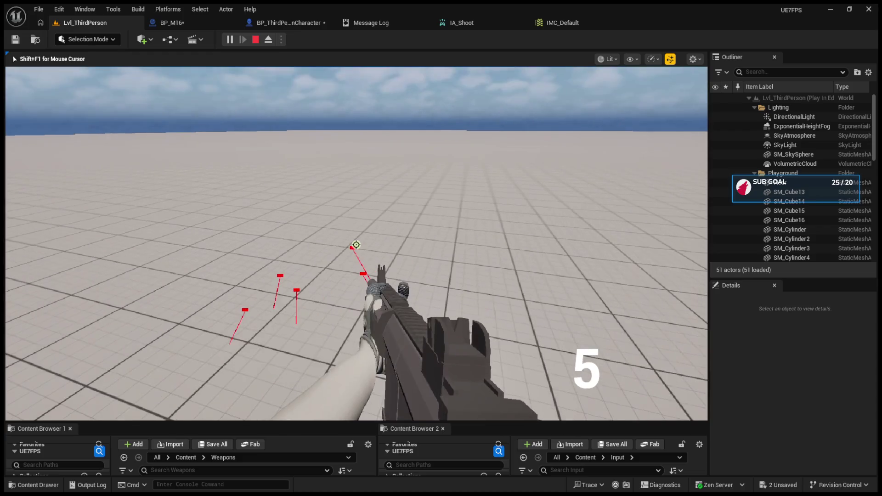
left_click(356, 244)
left_click(356, 244)
left_click(356, 245)
left_click(355, 244)
left_click(355, 244)
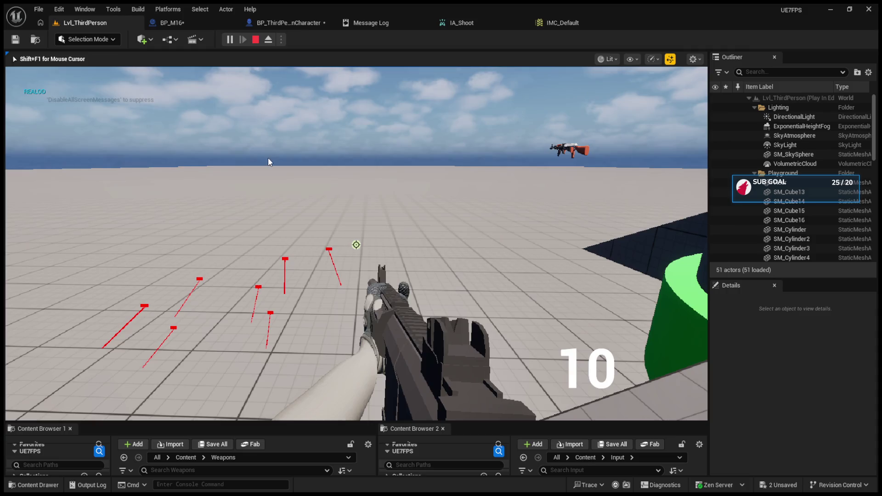
key("Escape")
Play once more, fire the remaining rounds and stop the session.
left_click(234, 40)
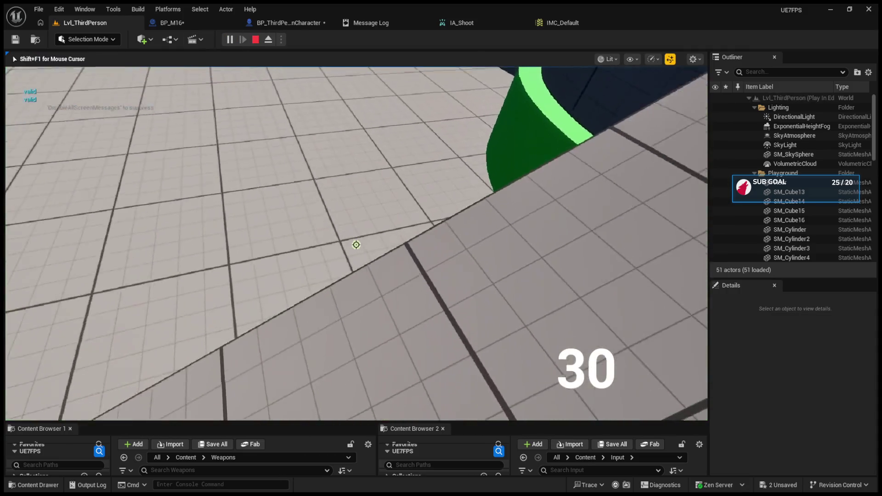
left_click(355, 245)
left_click(356, 244)
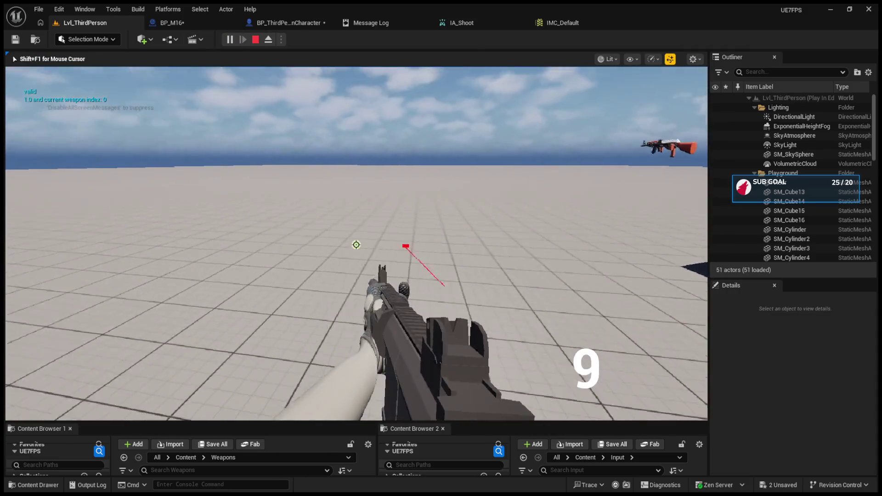
left_click(356, 245)
left_click(356, 245)
left_click(356, 244)
left_click(356, 245)
left_click(356, 245)
left_click(356, 244)
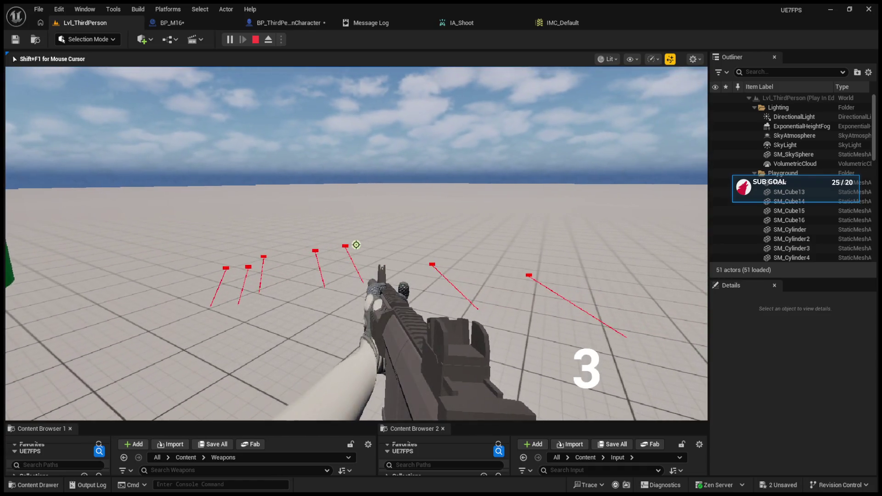
left_click(356, 244)
left_click(356, 244)
left_click(356, 244)
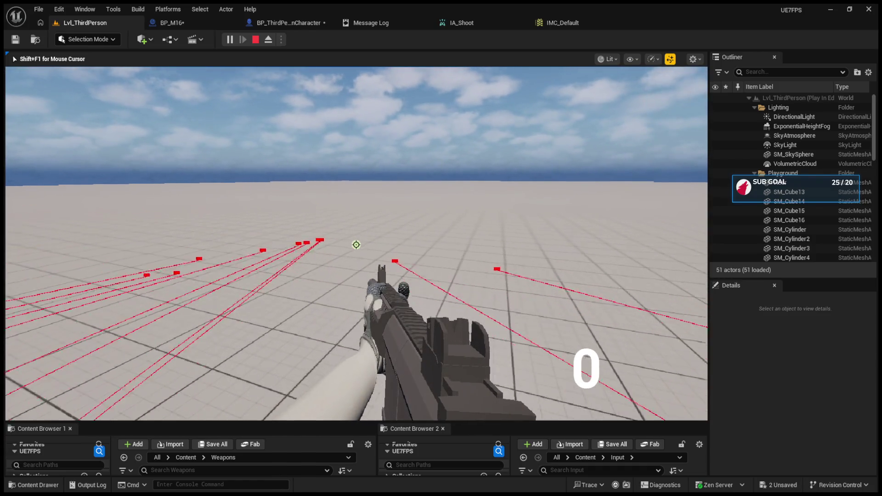
key("Escape")
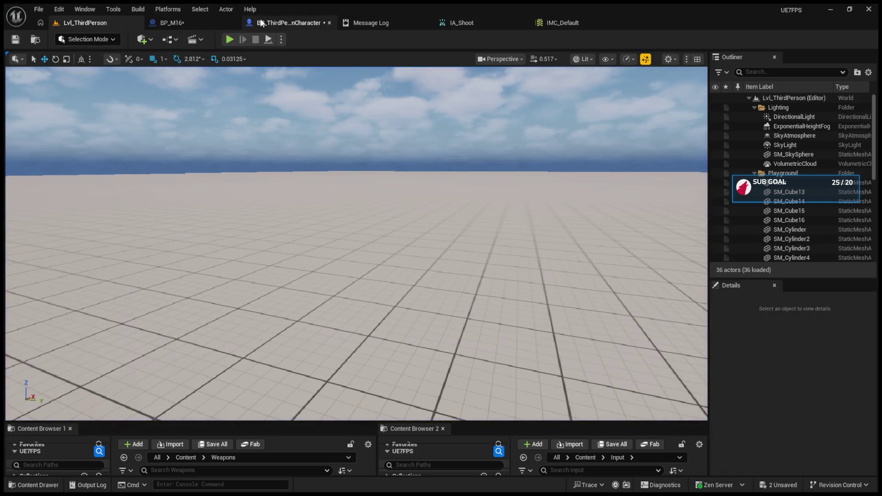
Add a Branch to BP_M16's firing chain, wiring its True output onward and Can Shoot into its condition.
left_click(288, 22)
left_click(173, 23)
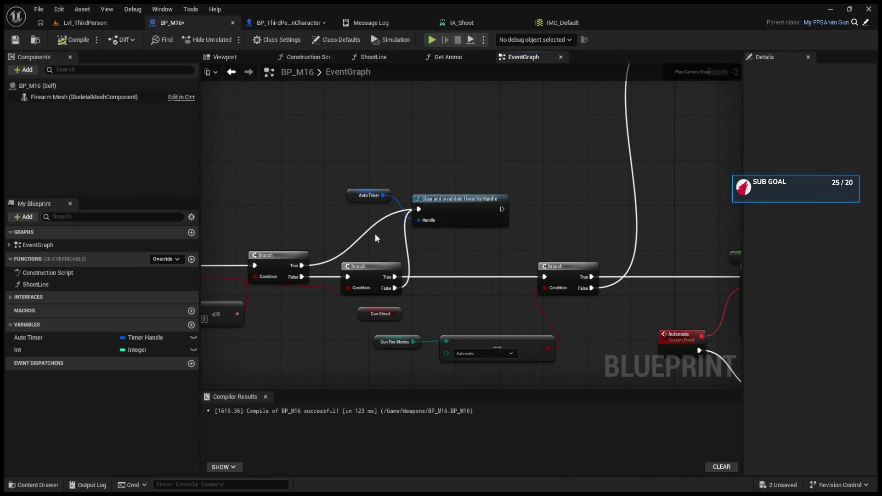
scroll(532, 207, "down", 4)
scroll(487, 237, "up", 4)
scroll(456, 228, "up", 1)
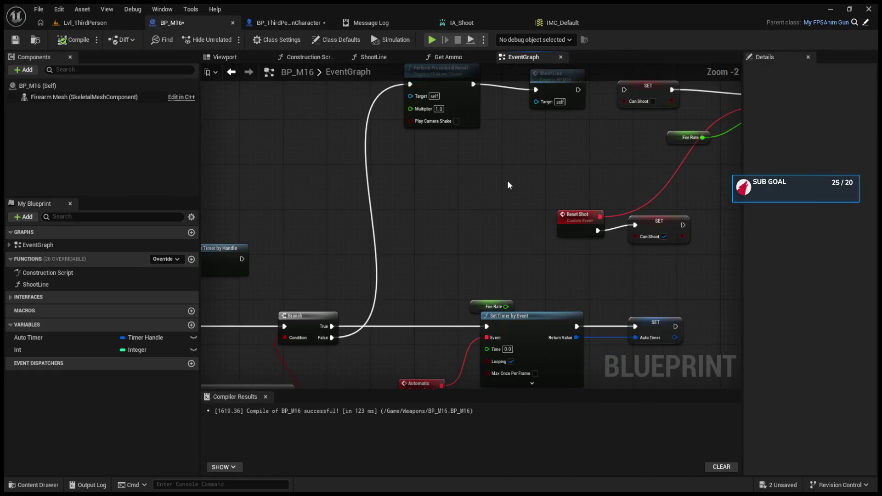
mouse_move(420, 324)
left_mouse_down()
mouse_move(471, 245)
mouse_move(689, 212)
left_mouse_up()
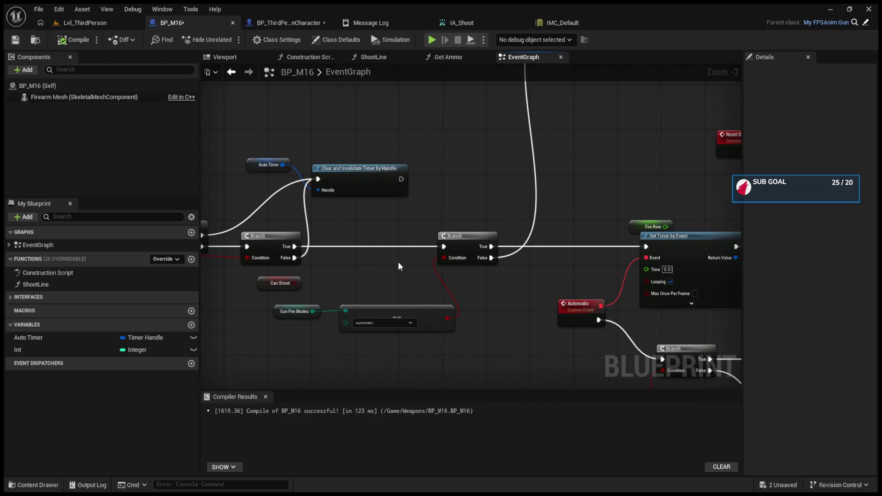
left_click(369, 232)
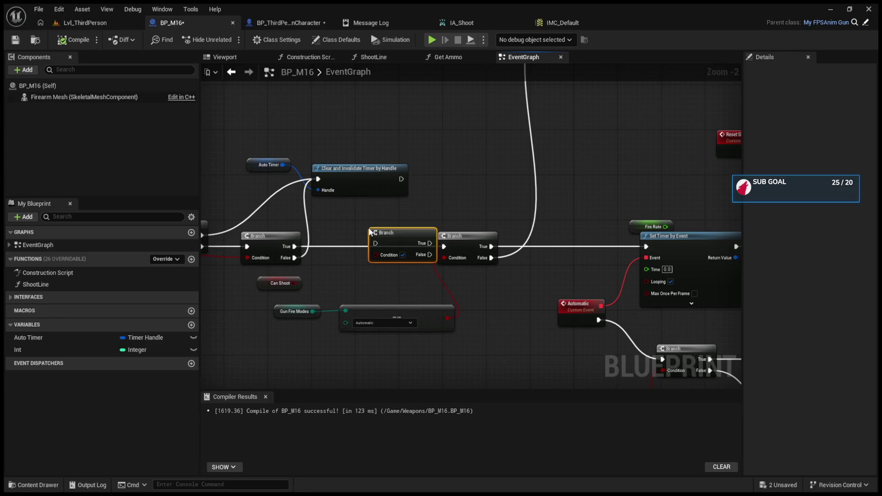
left_click_drag(365, 246, 334, 247)
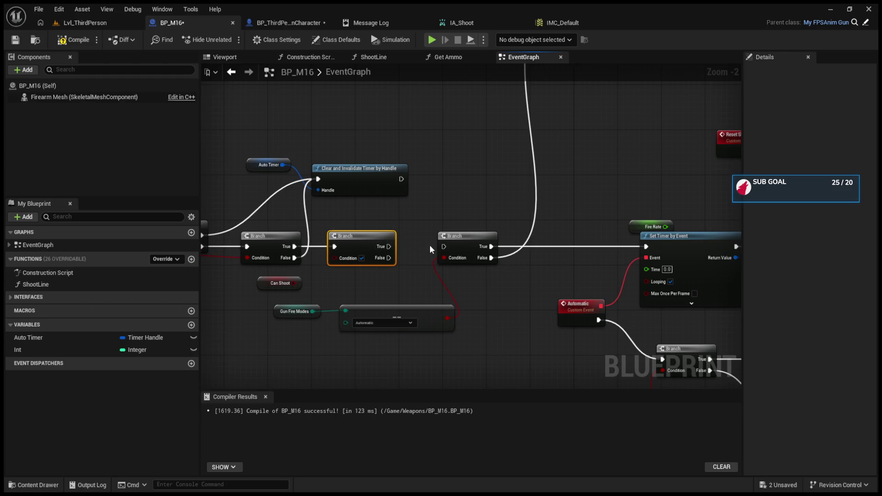
left_click_drag(389, 246, 439, 248)
mouse_move(294, 283)
left_mouse_down()
mouse_move(334, 258)
mouse_move(268, 298)
left_mouse_up()
Promote the Set Timer by Event Return Value to a new variable named Smi Timer.
left_click_drag(714, 165, 507, 201)
left_click(527, 160)
right_click(526, 162)
left_click(550, 192)
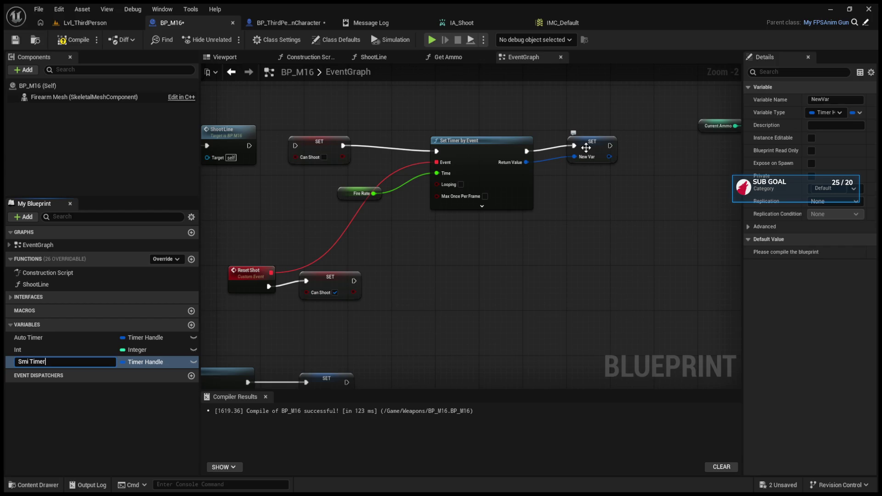
key("Return")
Place a Smi Timer setter near the Branch nodes, then delete it.
mouse_move(587, 144)
left_mouse_down()
mouse_move(737, 145)
mouse_move(503, 244)
mouse_move(584, 183)
mouse_move(342, 264)
mouse_move(359, 248)
mouse_move(368, 205)
mouse_move(475, 219)
mouse_move(405, 211)
left_mouse_up()
scroll(342, 264, "down", 2)
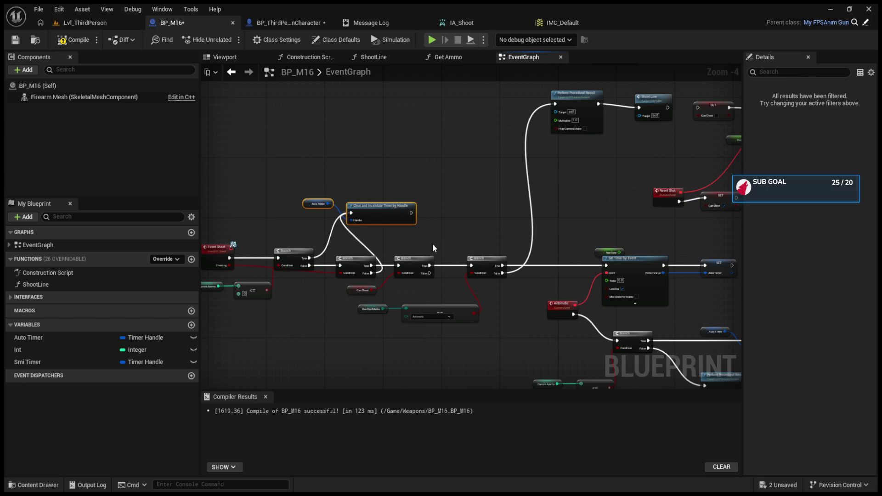
left_click_drag(430, 247, 258, 276)
scroll(350, 272, "up", 3)
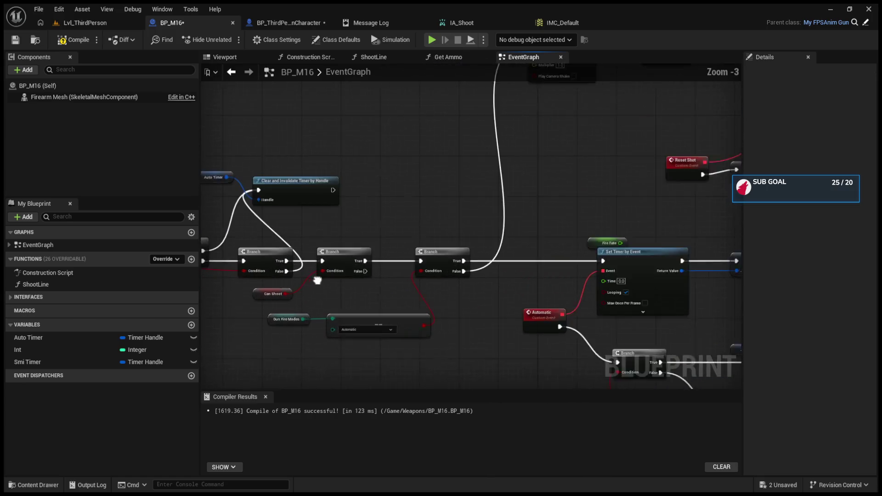
mouse_move(76, 357)
left_mouse_down()
mouse_move(404, 196)
mouse_move(439, 199)
left_mouse_up()
mouse_move(381, 268)
left_mouse_down()
mouse_move(415, 181)
mouse_move(390, 199)
left_mouse_up()
left_click_drag(468, 202, 469, 202)
key("Delete")
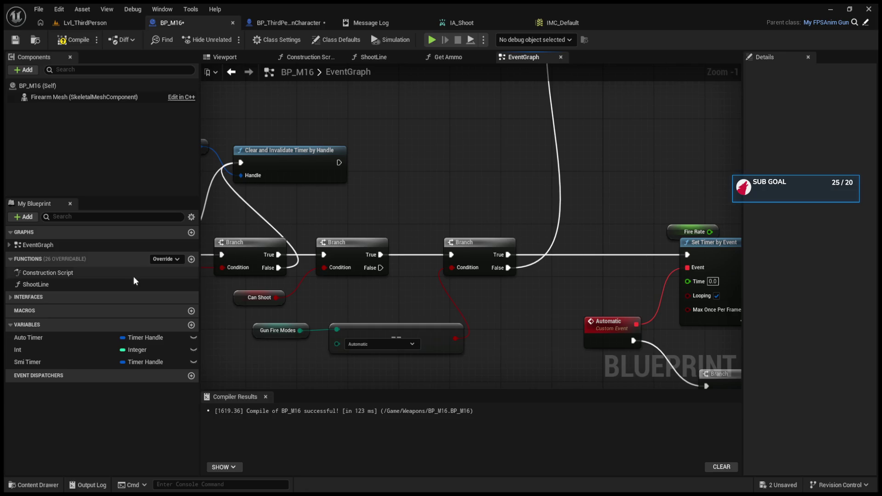
Add a Smi Timer getter feeding a Clear and Invalidate Timer node, then delete both.
left_click(62, 363)
left_click_drag(302, 215, 298, 206)
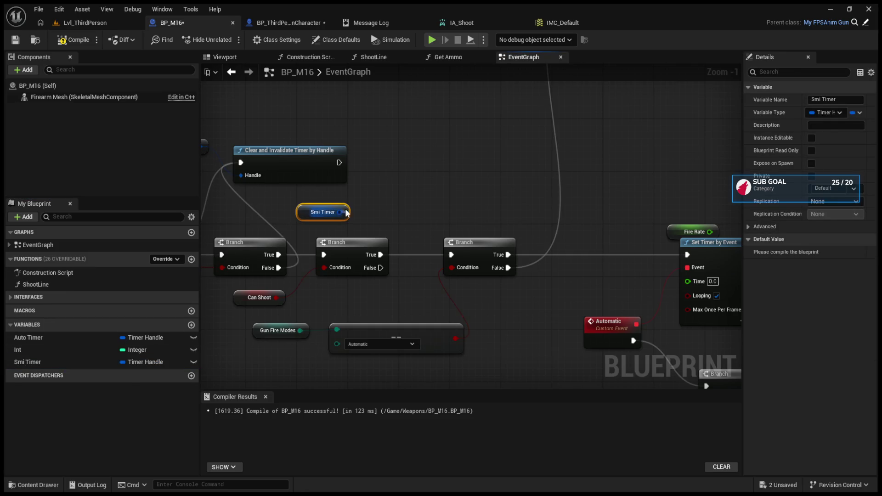
left_click_drag(379, 190, 400, 181)
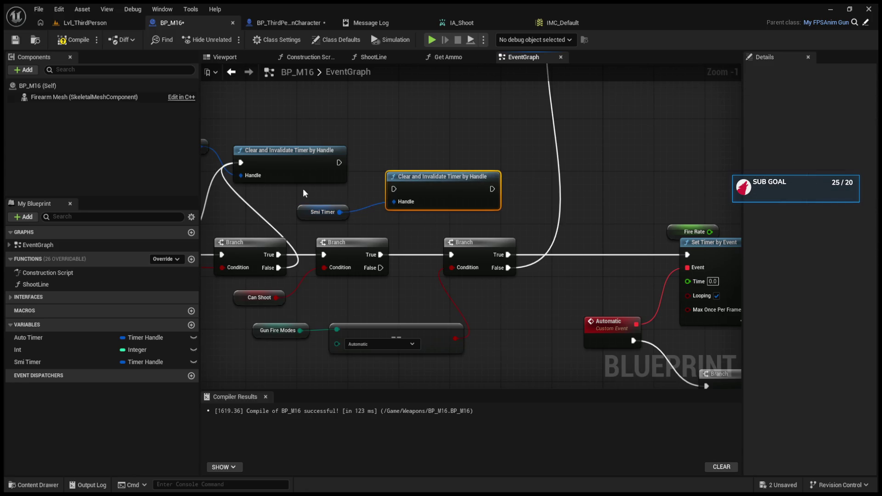
left_click_drag(302, 189, 435, 219)
key("Delete")
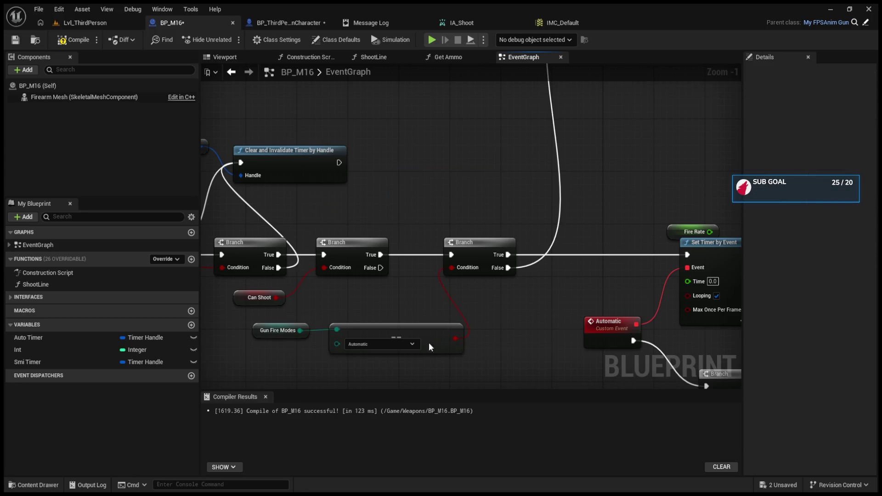
Review the Can Shoot and Automatic event logic, then start a play session with Alt+P.
left_click_drag(407, 281, 446, 280)
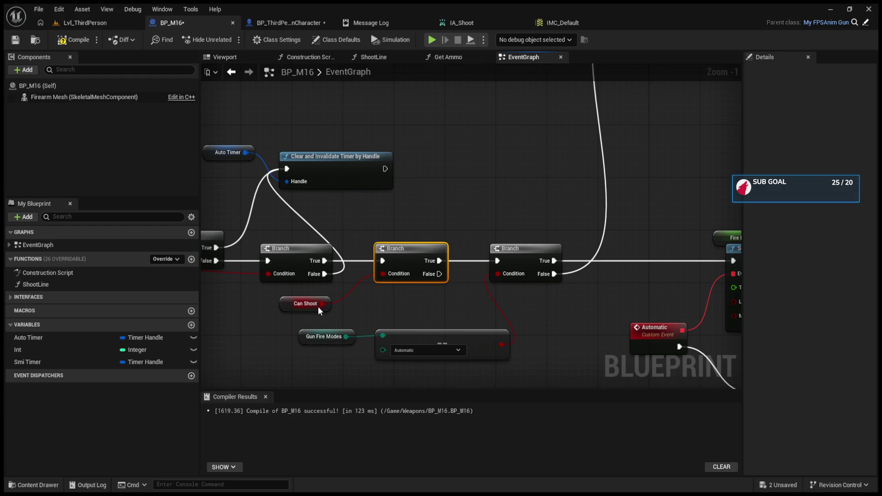
left_click(282, 305)
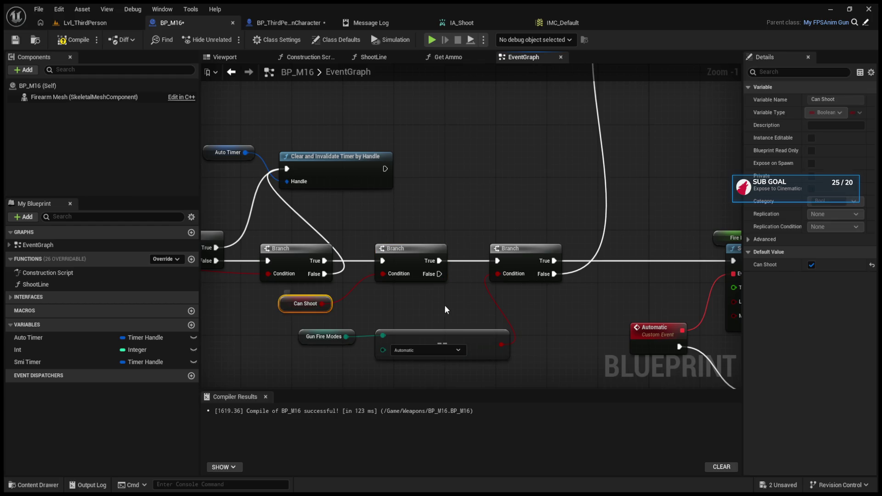
left_click_drag(444, 306, 348, 342)
scroll(406, 310, "down", 4)
scroll(404, 328, "up", 2)
mouse_move(404, 327)
left_mouse_down()
mouse_move(429, 272)
mouse_move(445, 296)
mouse_move(461, 256)
left_mouse_up()
scroll(445, 296, "up", 2)
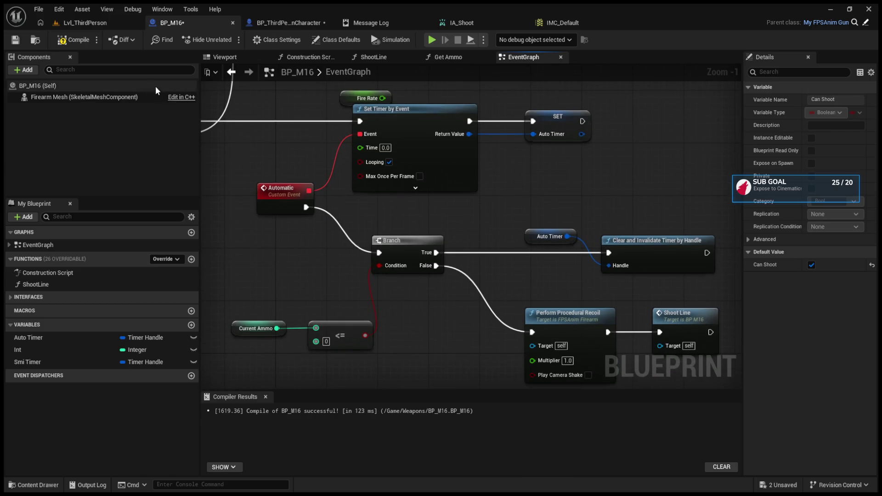
key("alt+p")
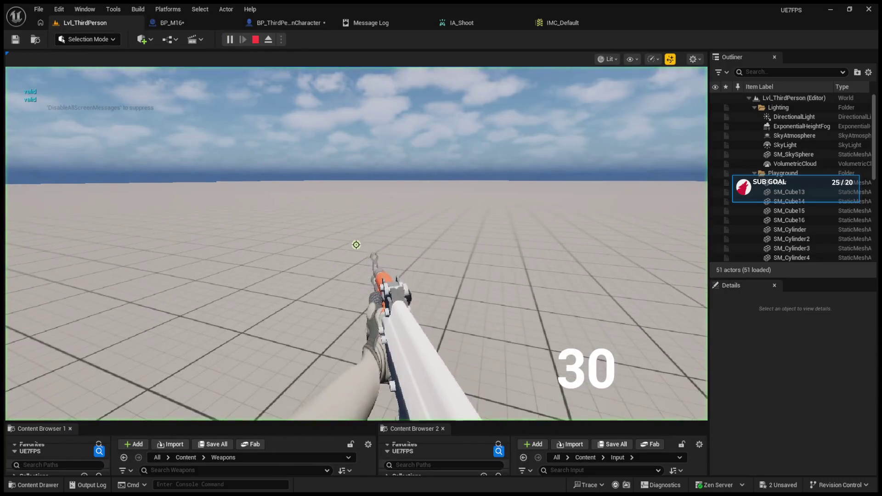
Equip the rifle and fire single shots at the green cylinder, scrolling to switch weapons.
left_click(321, 202)
key("1")
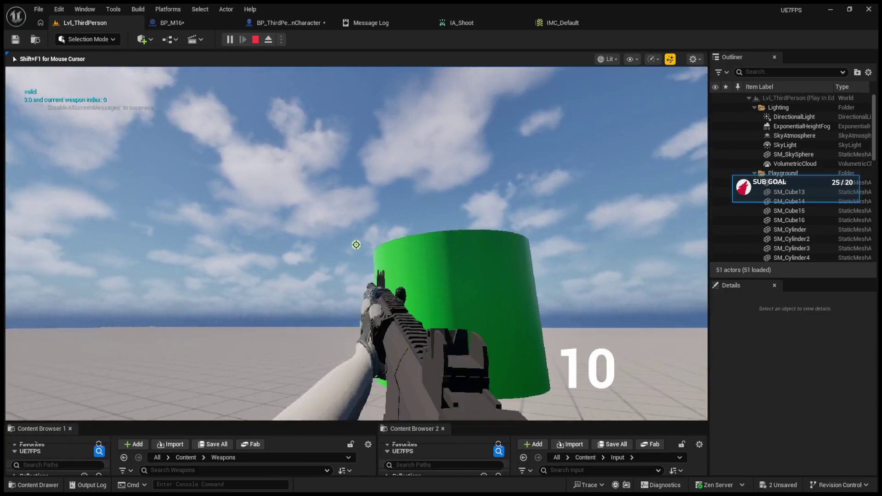
left_click(356, 244)
left_click(356, 244)
left_click(356, 244)
left_click(356, 245)
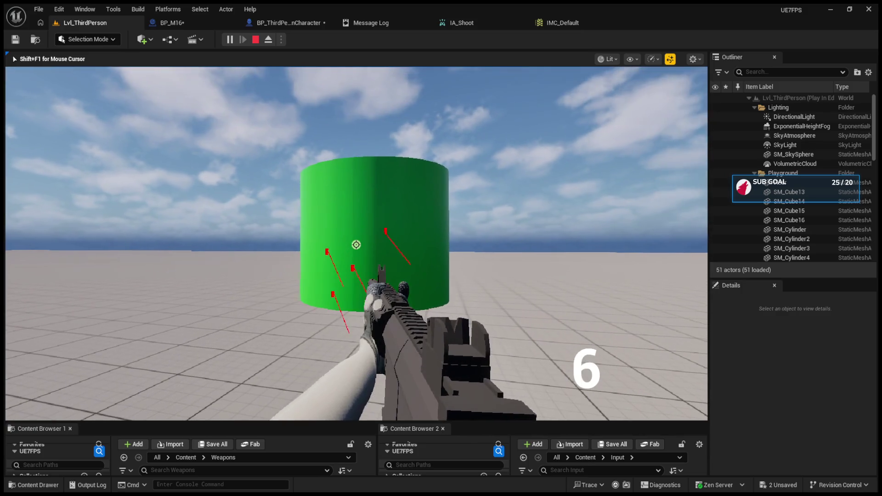
left_click(356, 245)
left_click(355, 245)
left_click(356, 245)
scroll(356, 244, "down", 1)
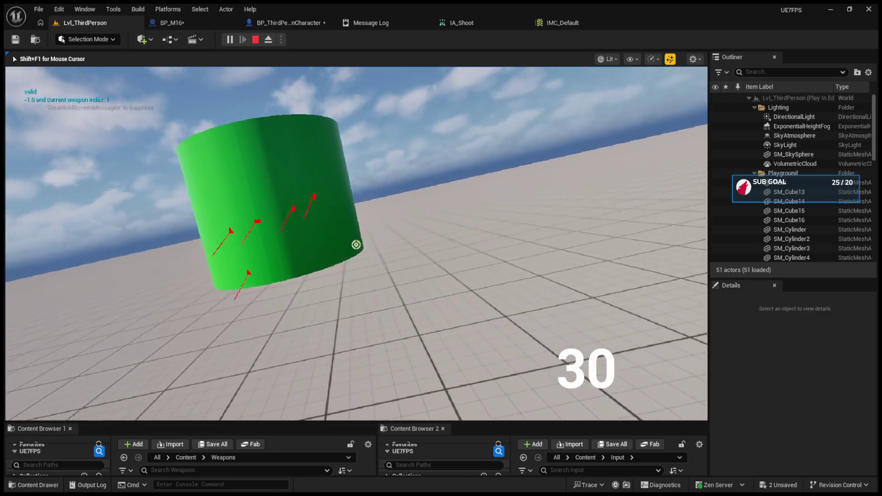
scroll(356, 244, "up", 1)
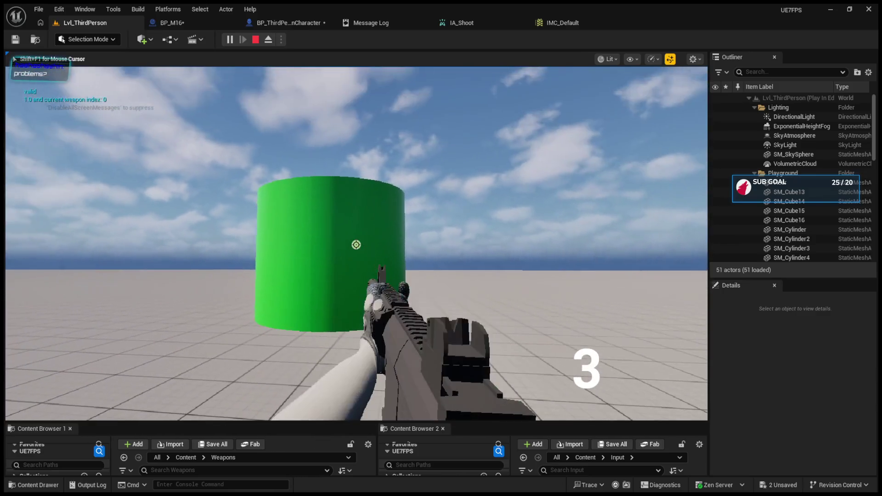
left_click(356, 245)
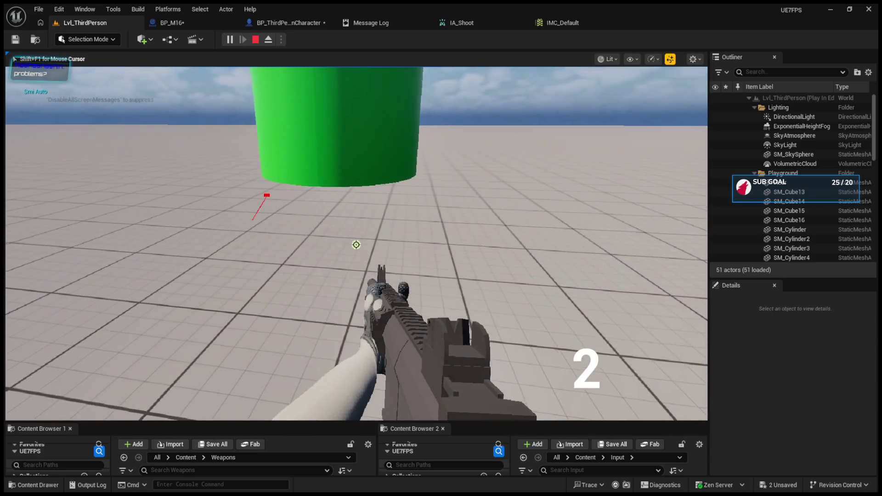
left_click(356, 244)
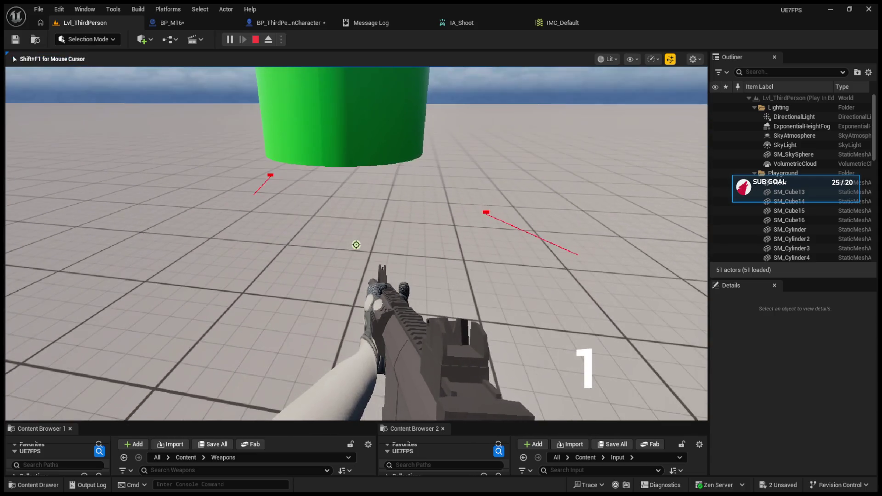
Stop the play session and go back to the BP_M16 graph.
key("Escape")
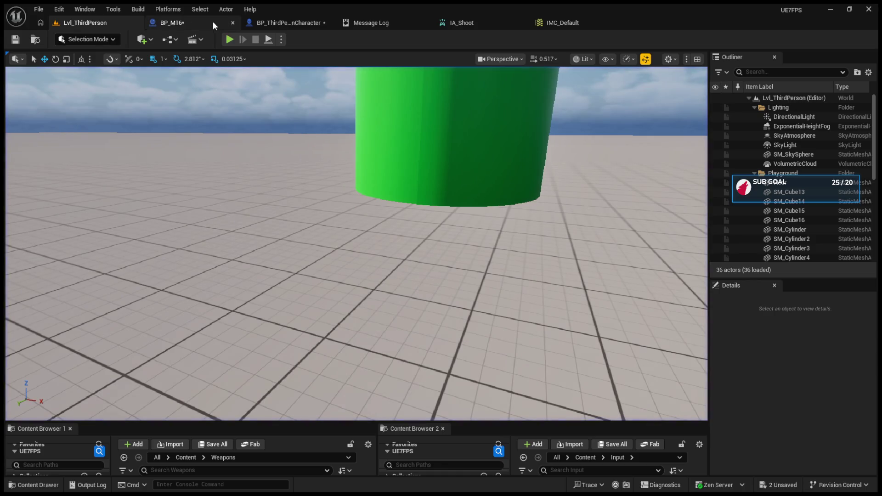
left_click(254, 24)
left_click(173, 23)
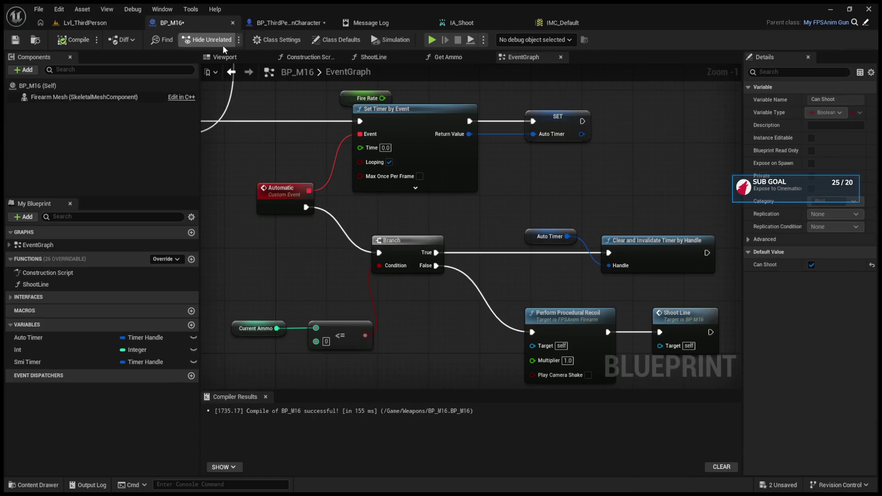
Bring the Set Timer by Event node with 0.1 s Time into view and start a play test.
mouse_move(442, 227)
left_mouse_down()
mouse_move(516, 236)
mouse_move(355, 224)
mouse_move(324, 235)
mouse_move(394, 244)
left_mouse_up()
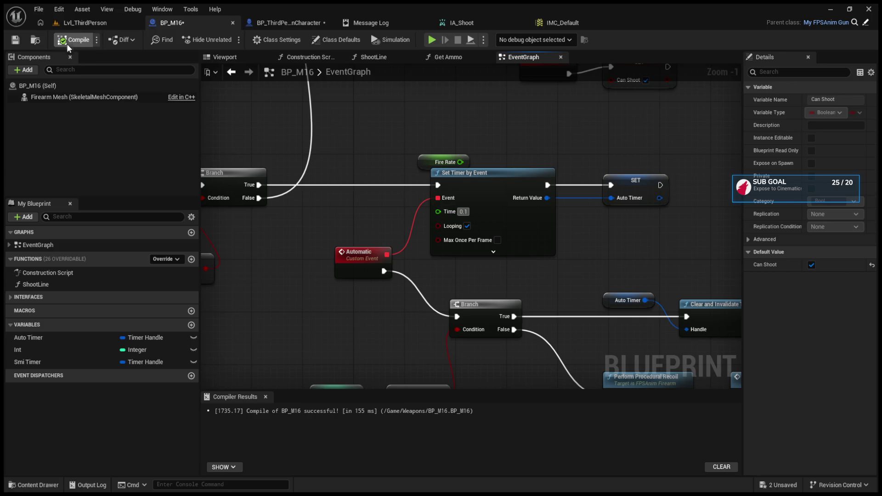
key("alt+p")
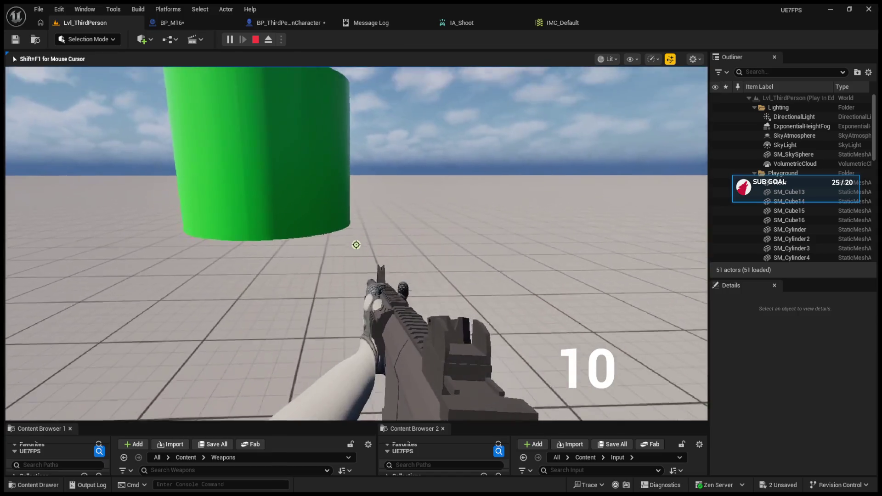
Fire a single shot, toggle fire mode with B, and hold fire until the magazine empties.
left_click(356, 245)
key("b")
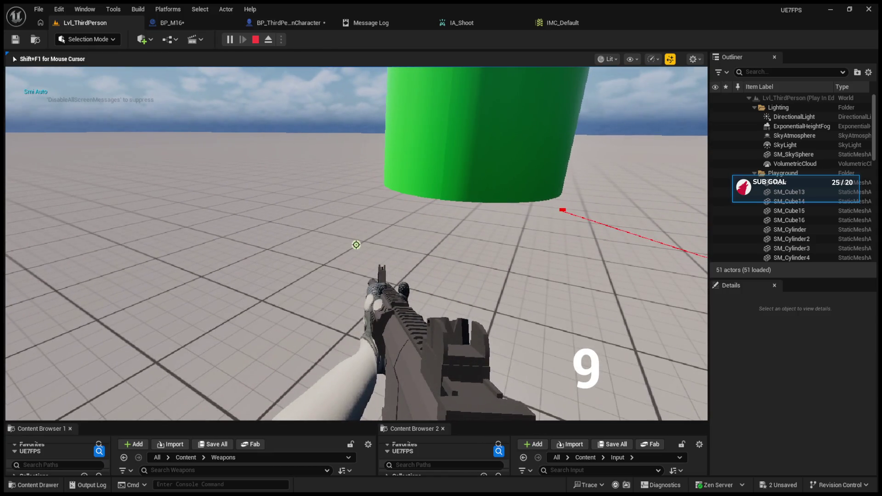
left_click_drag(356, 244, 356, 244)
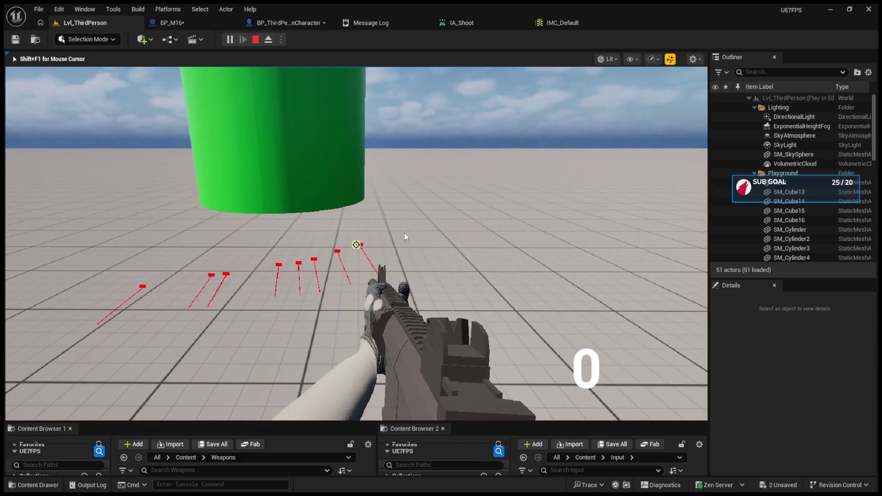
key("Escape")
Replay, switch to automatic with B, fire until ammo is nearly gone, then open BP_ThirdPersonCharacter.
left_click(229, 40)
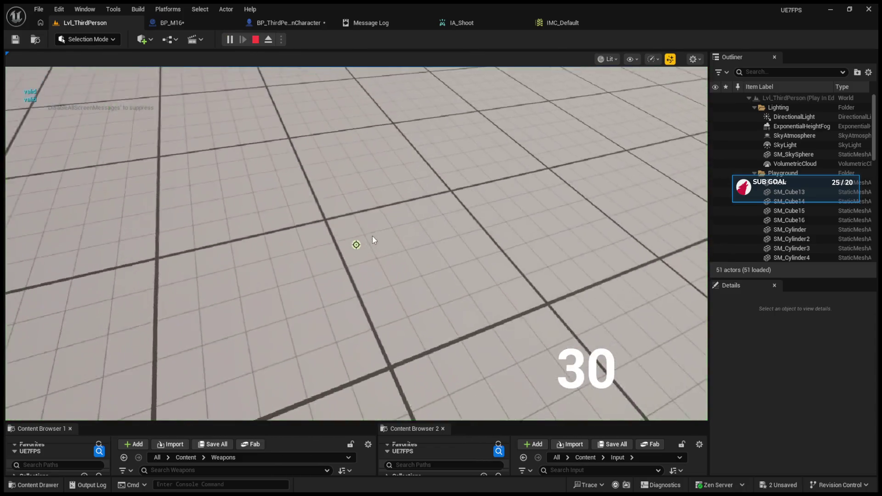
left_click(372, 239)
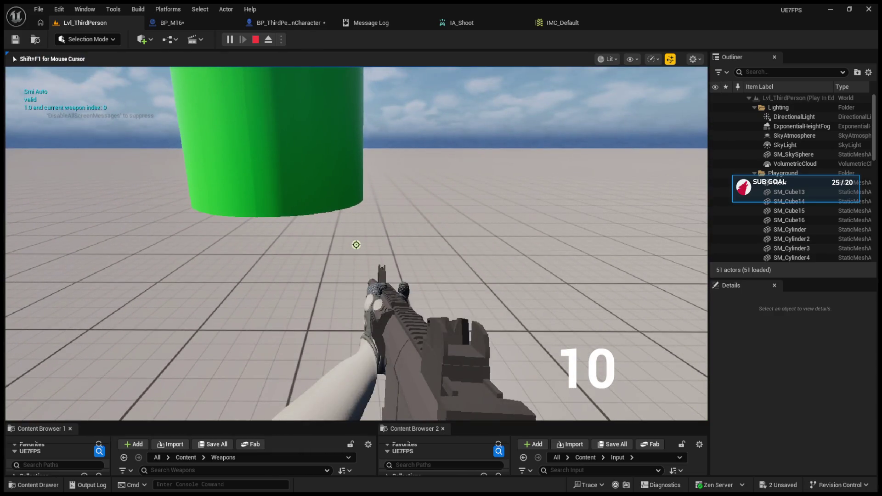
key("b")
left_click(356, 244)
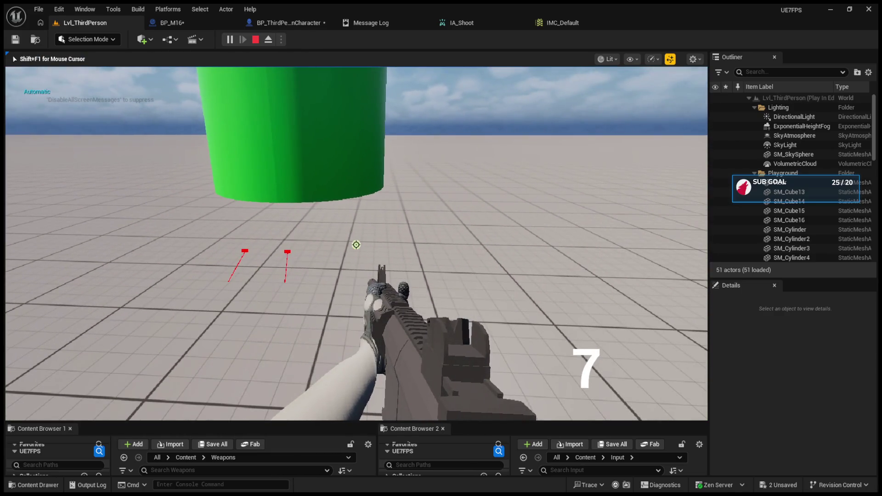
left_click(356, 245)
left_click(356, 244)
left_click(356, 244)
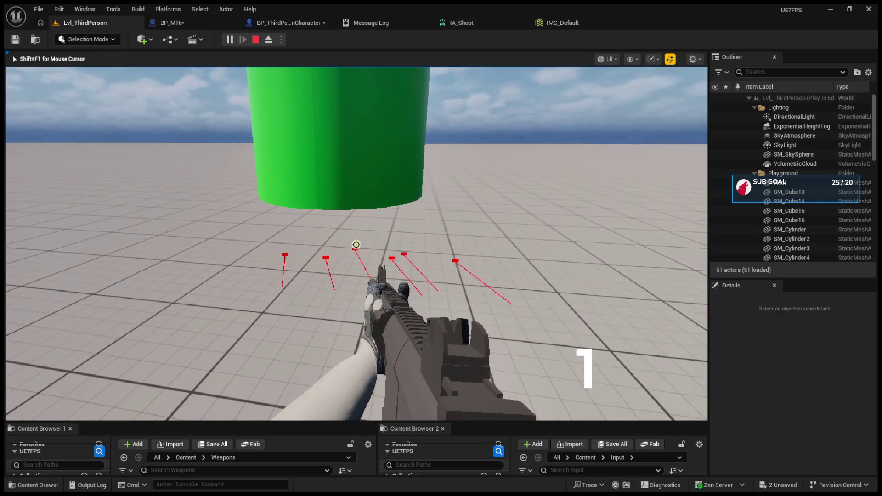
left_click(356, 244)
key("Escape")
left_click(277, 23)
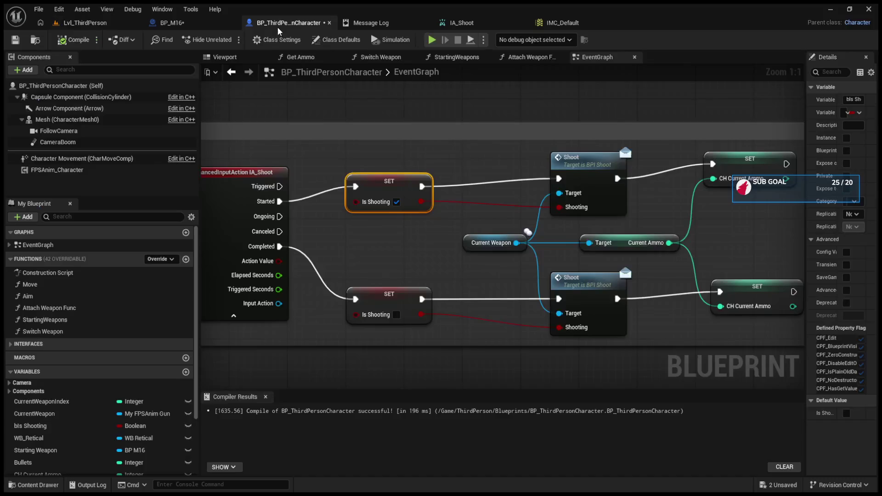
Change BP_M16's Set Timer by Event Time to 0.01 and return to the running Lvl_ThirdPerson game.
left_click(172, 23)
scroll(462, 225, "up", 1)
left_click(466, 211)
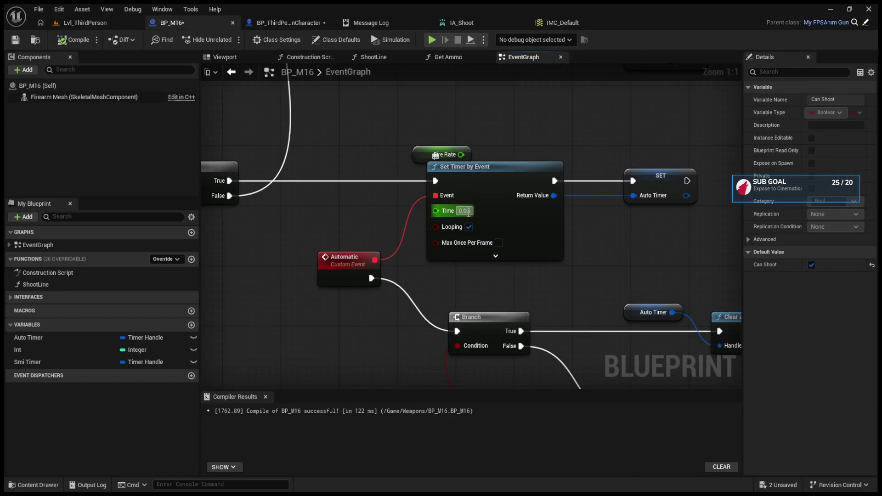
type("0")
key("Return")
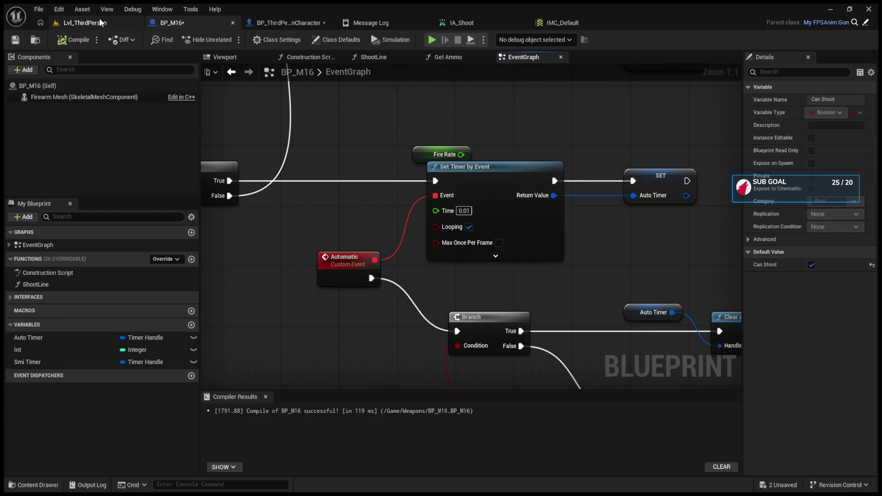
left_click(99, 19)
left_click(299, 127)
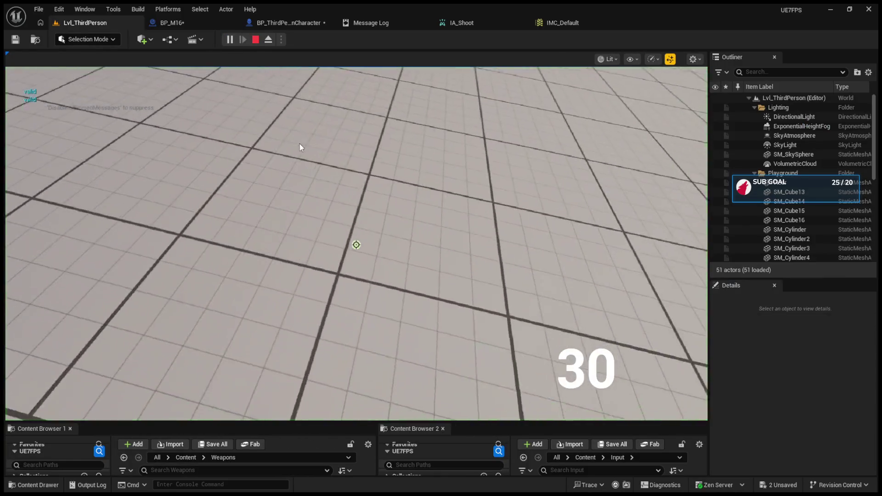
Fire a few shots, toggle fire mode with B, empty the rifle at the 0.01 s rate, and stop play.
left_click(299, 148)
left_click(356, 245)
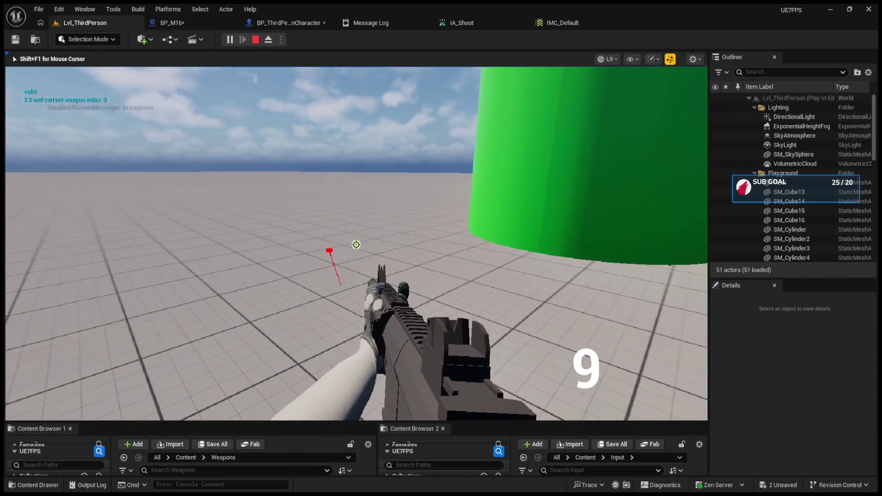
left_click(355, 244)
left_click(356, 244)
key("b")
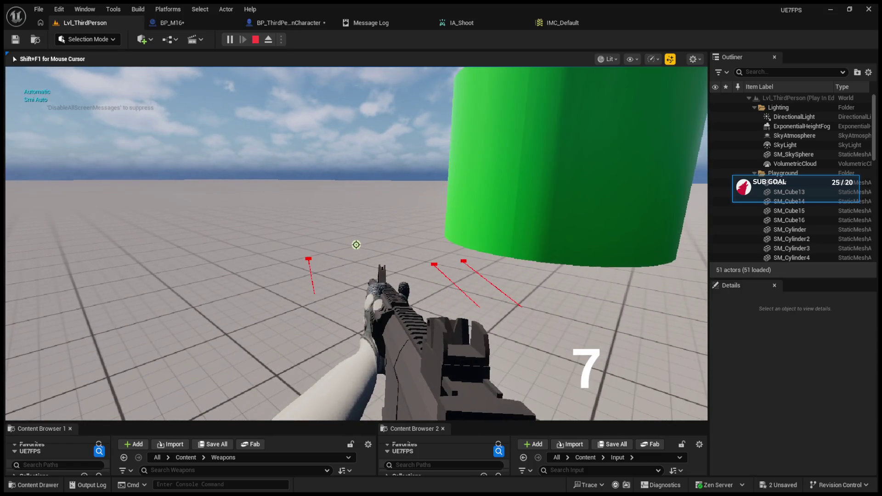
left_click(356, 245)
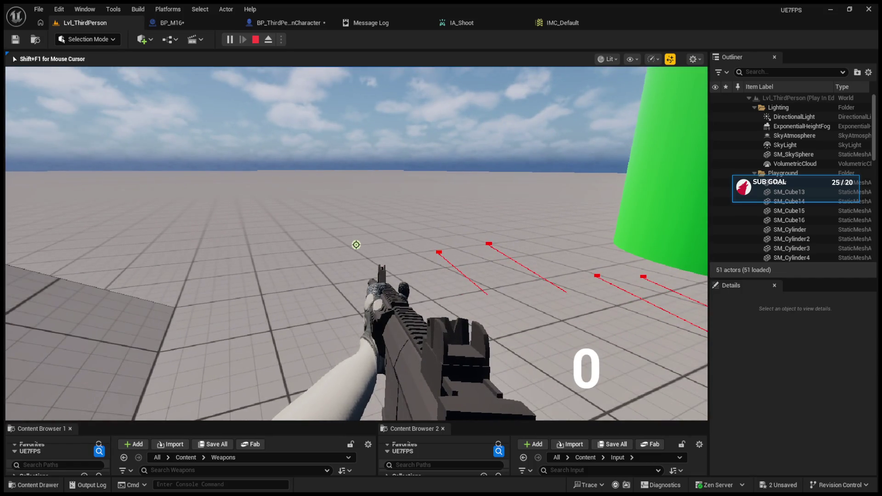
key("Escape")
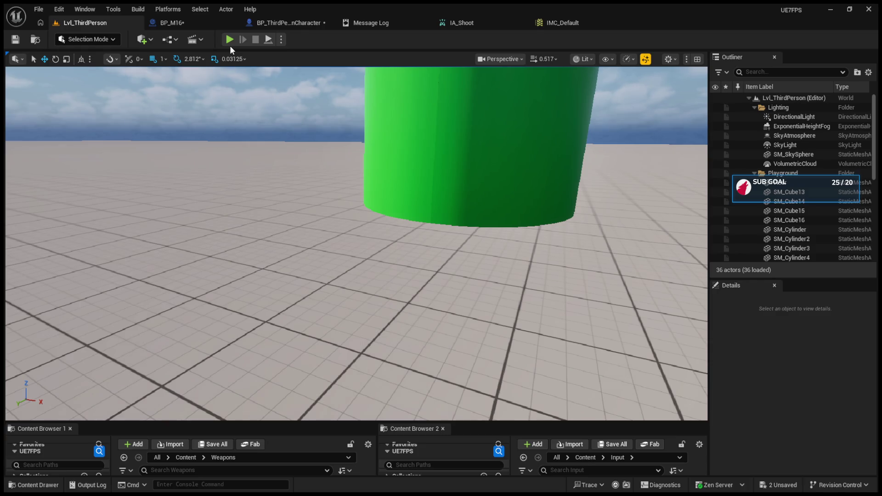
Compare the M16's Branch after the Automatic event with the character Blueprint's Is Shooting reset node.
left_click(285, 25)
left_click(206, 26)
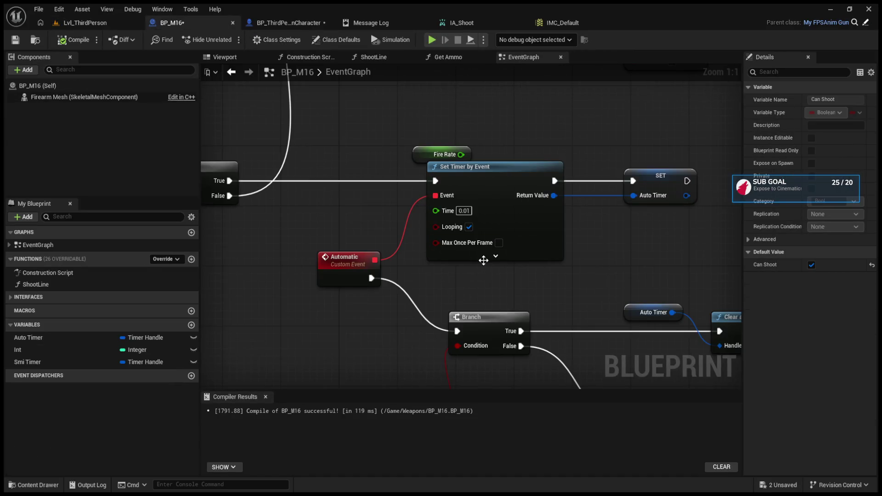
left_click(488, 315)
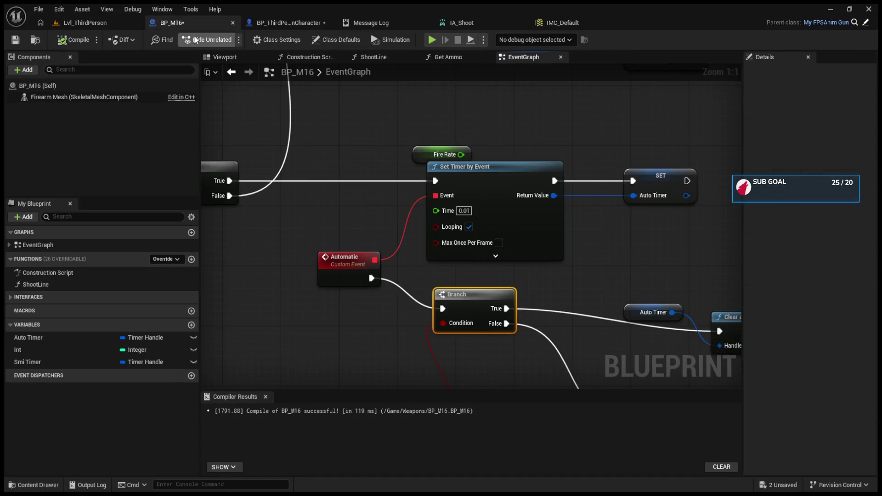
left_click(261, 24)
left_click(496, 327)
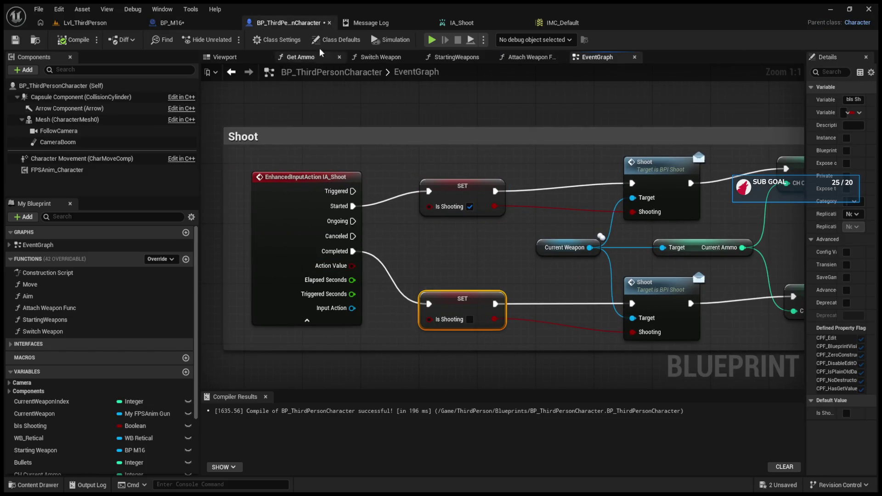
left_click(172, 22)
Nudge the middle Branch, then move Clear and Invalidate Timer right with the Auto Timer getter beside it.
scroll(385, 264, "down", 4)
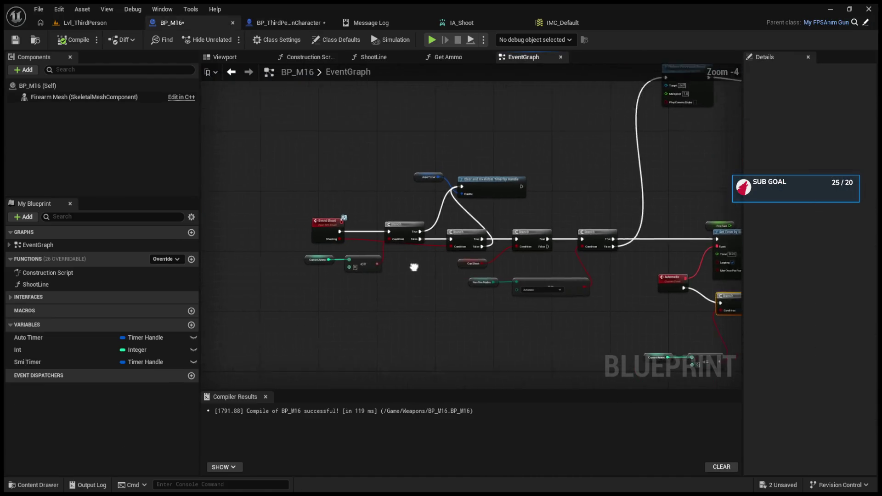
scroll(386, 264, "up", 3)
left_click_drag(520, 215, 526, 208)
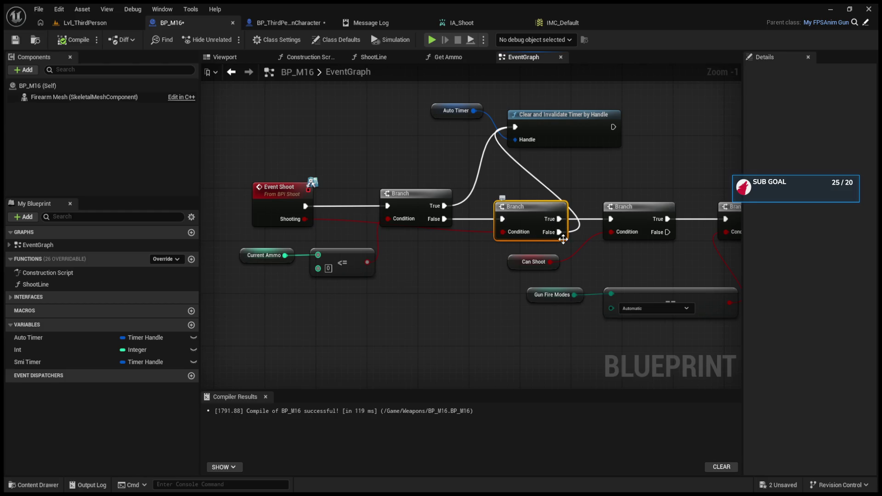
left_click_drag(557, 236, 543, 247)
mouse_move(530, 134)
left_mouse_down()
mouse_move(632, 140)
mouse_move(607, 140)
left_mouse_up()
mouse_move(424, 125)
left_mouse_down()
mouse_move(578, 103)
mouse_move(583, 121)
mouse_move(714, 182)
mouse_move(549, 174)
left_mouse_up()
Select the Fire Rate, Set Timer by Event and SET nodes near Event Shoot and the ammo check.
left_click_drag(387, 181, 541, 354)
left_click_drag(281, 243, 640, 279)
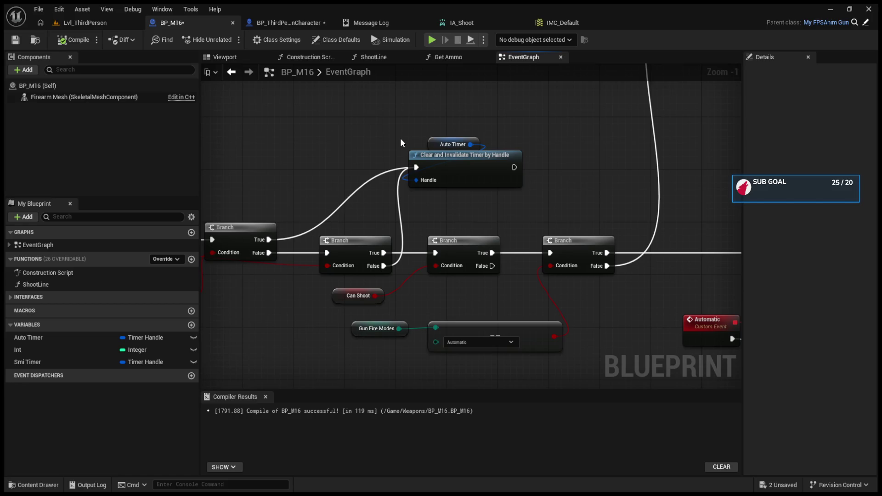
mouse_move(533, 203)
left_mouse_down()
mouse_move(375, 194)
mouse_move(627, 430)
mouse_move(690, 188)
mouse_move(650, 395)
mouse_move(582, 381)
left_mouse_up()
left_click_drag(346, 149, 626, 266)
left_click_drag(597, 314, 645, 222)
Select the Automatic event's node chain, raise Set Timer by Event, and collapse its advanced pins.
left_click(344, 232)
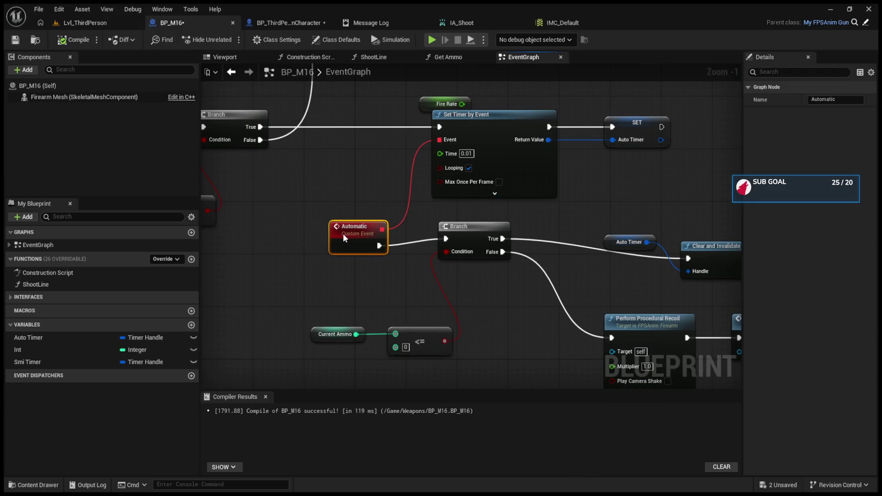
mouse_move(282, 210)
left_mouse_down()
mouse_move(749, 364)
mouse_move(556, 330)
left_mouse_up()
left_click_drag(371, 220, 568, 272)
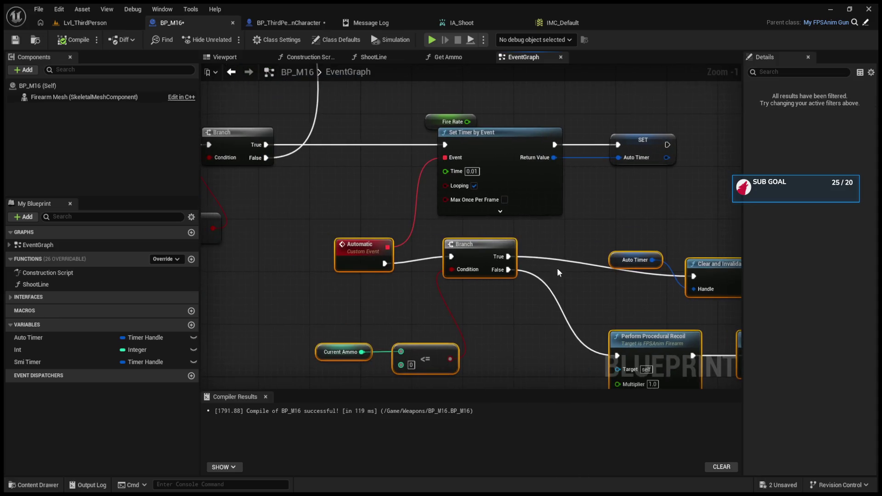
mouse_move(382, 215)
left_mouse_down()
mouse_move(717, 309)
mouse_move(686, 309)
left_mouse_up()
mouse_move(451, 123)
left_mouse_down()
mouse_move(413, 99)
mouse_move(480, 180)
mouse_move(413, 152)
mouse_move(220, 134)
left_mouse_up()
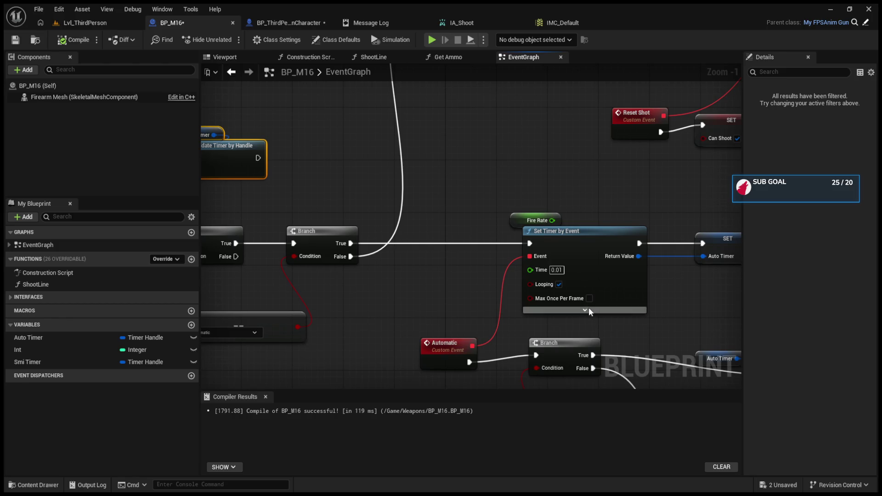
mouse_move(582, 246)
left_mouse_down()
mouse_move(583, 220)
mouse_move(595, 236)
left_mouse_up()
left_click(587, 321)
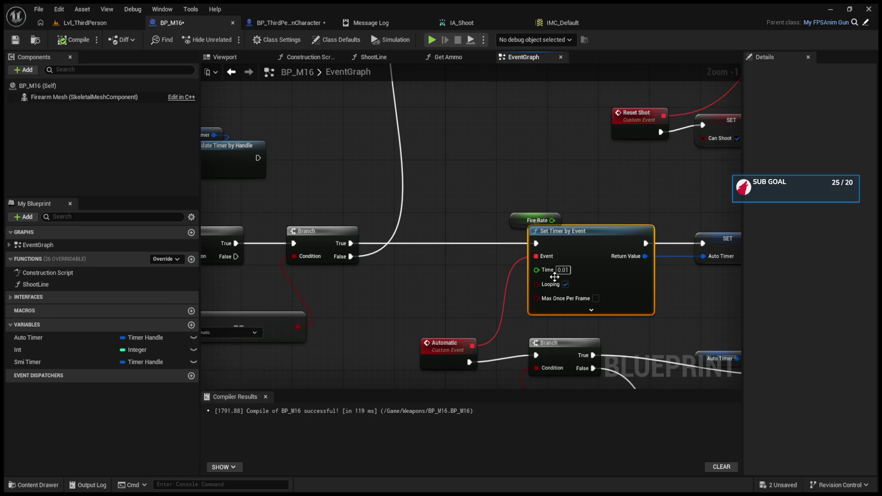
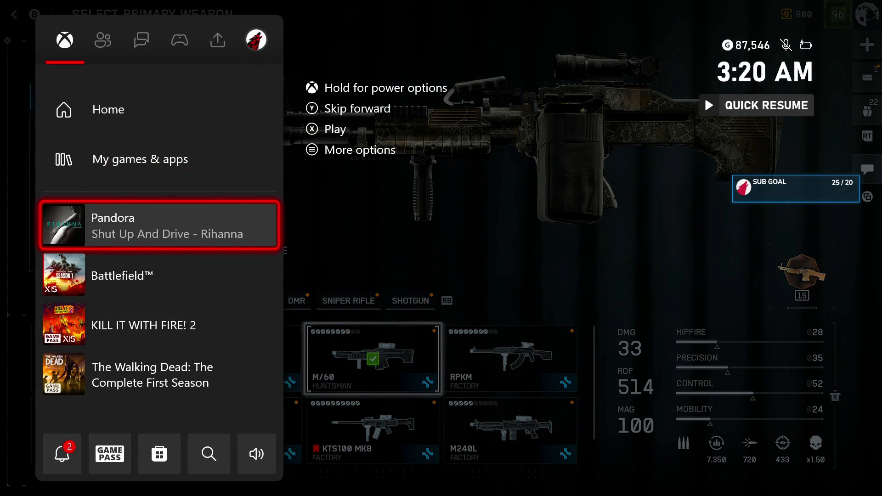
Dismiss the Xbox guide overlay, bring it back, and highlight the Pandora now-playing entry.
key("Escape")
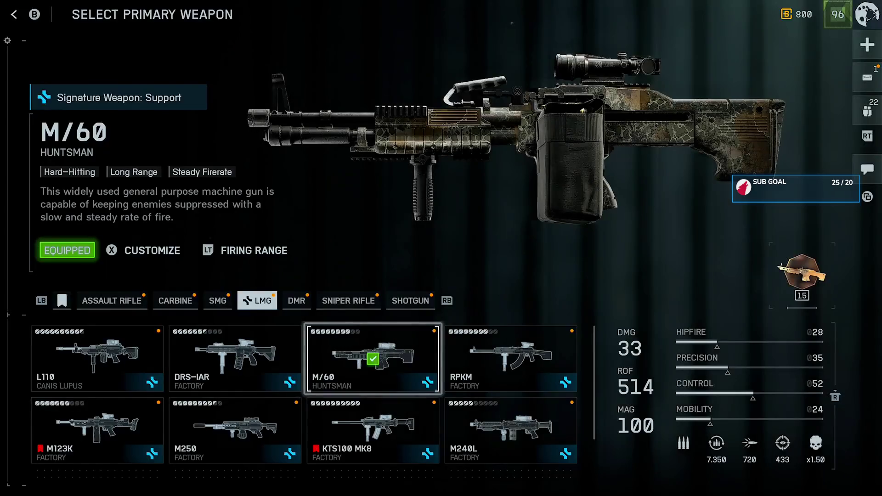
key("super")
key("Down")
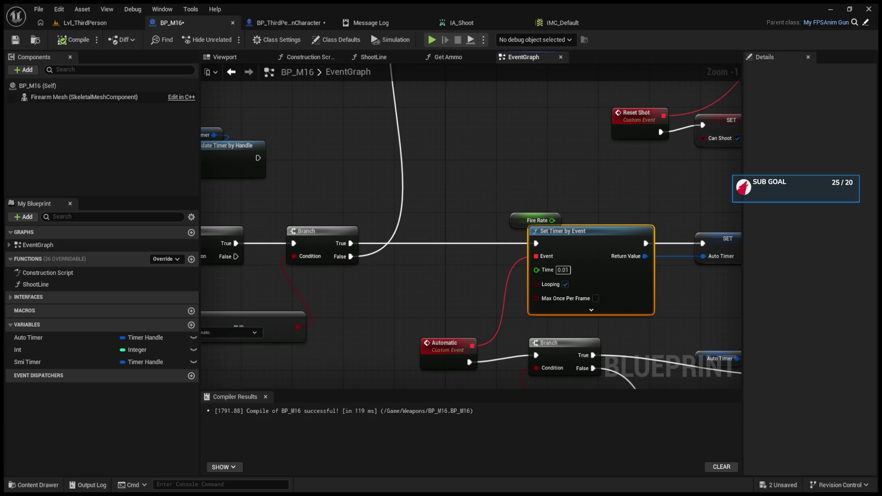
Move the Auto Timer and timer-clearing nodes up and inspect the ShootLine function's line trace.
mouse_move(321, 174)
left_mouse_down()
mouse_move(381, 193)
mouse_move(508, 275)
mouse_move(499, 257)
mouse_move(574, 278)
left_mouse_up()
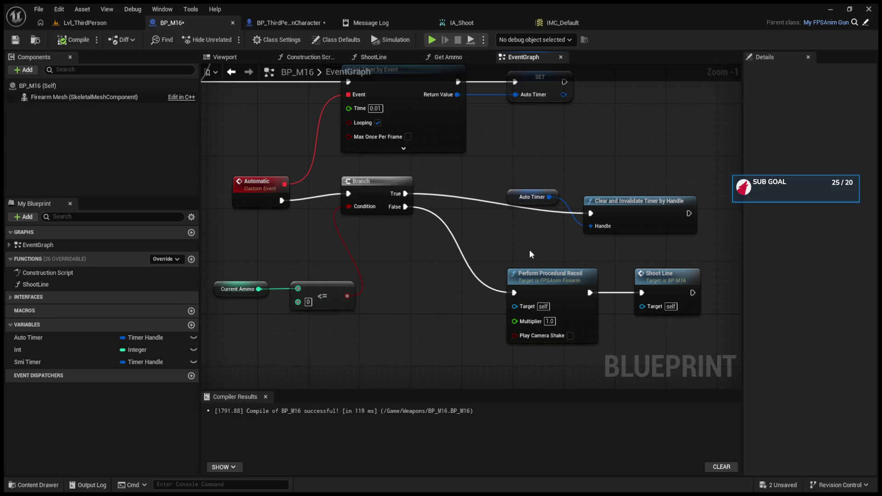
left_click_drag(517, 225, 585, 177)
left_click_drag(641, 213, 645, 187)
left_click(656, 285)
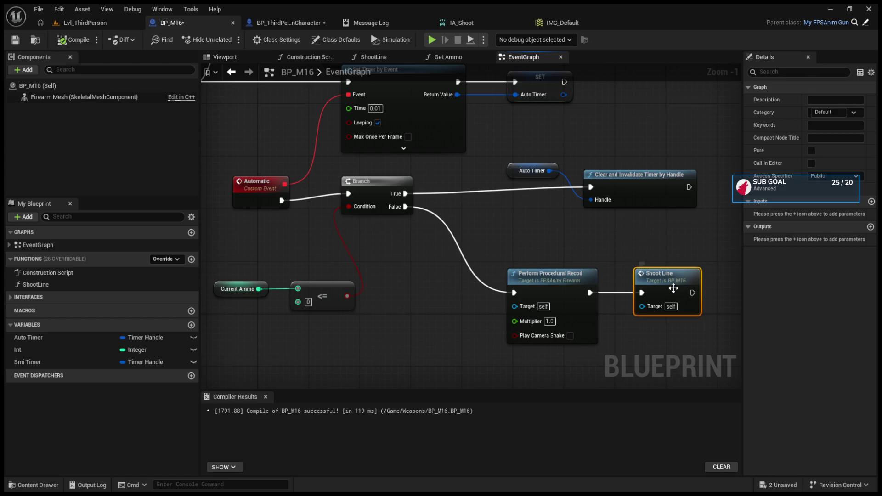
double_click(674, 288)
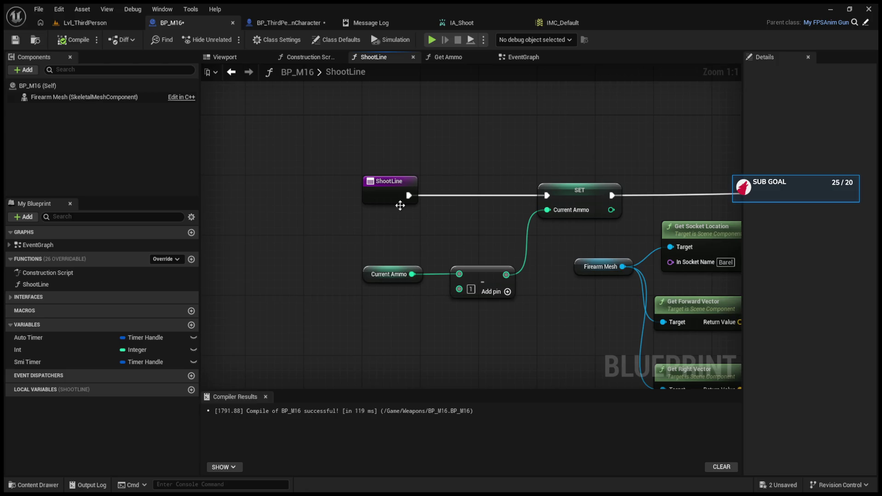
left_click_drag(311, 204, 471, 331)
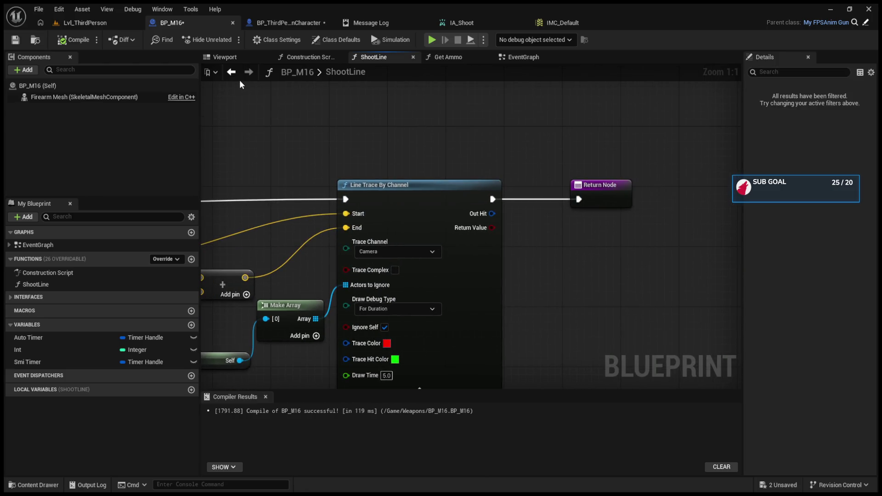
left_click(231, 72)
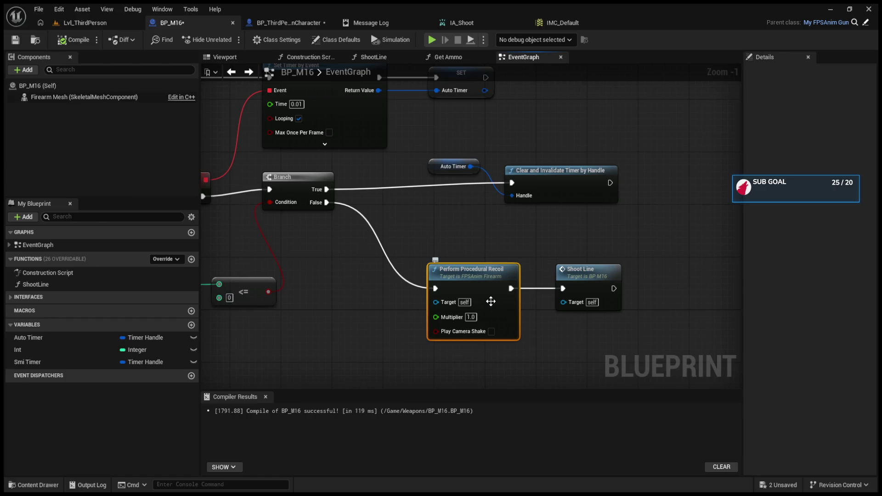
Rewire Branch False into Shoot Line, and Shoot Line into Perform Procedural Recoil.
mouse_move(437, 289)
left_mouse_down()
mouse_move(573, 285)
mouse_move(563, 289)
left_mouse_up()
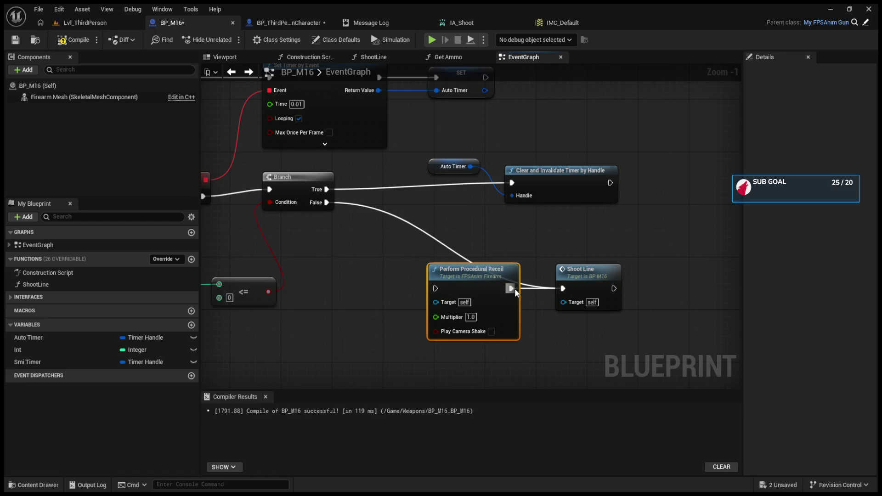
left_click(511, 288, "alt")
left_click_drag(511, 285, 703, 272)
mouse_move(584, 266)
left_mouse_down()
mouse_move(421, 267)
mouse_move(626, 275)
mouse_move(572, 282)
mouse_move(515, 274)
left_mouse_up()
scroll(590, 230, "down", 3)
scroll(562, 299, "up", 3)
mouse_move(389, 163)
left_mouse_down()
mouse_move(535, 171)
mouse_move(430, 178)
mouse_move(388, 164)
left_mouse_up()
left_click_drag(464, 163, 638, 171)
Reposition the Fire Rate node above Set Timer by Event.
left_click_drag(553, 224, 541, 221)
scroll(541, 221, "up", 1)
left_click_drag(459, 237, 432, 235)
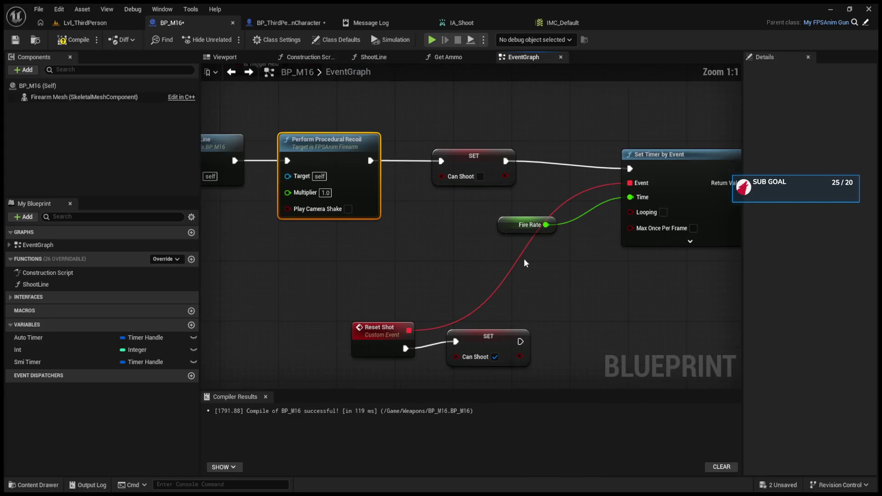
left_click_drag(524, 260, 447, 287)
left_click_drag(460, 242, 527, 162)
left_click_drag(599, 253, 515, 253)
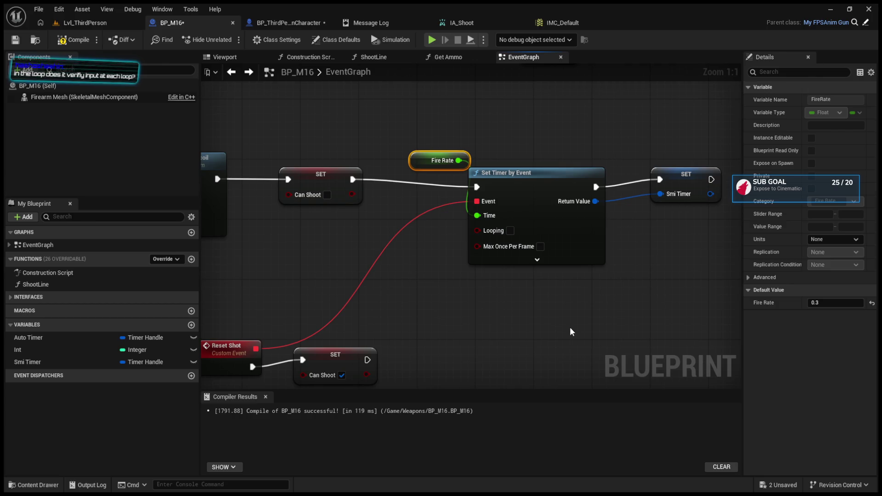
Inspect the Automatic custom event in BP_M16's graph.
scroll(569, 327, "down", 2)
mouse_move(569, 327)
left_mouse_down()
mouse_move(571, 286)
mouse_move(621, 229)
mouse_move(532, 335)
mouse_move(460, 329)
mouse_move(481, 311)
left_mouse_up()
left_click(479, 307)
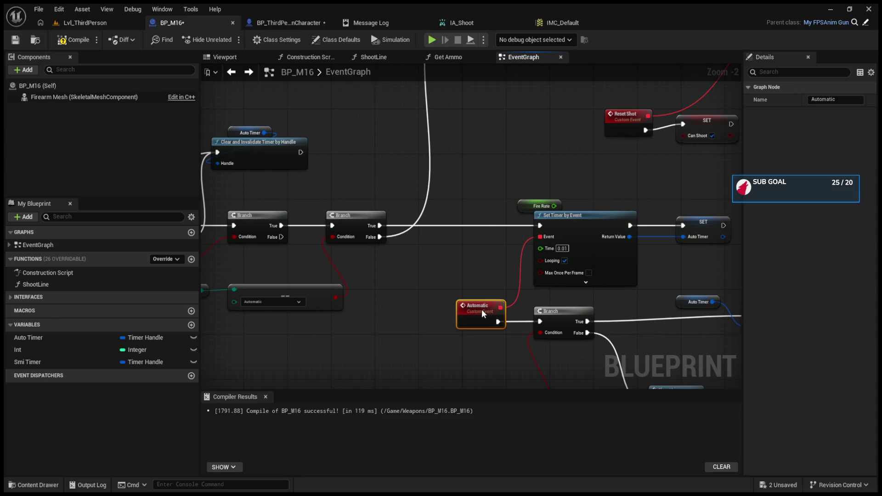
left_click(266, 20)
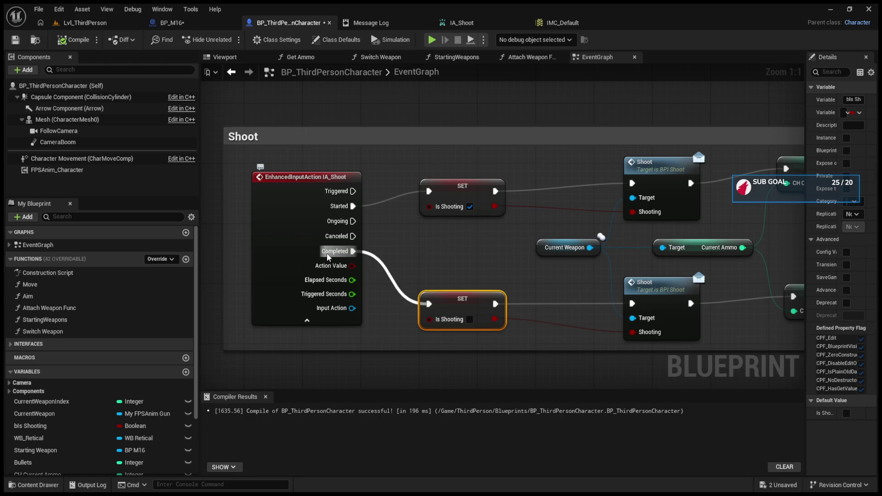
Select the lower Is Shooting setter in BP_ThirdPersonCharacter's Shoot graph.
mouse_move(382, 225)
left_mouse_down()
mouse_move(461, 306)
mouse_move(456, 311)
left_mouse_up()
left_click_drag(519, 276, 394, 276)
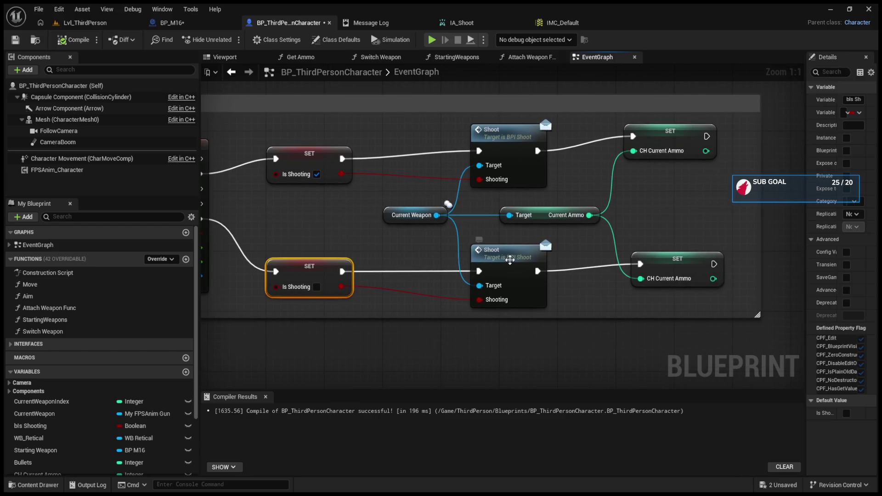
left_click(198, 27)
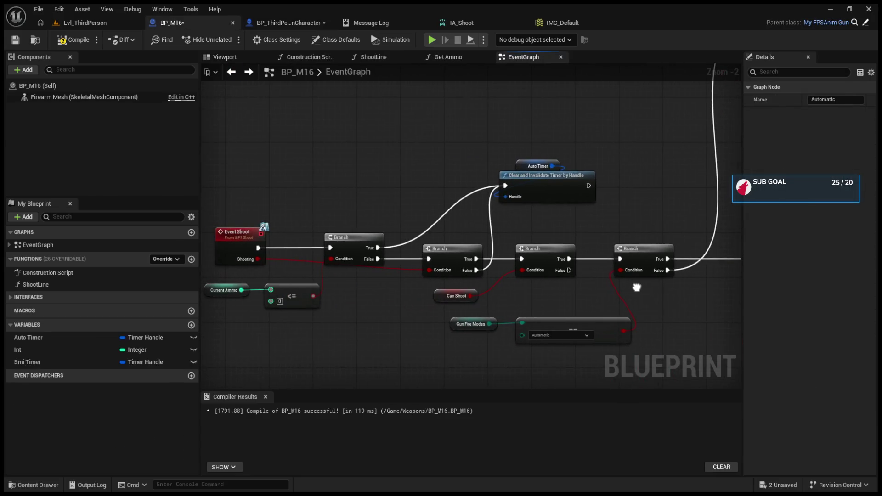
Shift the Auto Timer node slightly left beside BP_M16's fire-mode branches.
scroll(447, 234, "up", 1)
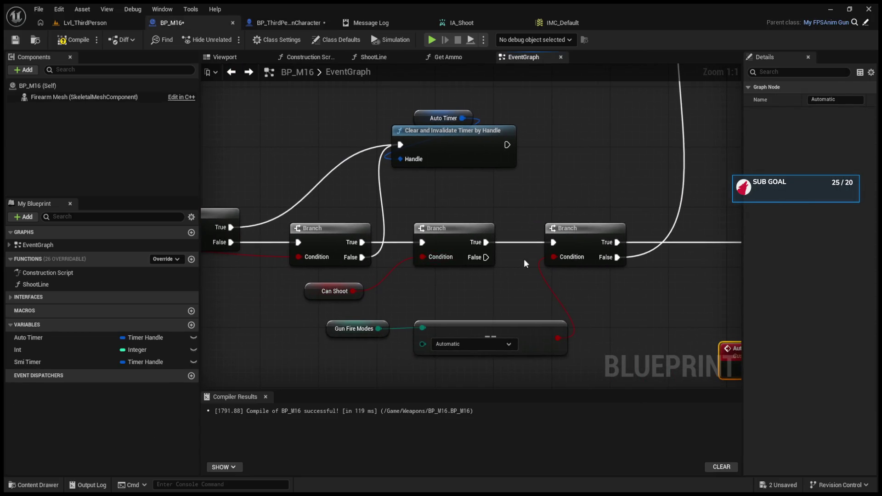
scroll(397, 267, "down", 1)
left_click(486, 238)
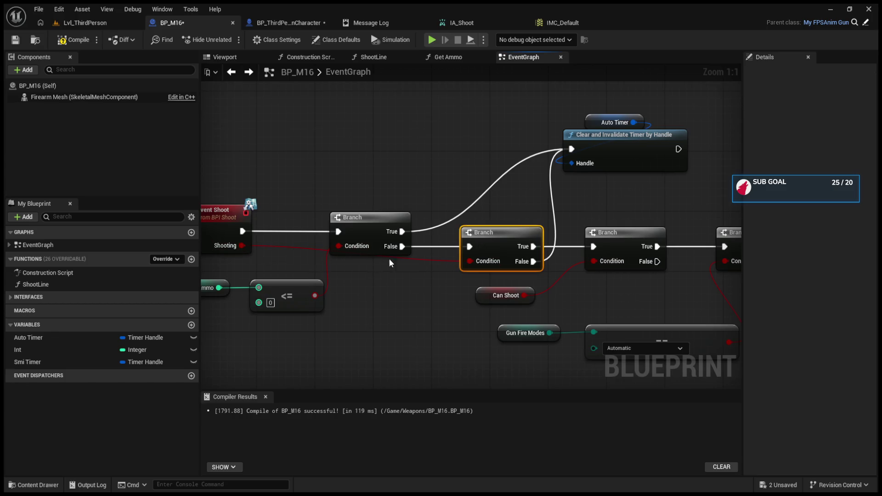
left_click_drag(505, 257, 400, 290)
left_click_drag(450, 156, 596, 211)
left_click(436, 128)
left_click_drag(489, 160, 459, 160)
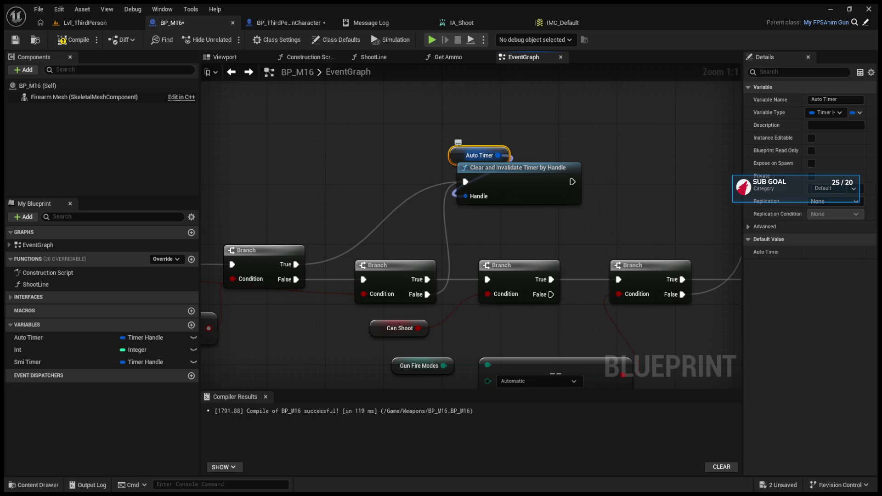
Place Can Shoot beneath the third Branch and start a play test in Lvl_ThirdPerson.
left_click_drag(497, 220, 467, 212)
mouse_move(356, 312)
left_mouse_down()
mouse_move(473, 299)
mouse_move(464, 297)
left_mouse_up()
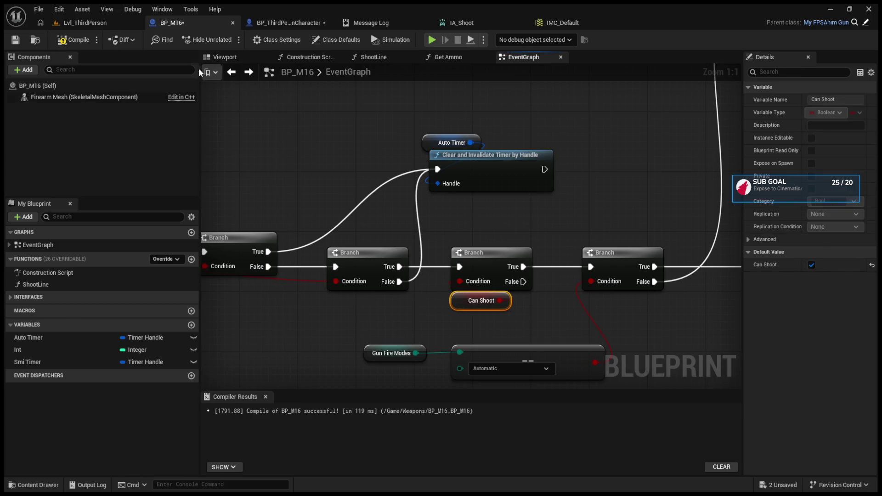
left_click(85, 22)
left_click(229, 40)
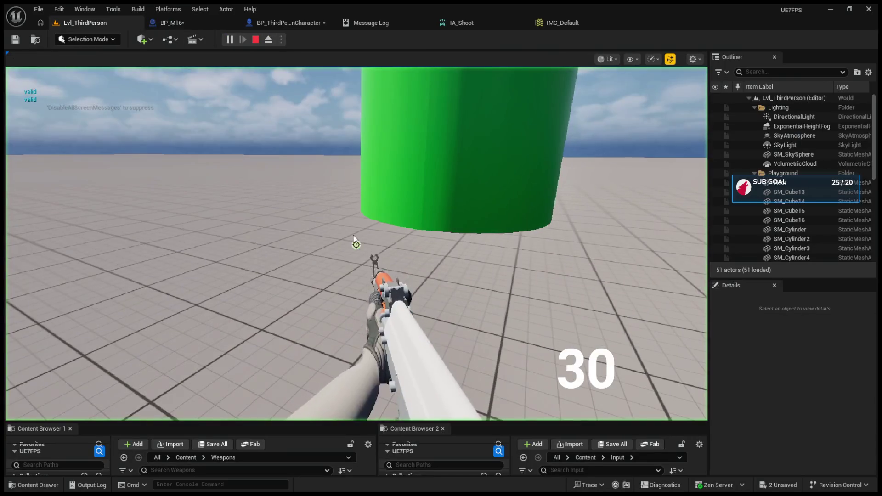
Fire a stream and several single shots in the play test, then reload.
left_click(353, 238)
left_click(355, 245)
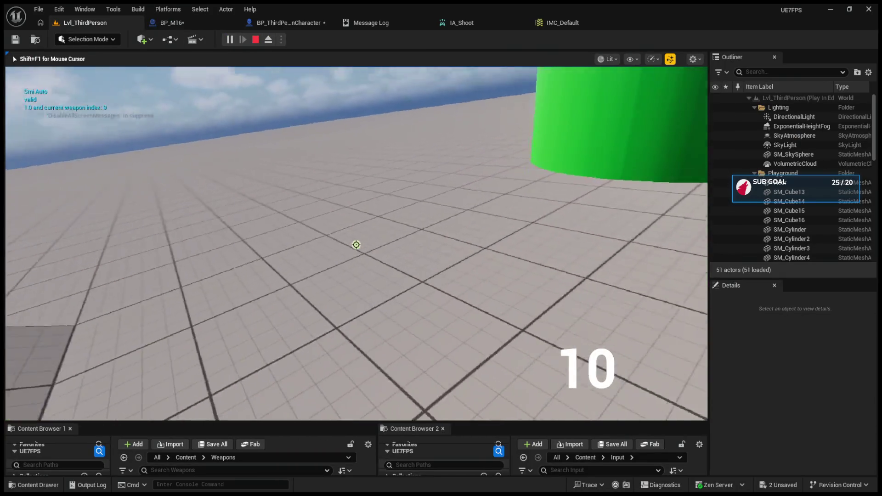
left_click(356, 244)
left_click(356, 244)
left_click(356, 244)
left_click(356, 245)
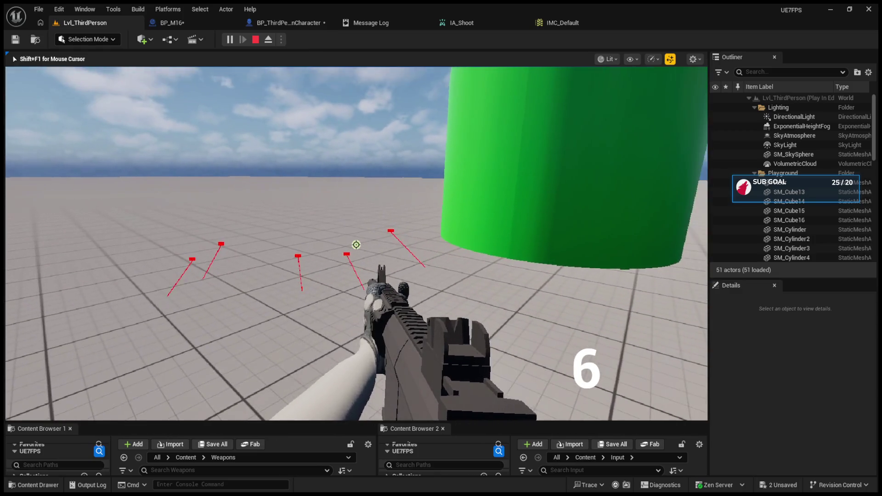
key("r")
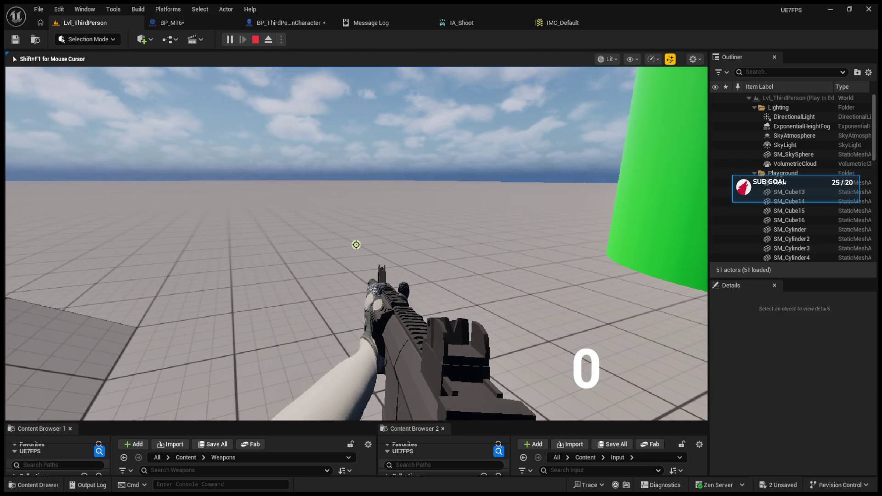
Stop the session, review BP_M16, and run a quick second play test firing once.
key("shift+F1")
key("Escape")
left_click(299, 20)
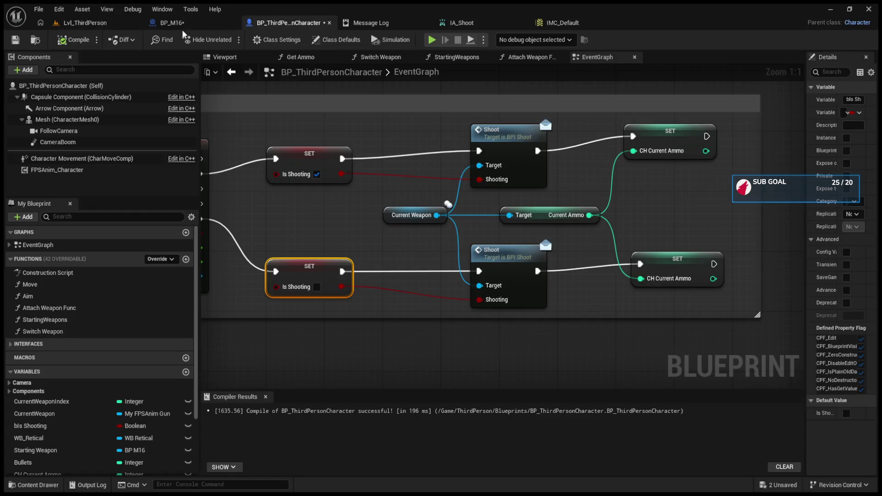
left_click(177, 22)
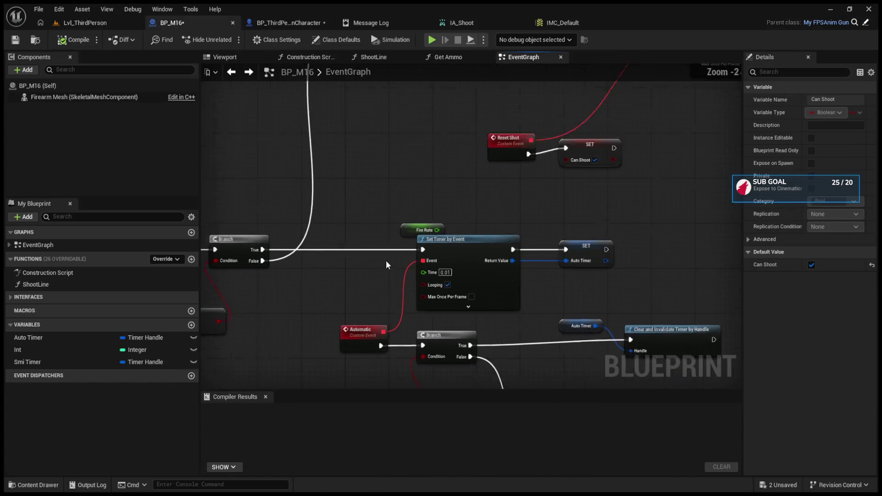
scroll(386, 264, "up", 1)
left_click(97, 25)
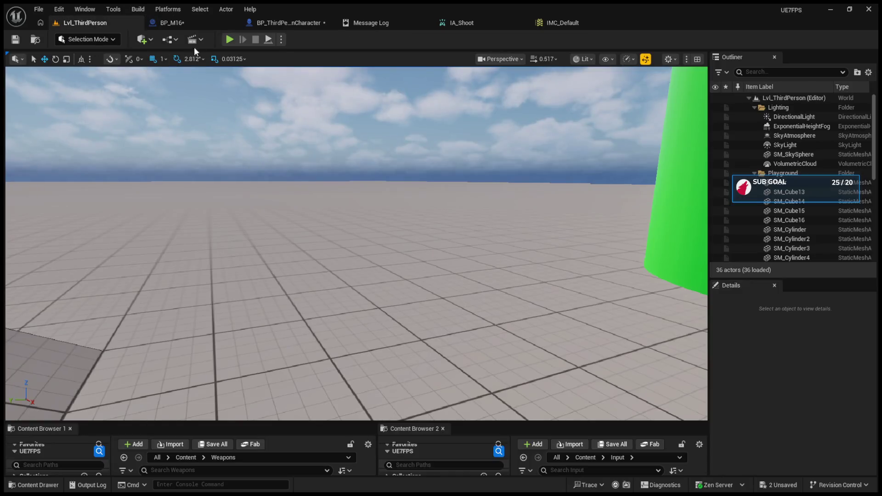
left_click(224, 39)
left_click(252, 230)
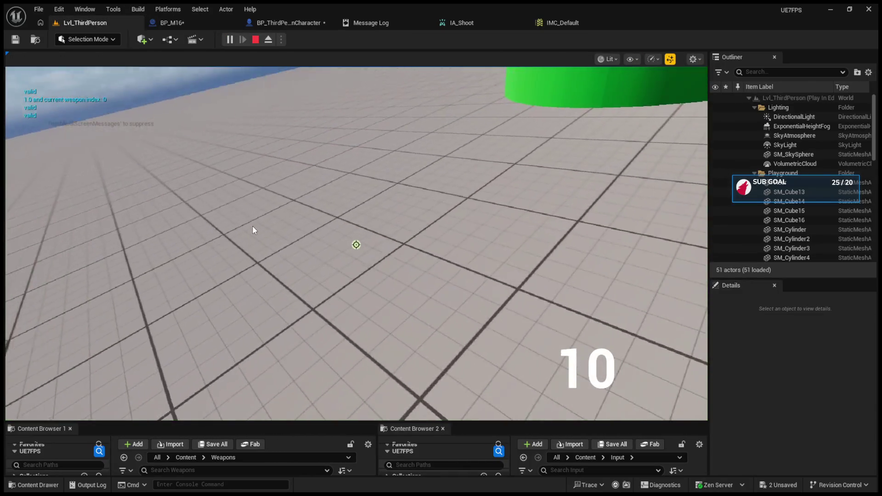
key("Escape")
Set the BP_M16 timer's Time value to 0.3 seconds.
left_click(300, 24)
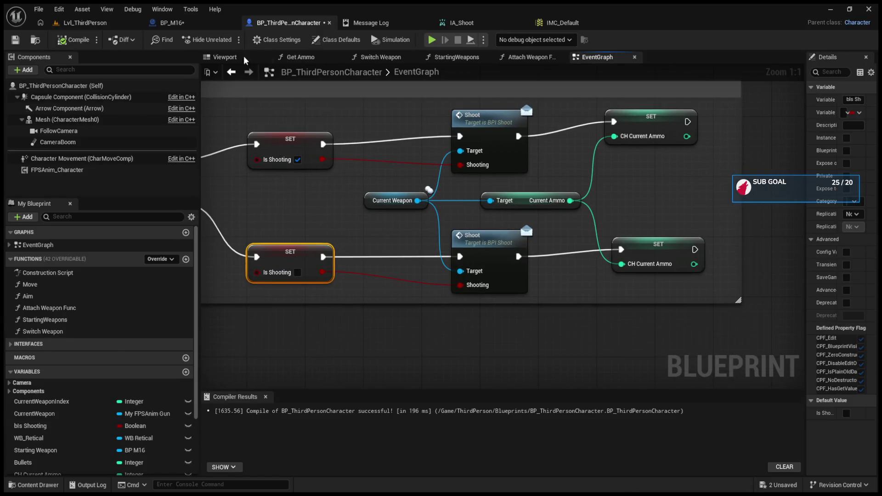
left_click(172, 23)
scroll(445, 184, "up", 1)
left_click(441, 184)
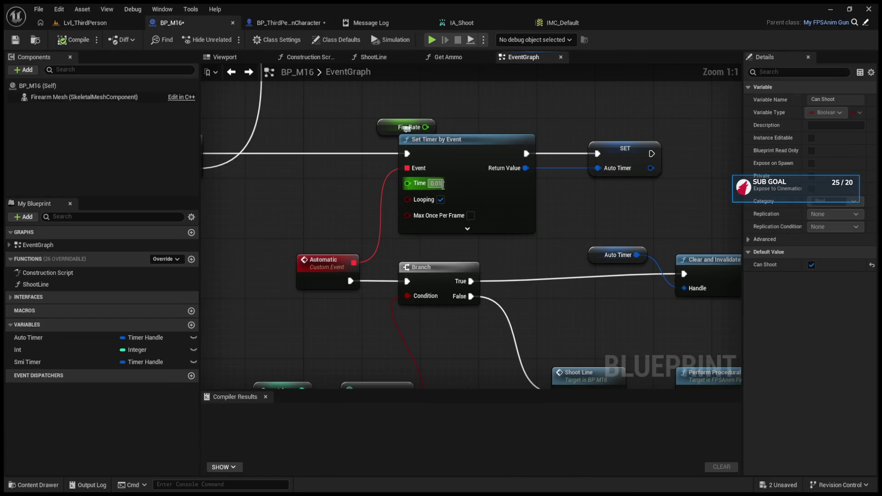
type(".3")
key("Return")
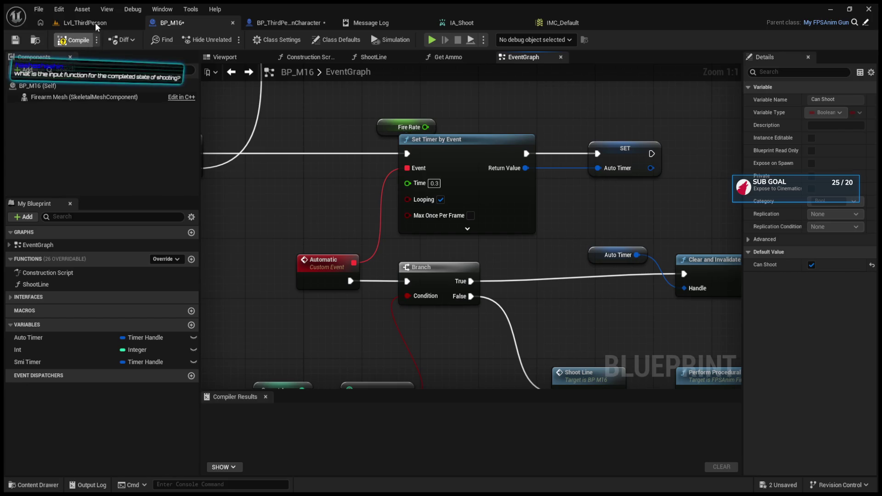
Play-test the rifle: fire once, switch to Automatic with B, and empty the magazine.
left_click(95, 23)
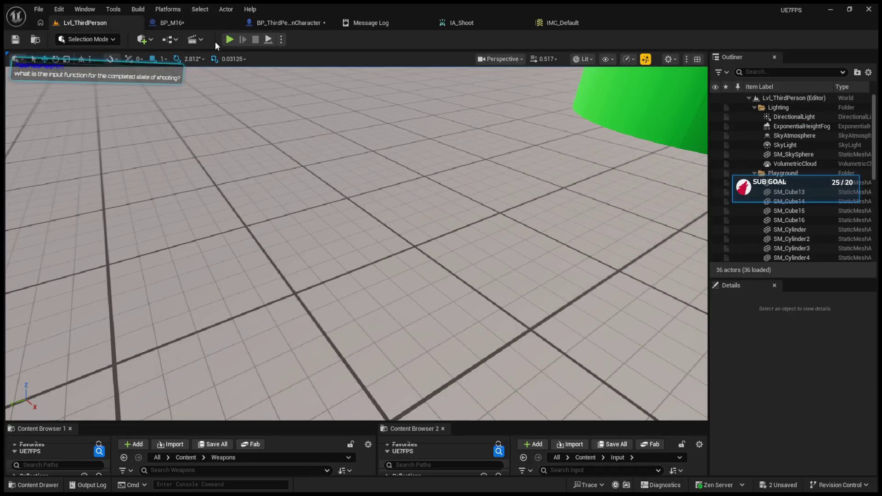
left_click(224, 39)
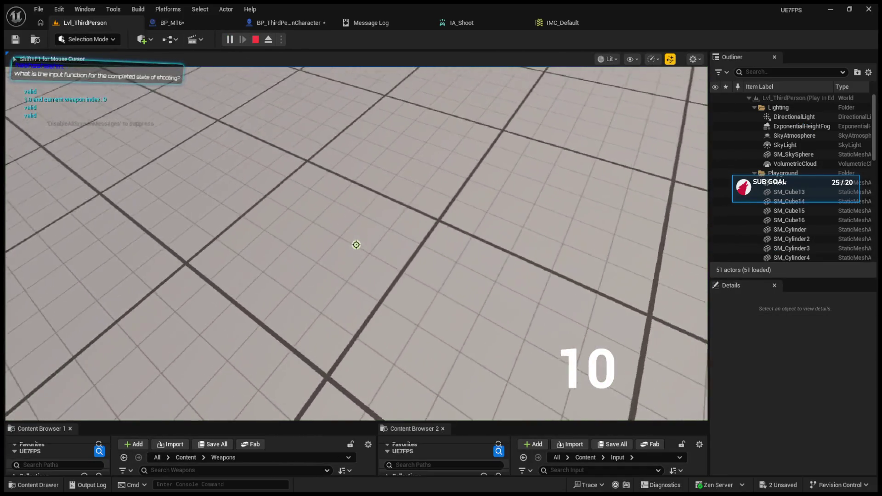
left_click(304, 199)
key("b")
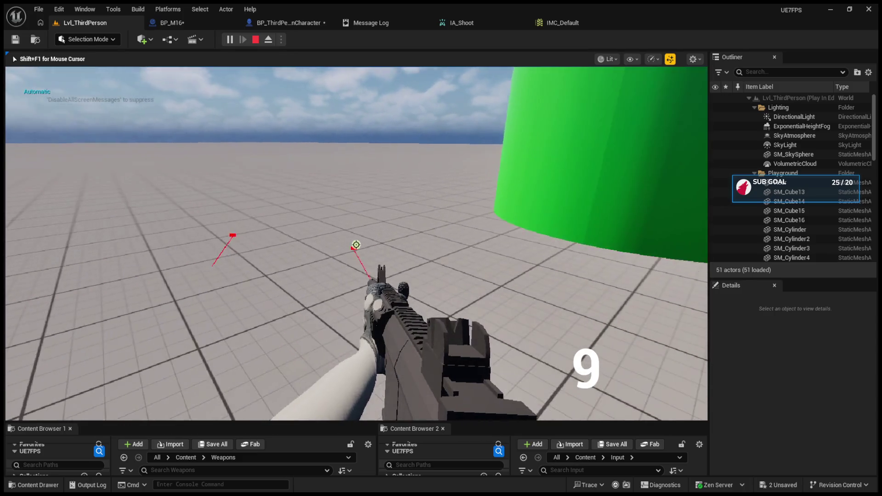
left_click(356, 245)
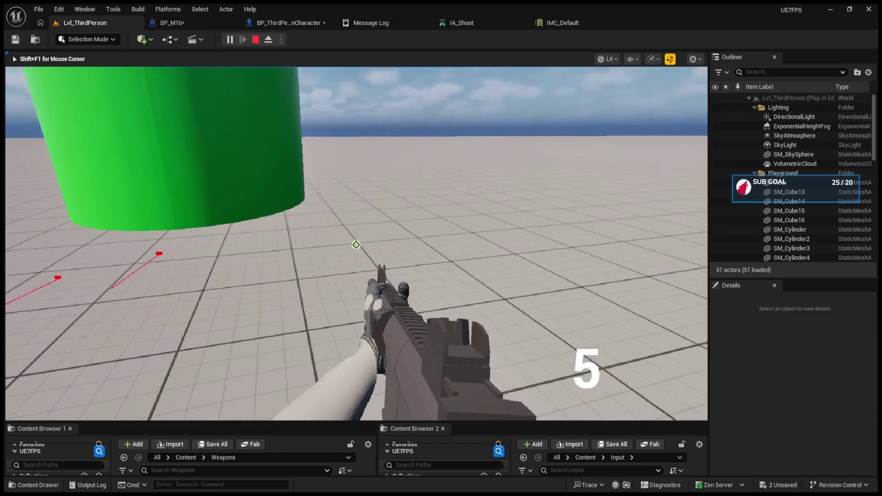
left_click(355, 245)
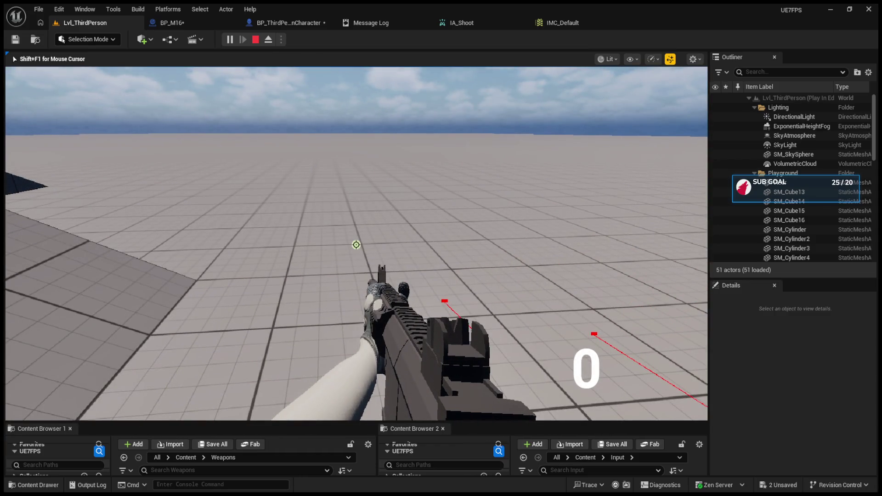
key("Escape")
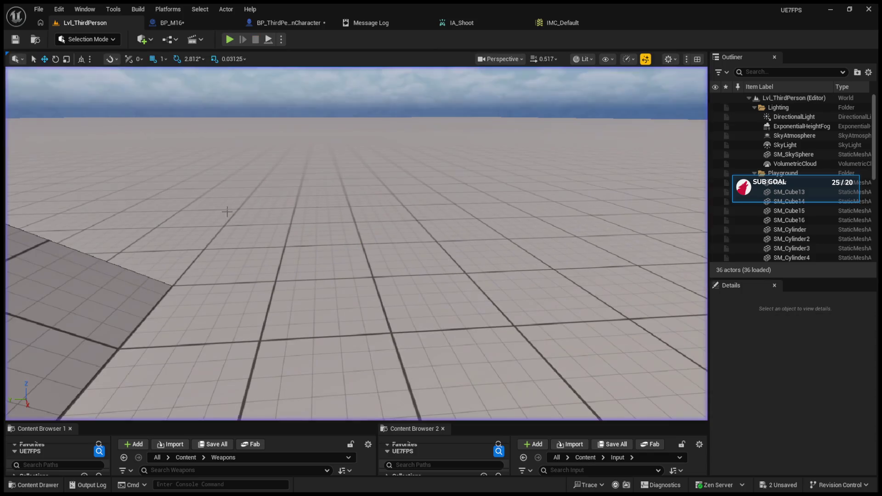
Bring up the Shoot nodes in BP_ThirdPersonCharacter's event graph.
left_click(285, 23)
scroll(390, 269, "up", 2)
left_click_drag(390, 269, 308, 232)
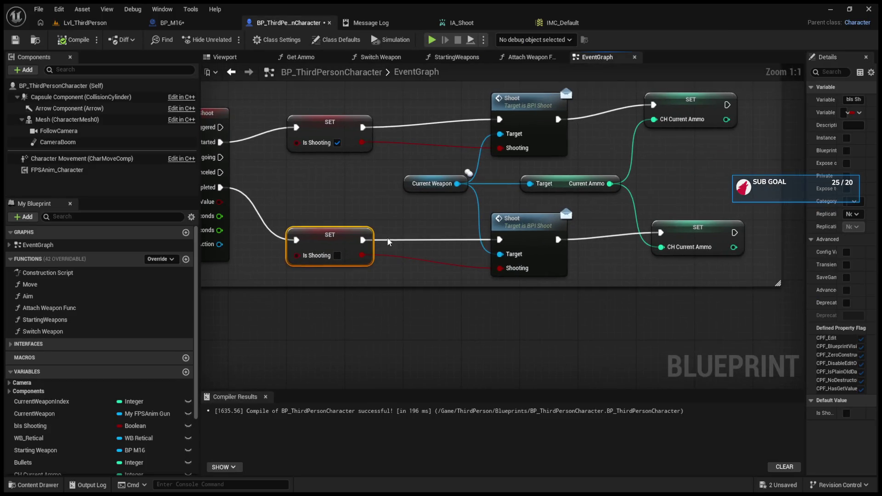
left_click(510, 236)
left_click_drag(511, 241, 504, 240)
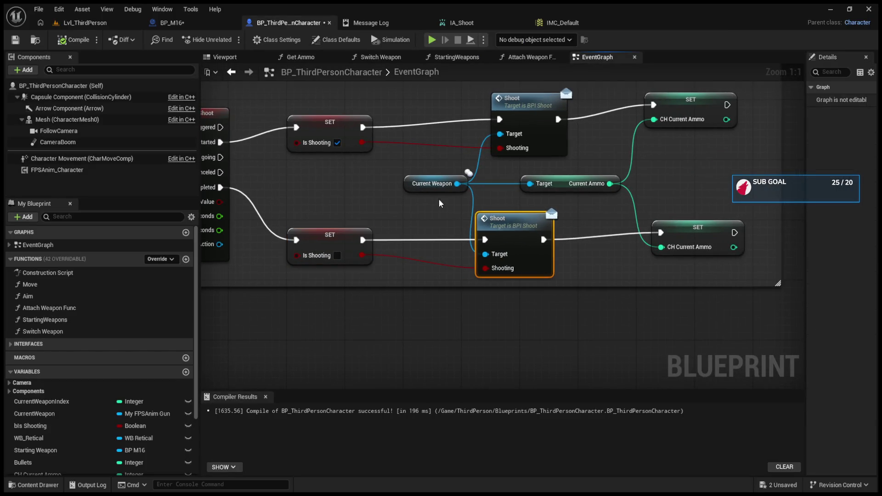
left_click(510, 147)
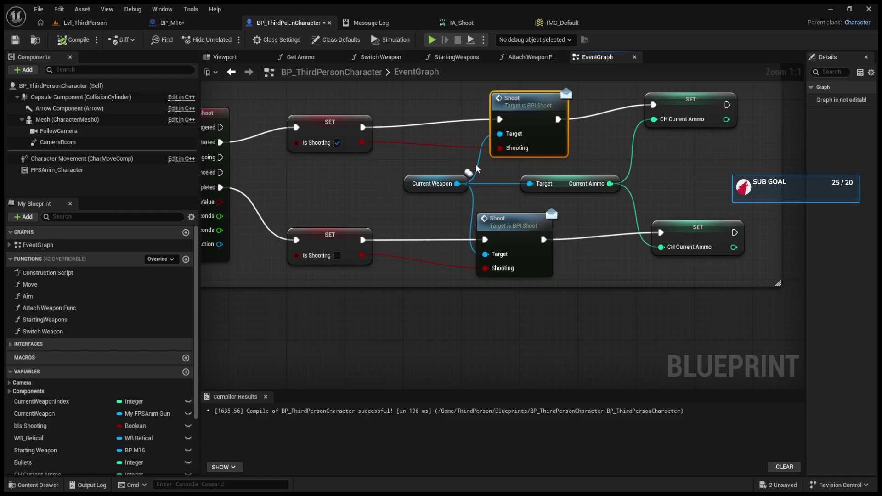
left_click(414, 184)
key("Home")
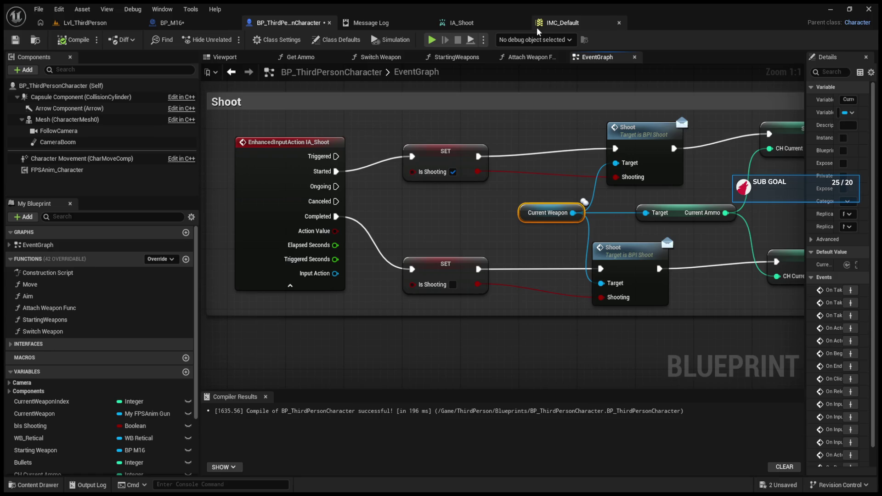
Open IMC_Default and inspect IA_Shoot's Left Mouse Button mapping.
left_click(537, 27)
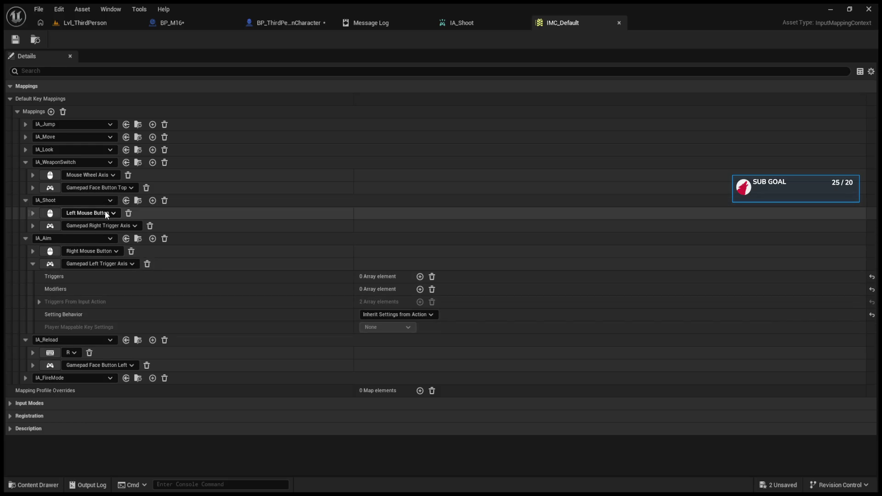
left_click(29, 216)
left_click(30, 213)
left_click(31, 214)
Set IA_Shoot's Pressed and Released actuation thresholds to 0.01.
left_click(469, 19)
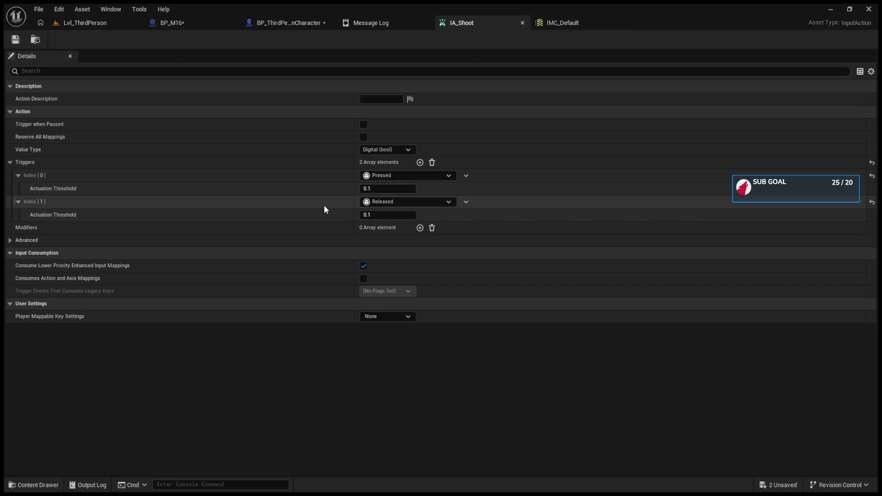
left_click(379, 188)
type("0.01")
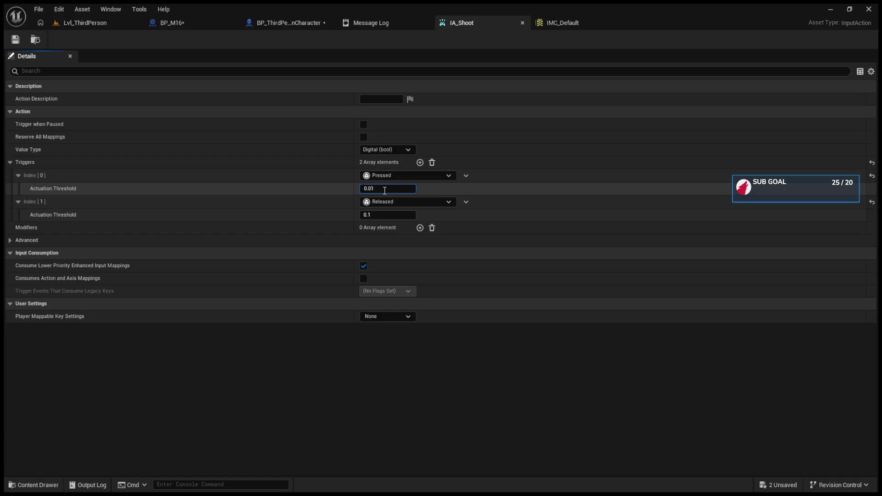
left_click(379, 216)
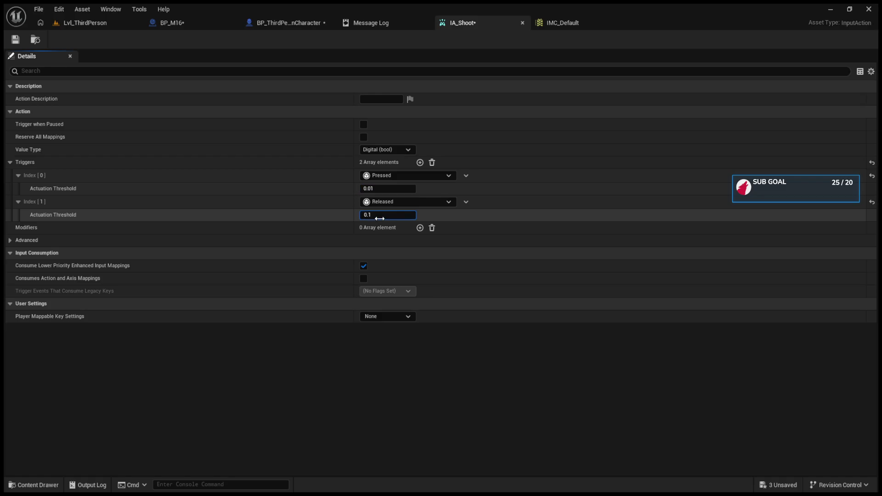
type("0.01")
left_click(15, 40)
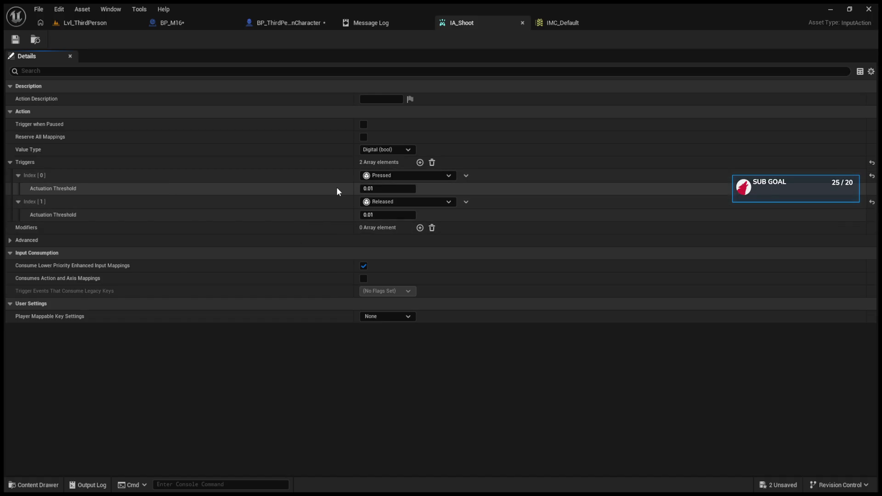
Reveal all pins on the IA_Shoot event node, recheck IA_Shoot, and start a play test.
left_click(286, 22)
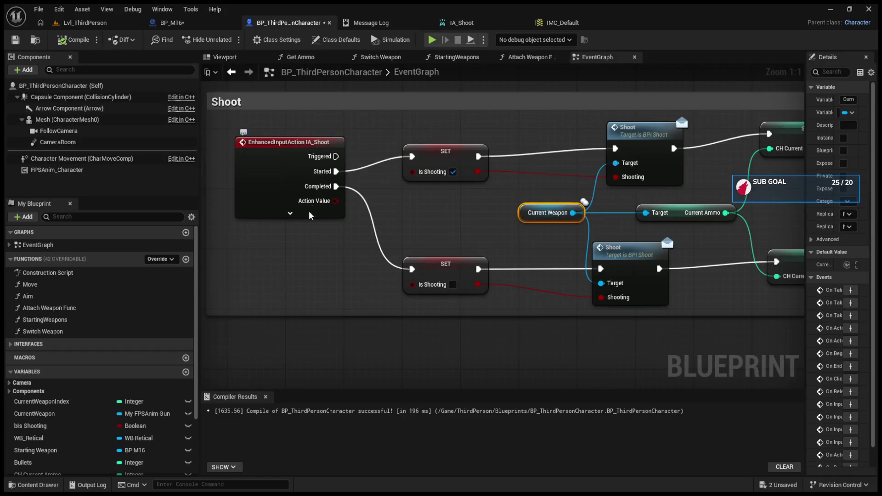
left_click(290, 213)
left_click(463, 28)
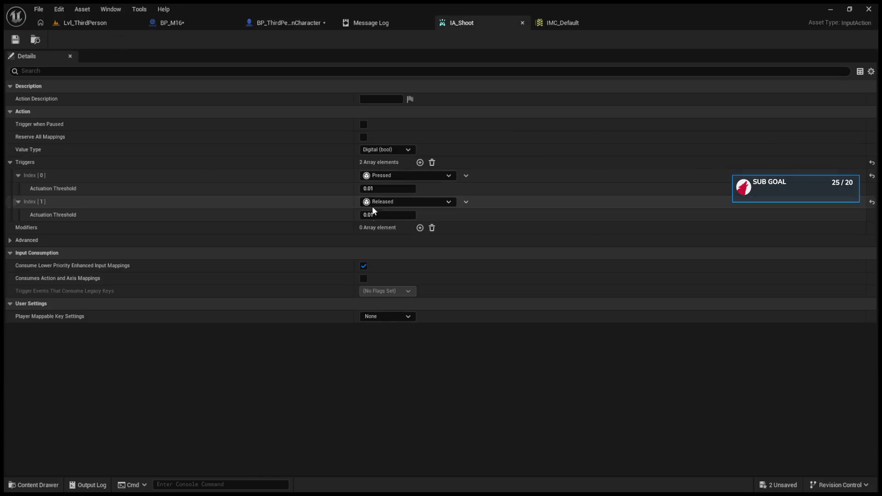
left_click(294, 23)
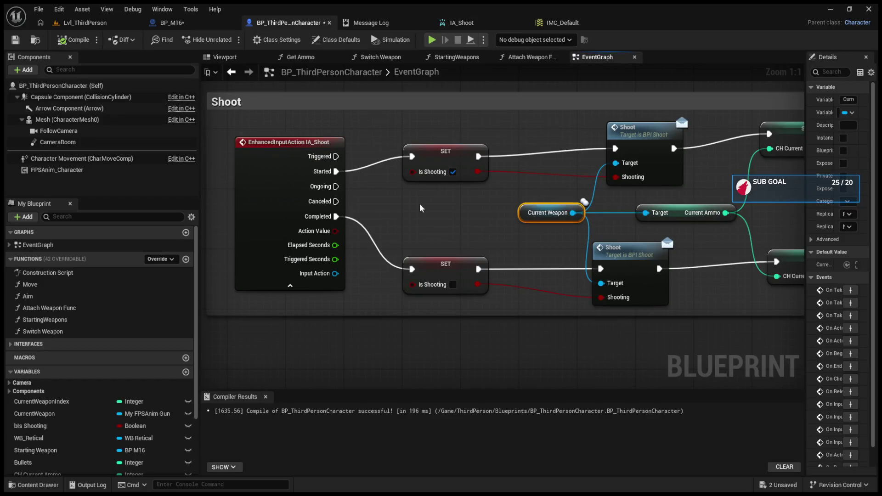
left_click(456, 24)
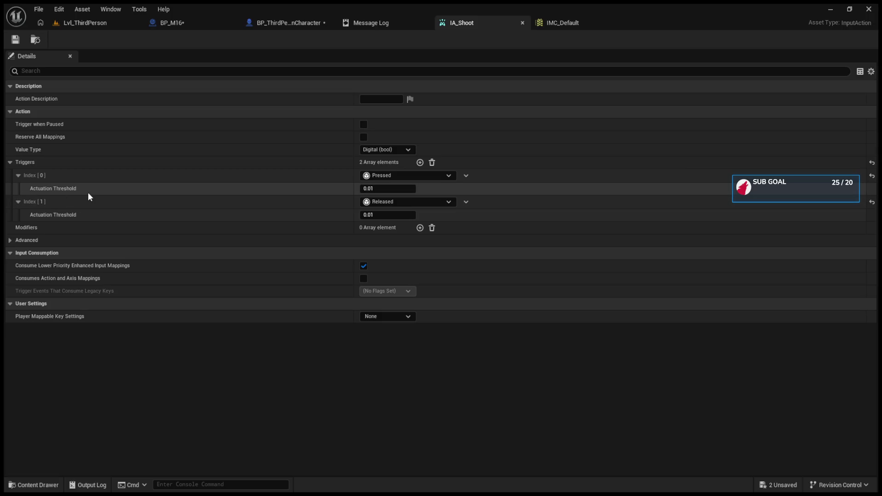
left_click(87, 23)
left_click(229, 40)
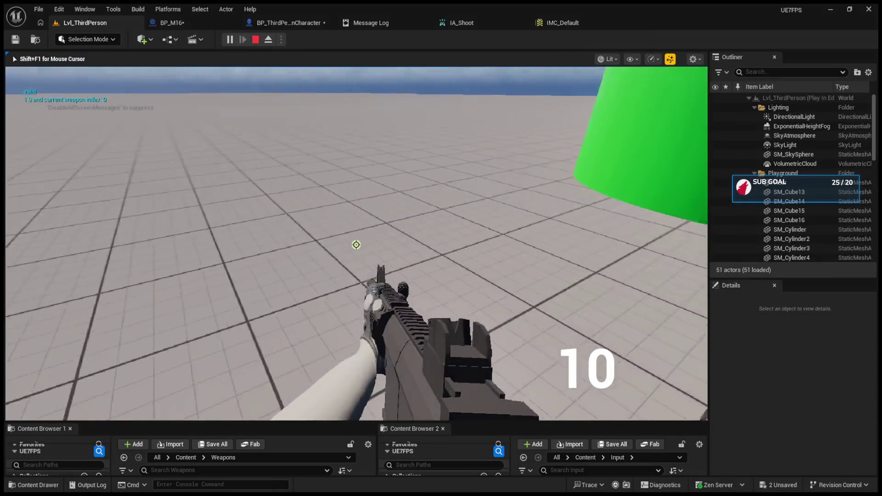
Fire single shots, switch to Automatic with B, and empty the 10-round magazine.
left_click(356, 244)
left_click(356, 244)
left_click(356, 244)
left_click(356, 244)
left_click(356, 245)
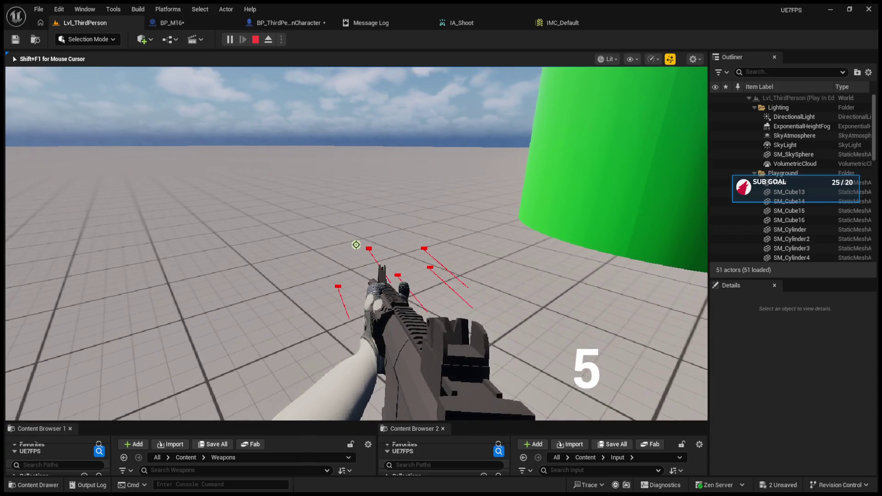
key("b")
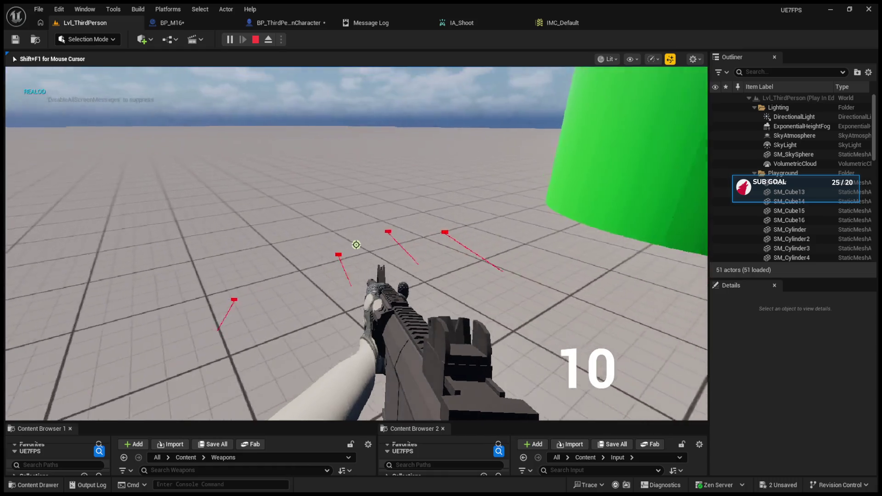
left_click(356, 244)
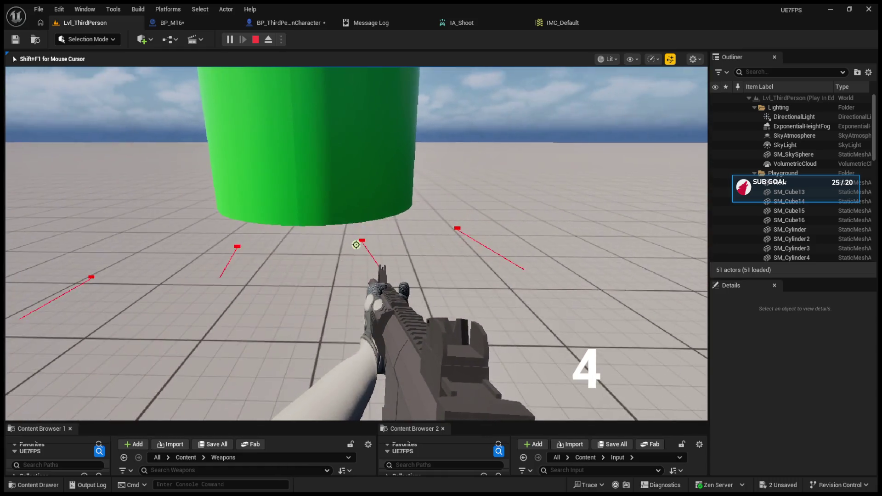
left_click(356, 244)
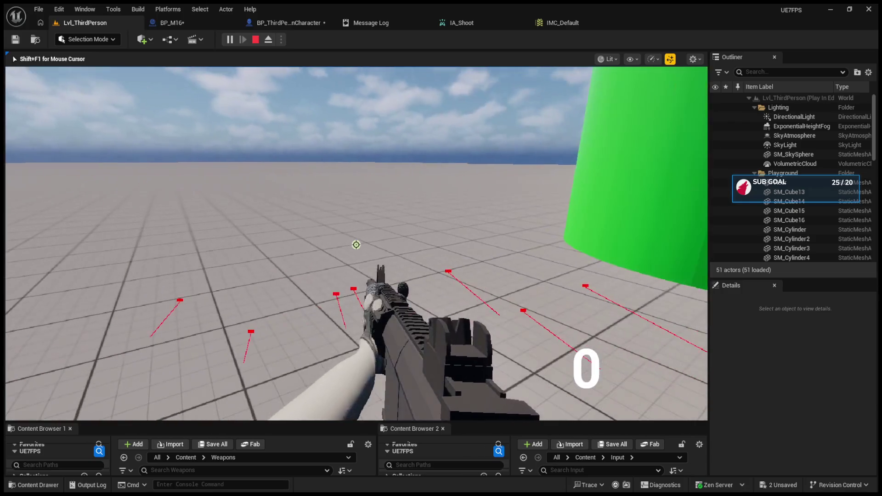
Swap to the 30-round gun with the mouse wheel, then end the play session.
scroll(355, 245, "up", 1)
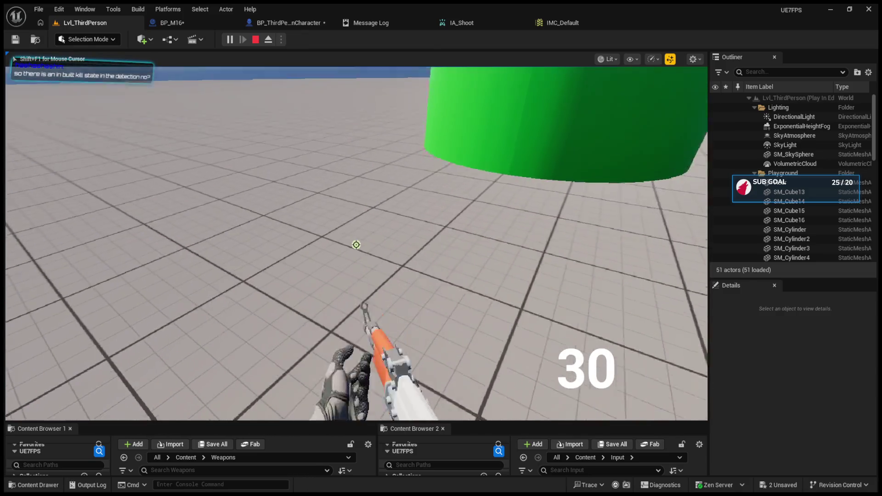
scroll(356, 245, "down", 1)
key("Escape")
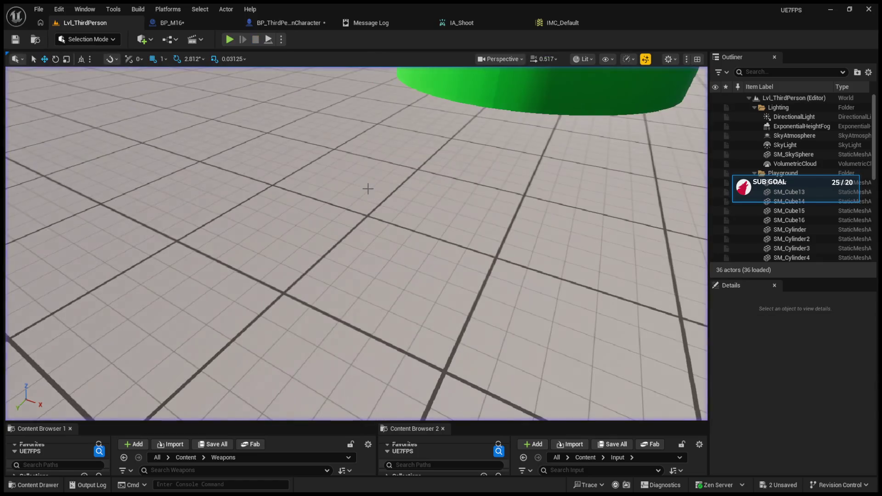
Review IA_Shoot and try pulling a wire from the Input Action pin in the character graph.
left_click(264, 22)
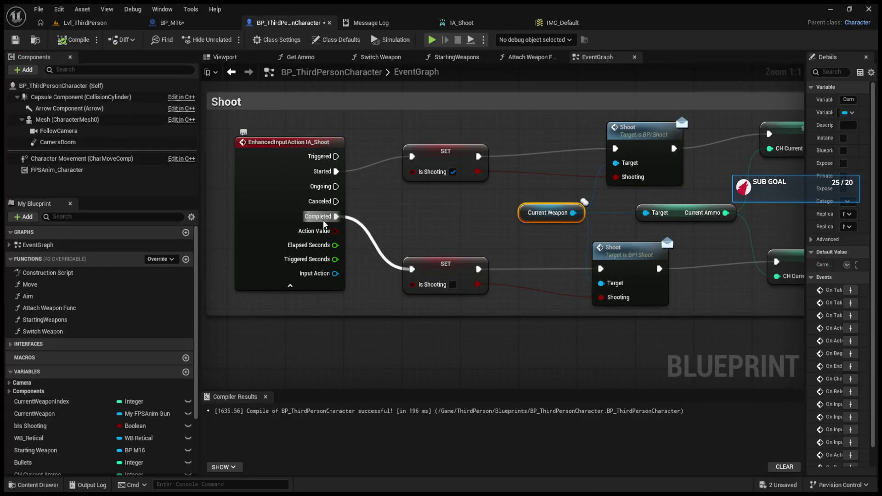
left_click(452, 23)
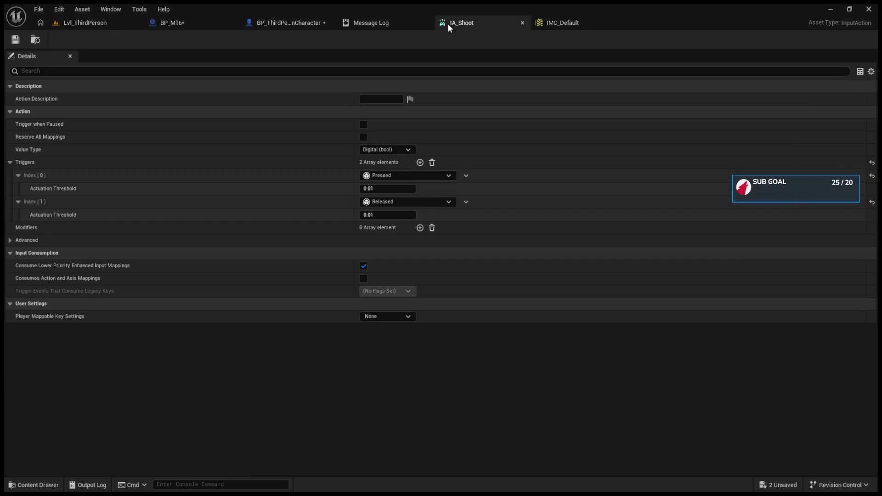
left_click(280, 22)
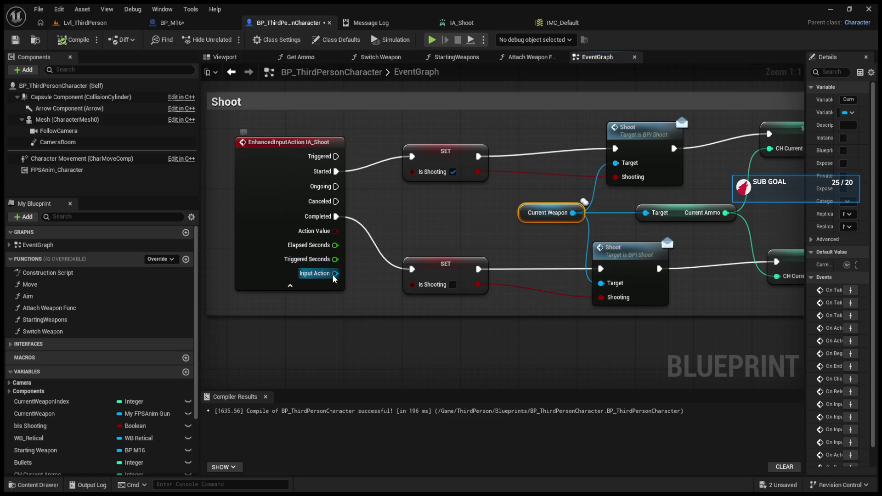
left_click_drag(334, 274, 366, 339)
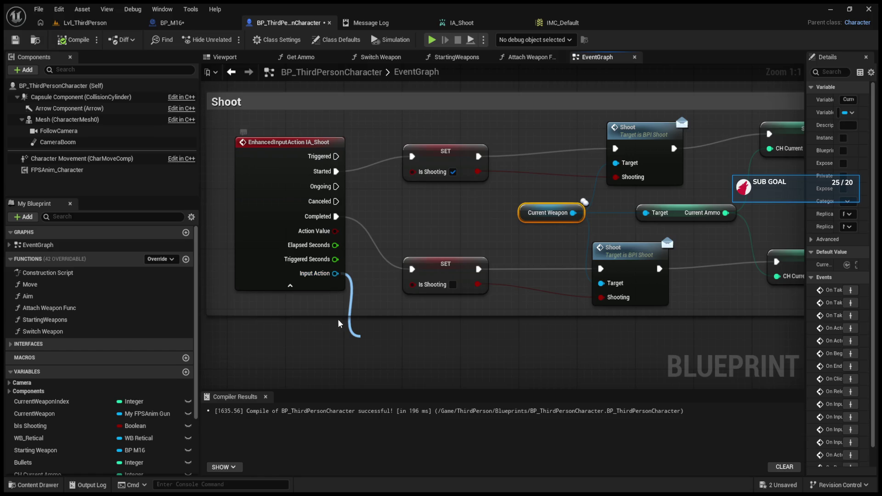
left_click(421, 360)
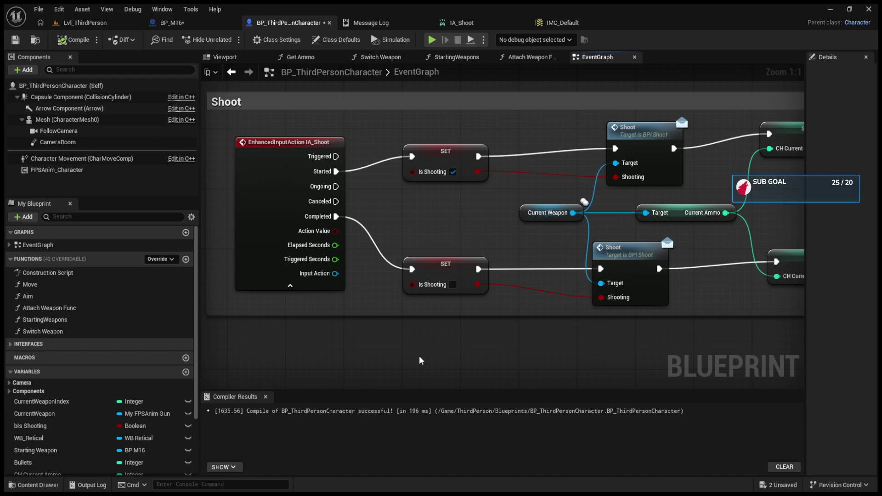
Paste a Print String fed by the Input Action's Get Display Name, then compile.
key("ctrl+v")
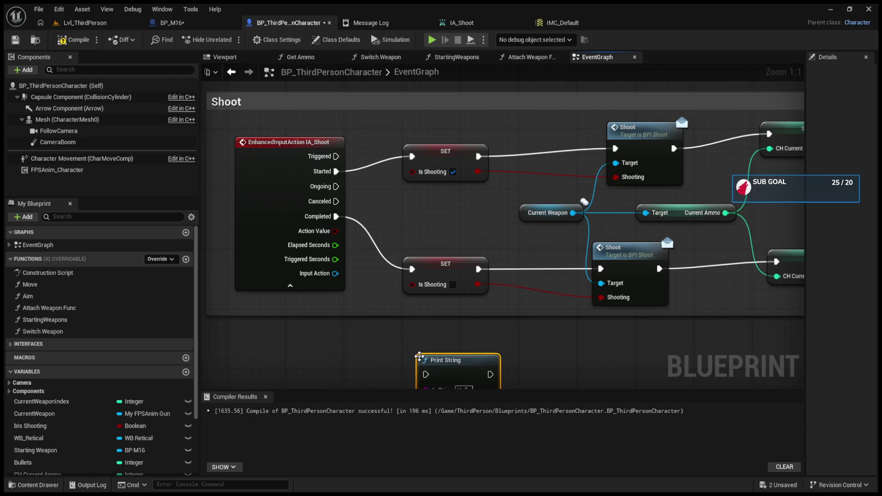
mouse_move(336, 273)
left_mouse_down()
mouse_move(416, 387)
mouse_move(426, 297)
left_mouse_up()
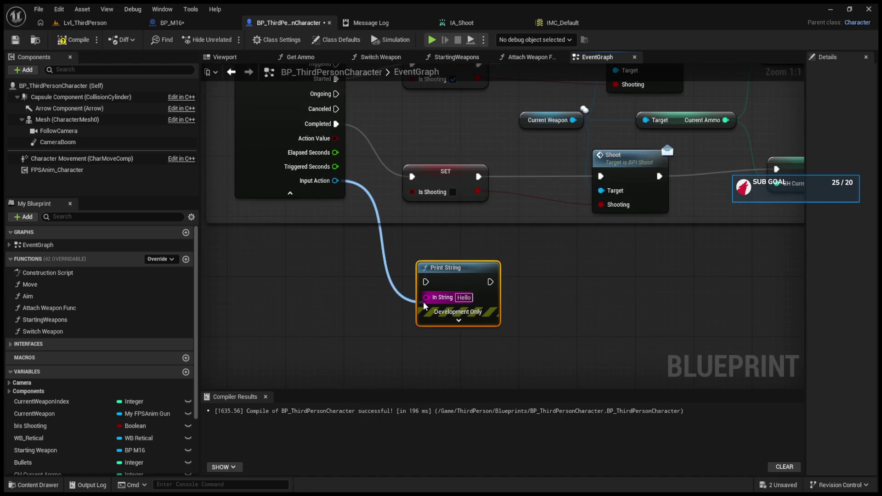
left_click_drag(375, 168, 343, 289)
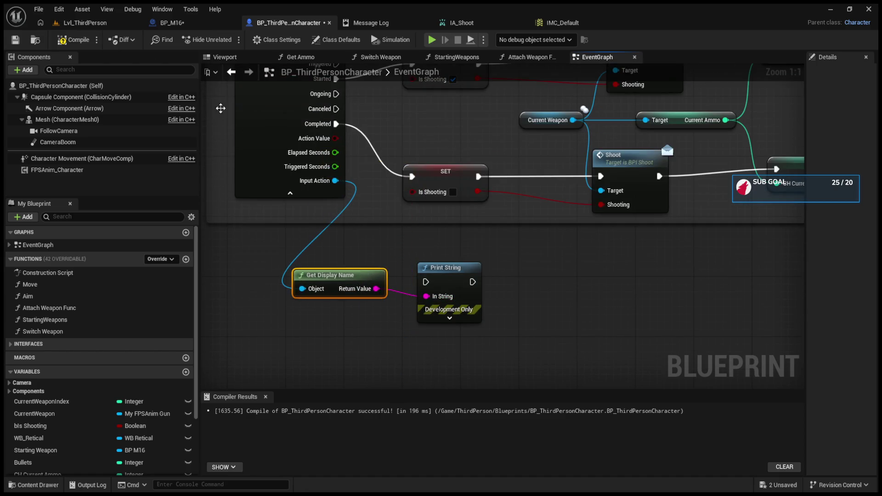
left_click(73, 40)
left_click(85, 22)
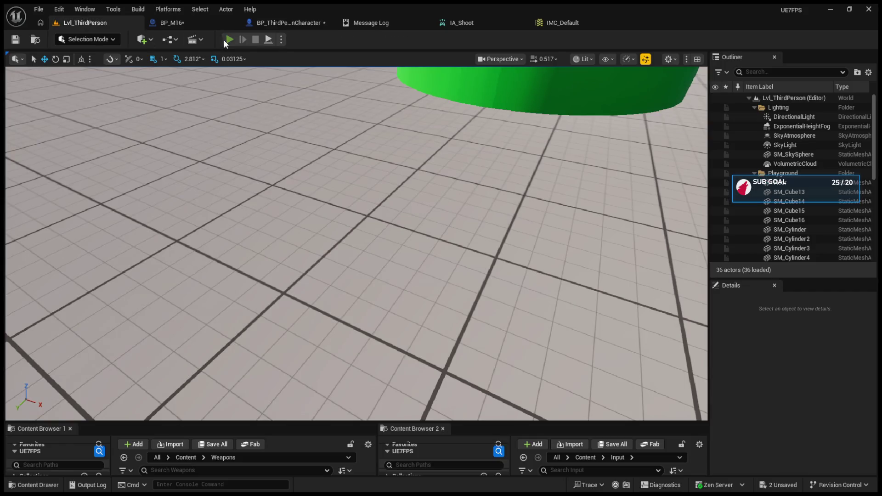
left_click(224, 39)
left_click(271, 272)
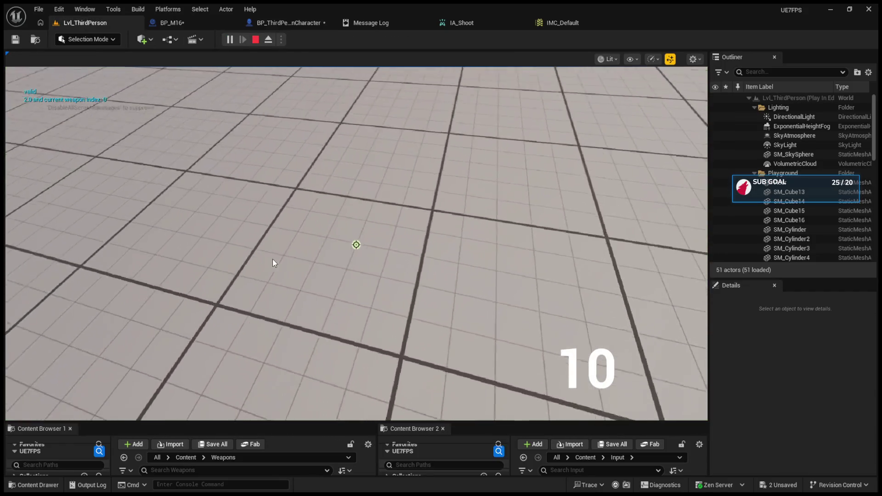
left_click(272, 259)
left_click(356, 245)
left_click(356, 244)
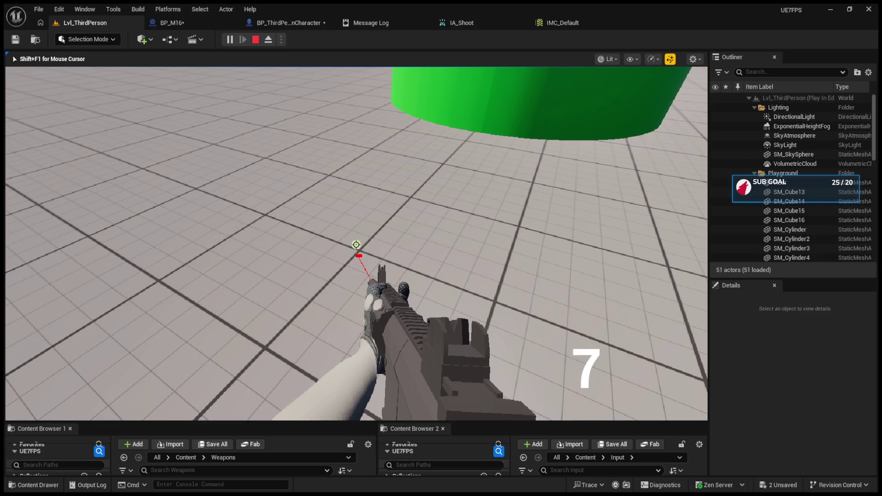
left_click(356, 244)
left_click(355, 244)
left_click(356, 245)
left_click(356, 244)
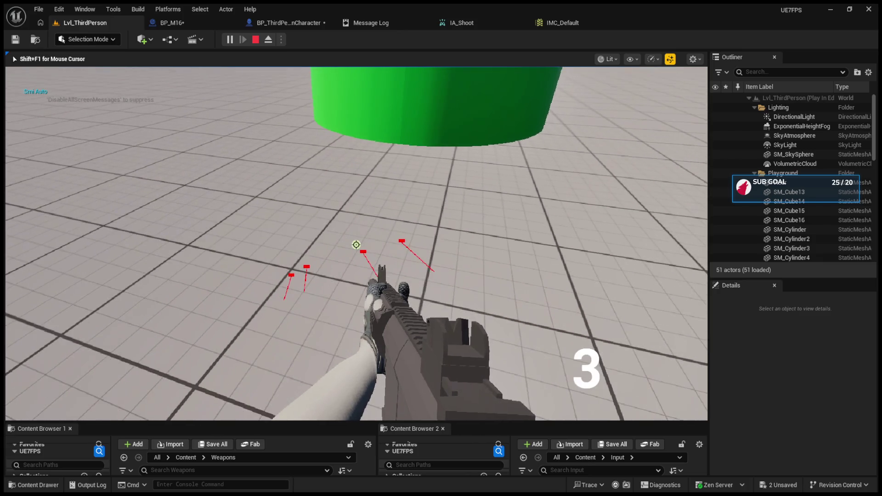
left_click(356, 244)
key("b")
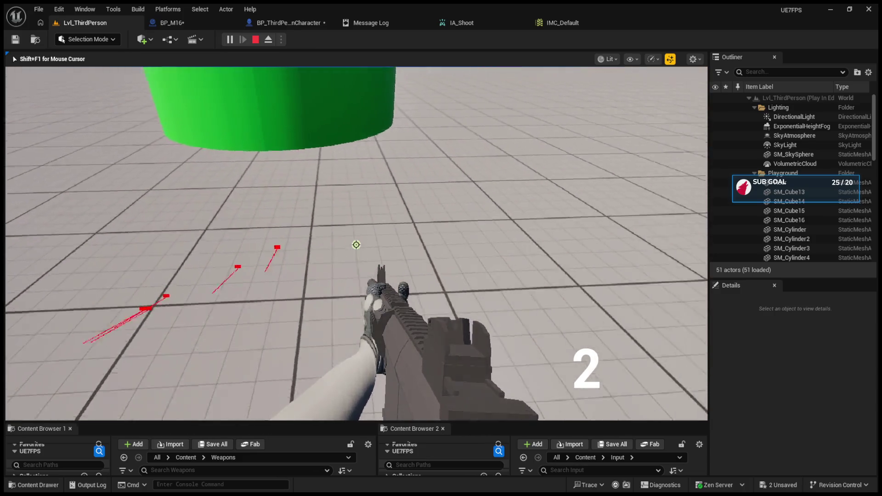
left_click(356, 244)
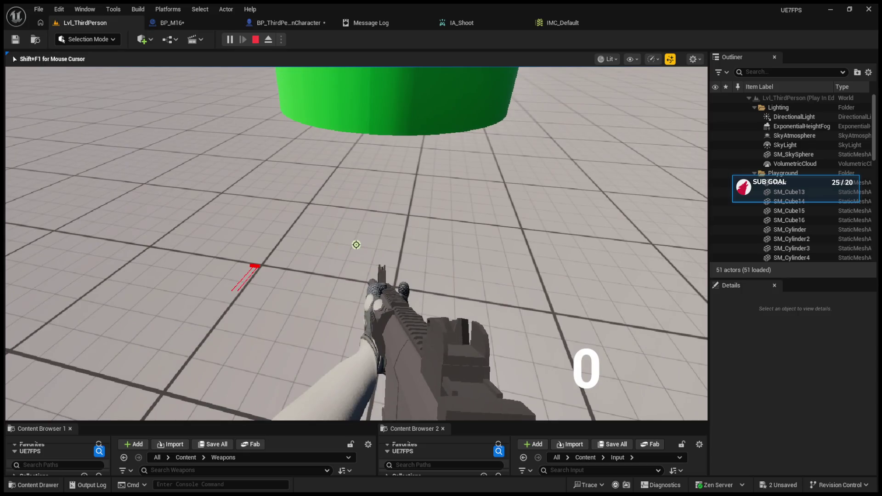
key("r")
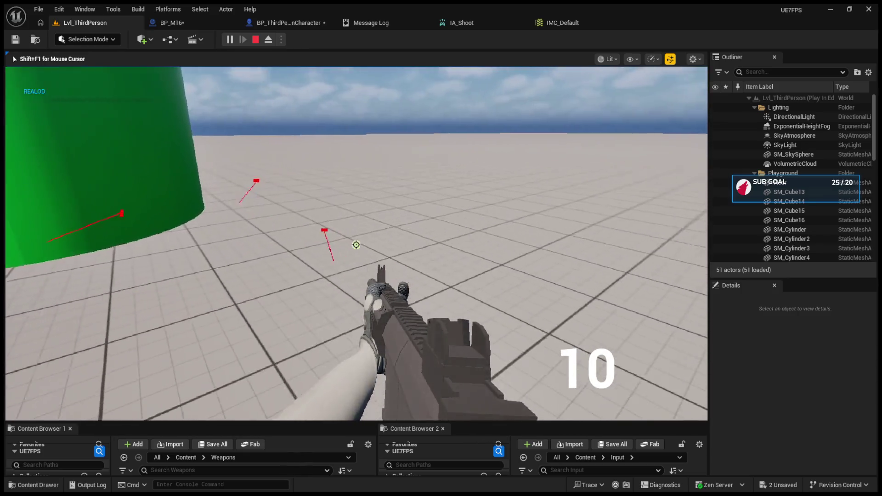
left_click(356, 244)
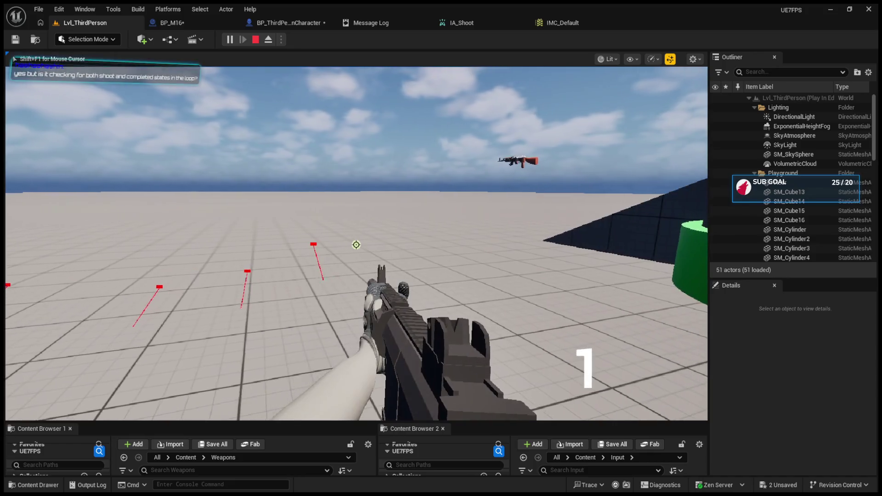
left_click(356, 244)
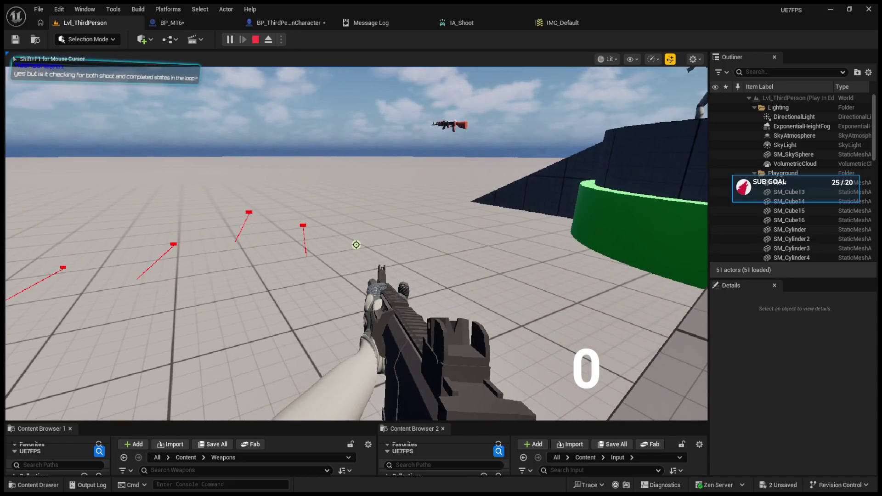
key("Escape")
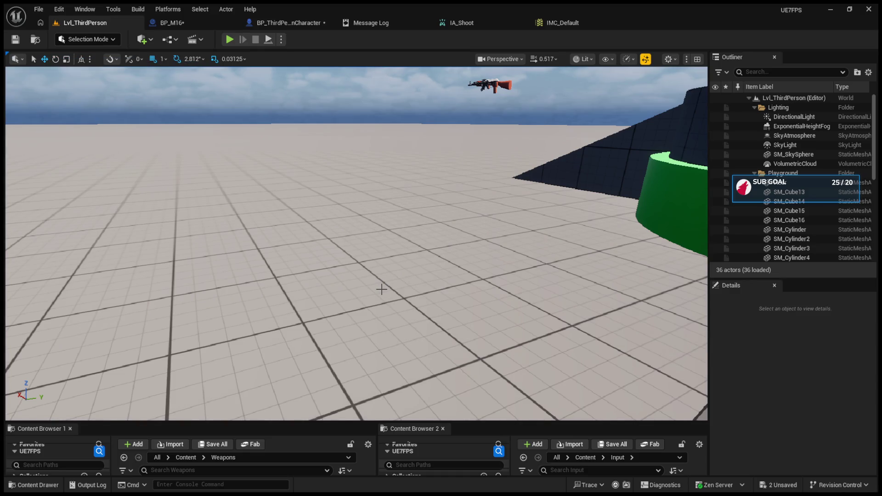
left_click_drag(381, 289, 370, 276)
In BP_M16's graph, select the Current Ammo <= check and the Set Timer by Event with Fire Rate.
left_click(379, 288)
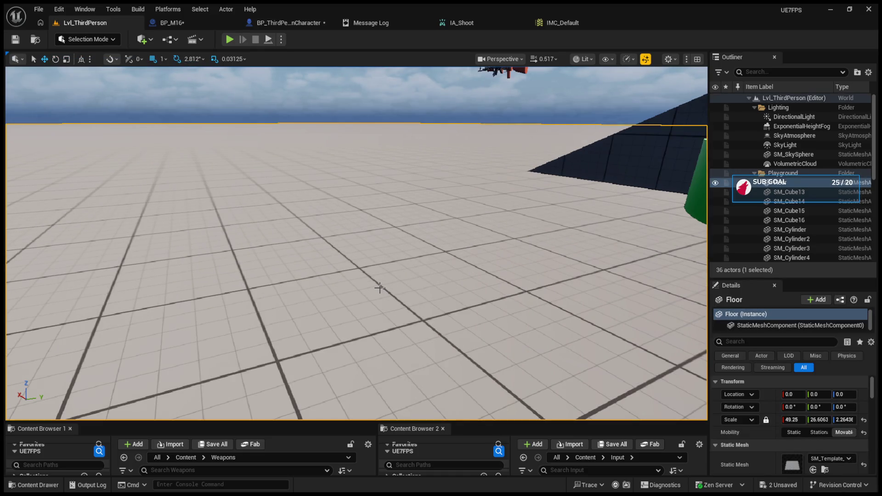
left_click(295, 28)
left_click(173, 22)
mouse_move(360, 150)
left_mouse_down()
mouse_move(502, 245)
mouse_move(381, 94)
mouse_move(385, 67)
left_mouse_up()
left_click_drag(423, 319, 486, 359)
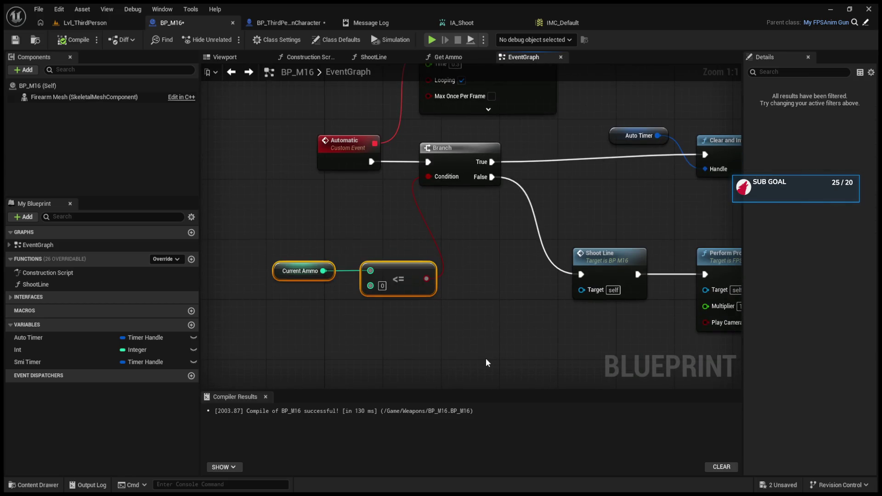
scroll(470, 319, "down", 1)
left_click_drag(348, 91, 492, 217)
left_click_drag(321, 294, 338, 275)
left_click_drag(291, 291, 448, 357)
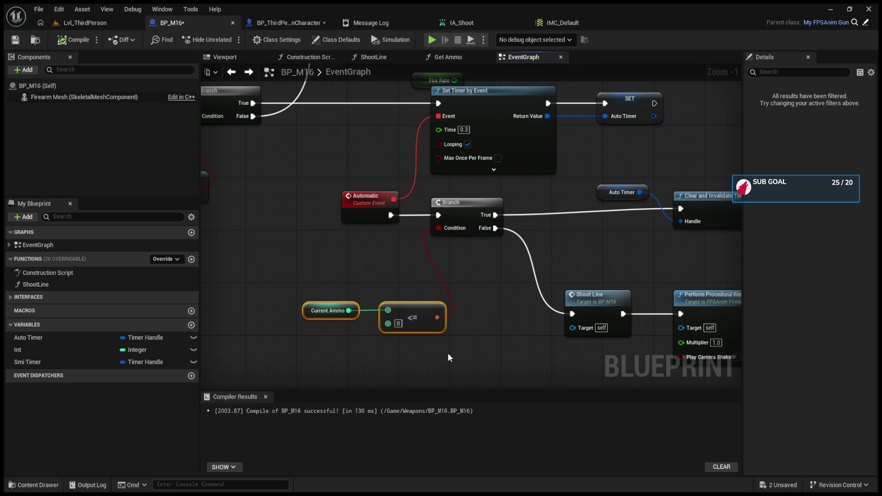
Select the Auto Timer and Clear and Invalidate Timer nodes, then the whole fire-logic chain.
left_click_drag(585, 266, 440, 248)
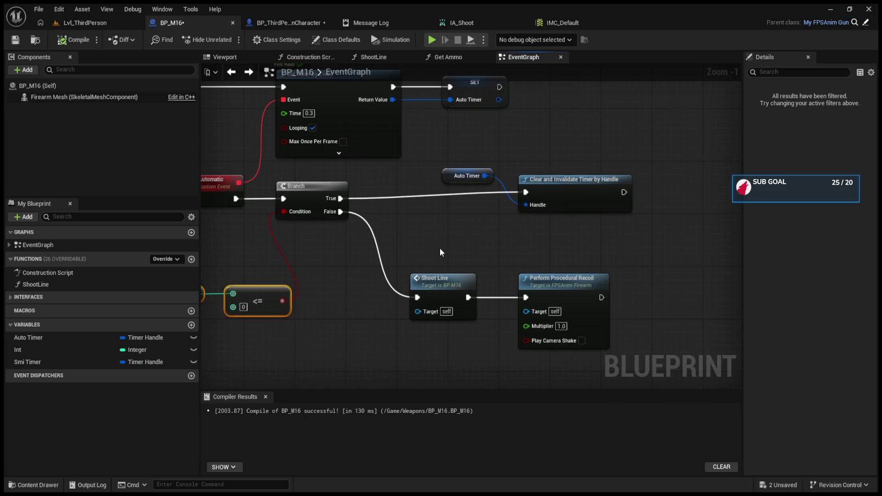
left_click_drag(442, 178, 707, 254)
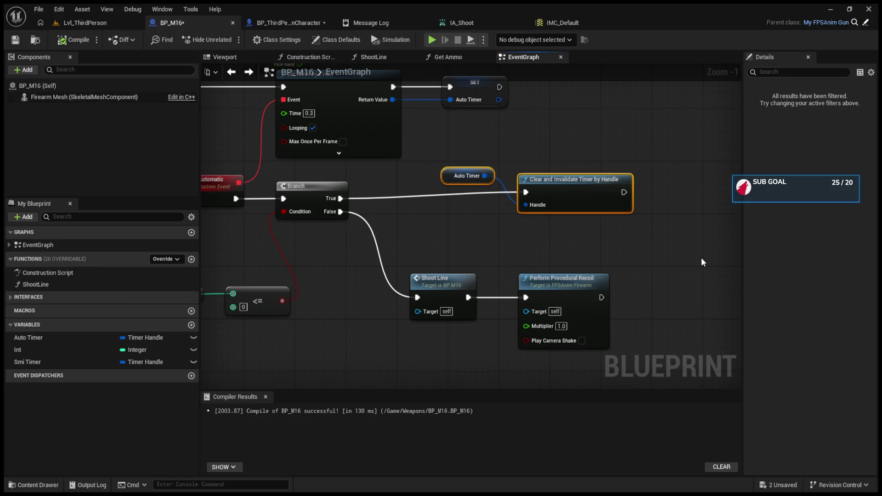
left_click_drag(519, 245, 768, 274)
scroll(521, 276, "down", 2)
left_click_drag(225, 154, 668, 307)
scroll(511, 315, "down", 1)
Nudge Clear and Invalidate Timer to the right and select the Event Shoot node.
left_click_drag(511, 315, 655, 292)
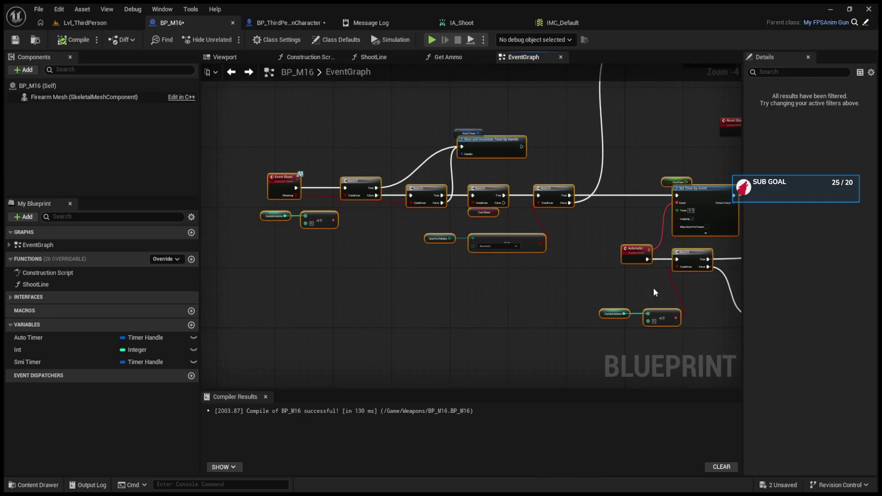
scroll(634, 262, "up", 1)
scroll(634, 262, "up", 1)
mouse_move(611, 202)
left_mouse_down()
mouse_move(676, 237)
mouse_move(612, 138)
left_mouse_up()
left_click_drag(291, 152, 371, 175)
left_click(349, 183)
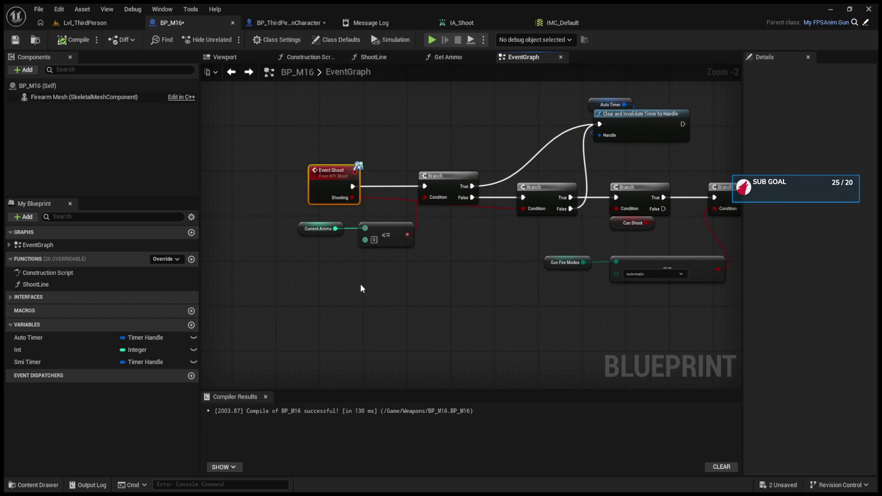
Select the Shoot and ammo nodes in BP_ThirdPersonCharacter's Shoot graph.
left_click(289, 23)
mouse_move(542, 73)
left_mouse_down()
mouse_move(520, 168)
mouse_move(597, 276)
left_mouse_up()
left_click_drag(455, 169, 542, 236)
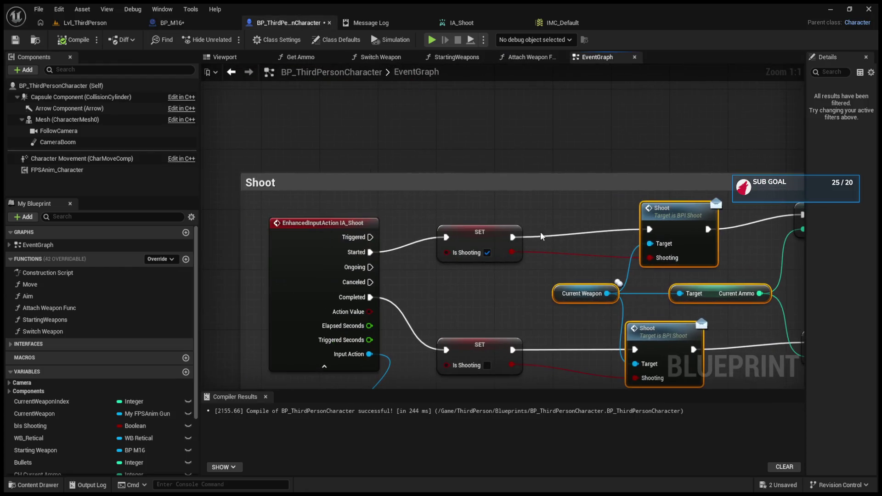
Inspect the lower SET Is Shooting node in the character's Shoot graph.
left_click(442, 348)
mouse_move(442, 284)
left_mouse_down()
mouse_move(441, 349)
mouse_move(429, 390)
left_mouse_up()
left_click_drag(429, 350, 444, 227)
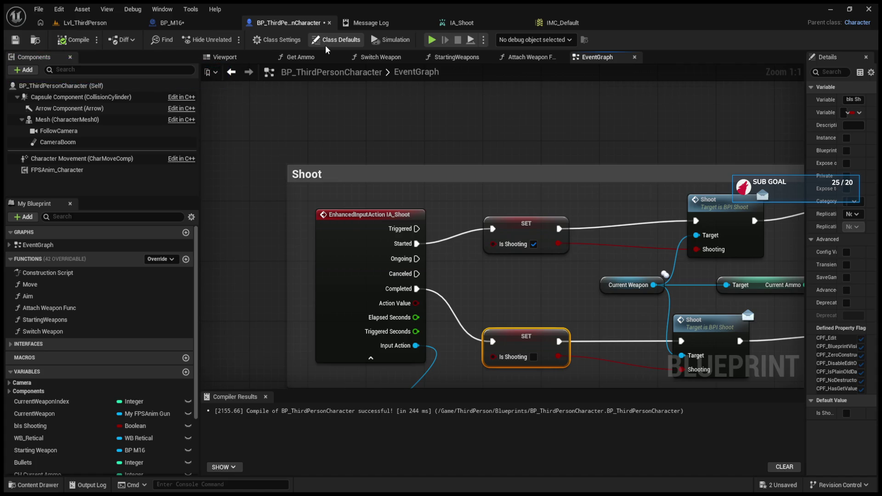
Run a quick playtest of the level and end it.
left_click(105, 23)
left_click(226, 40)
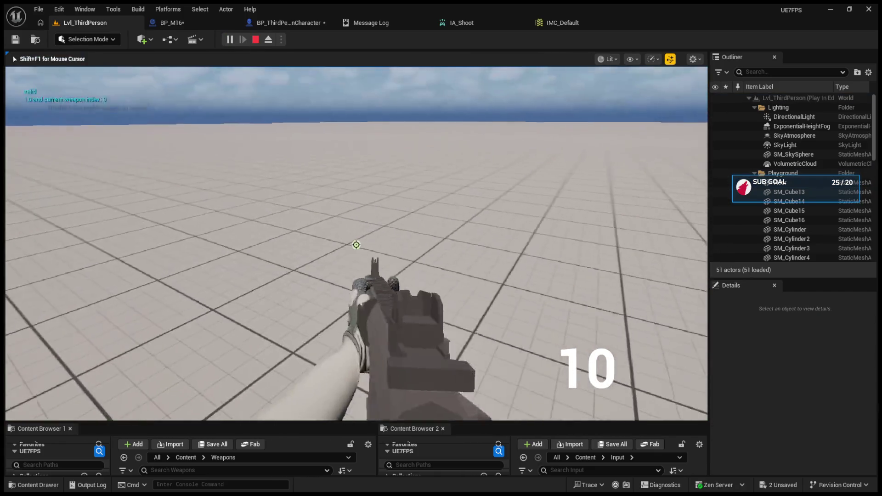
key("Escape")
Review IA_Shoot's Pressed and Released triggers, revisit BP_M16 and the character graph, then replay.
left_click(452, 23)
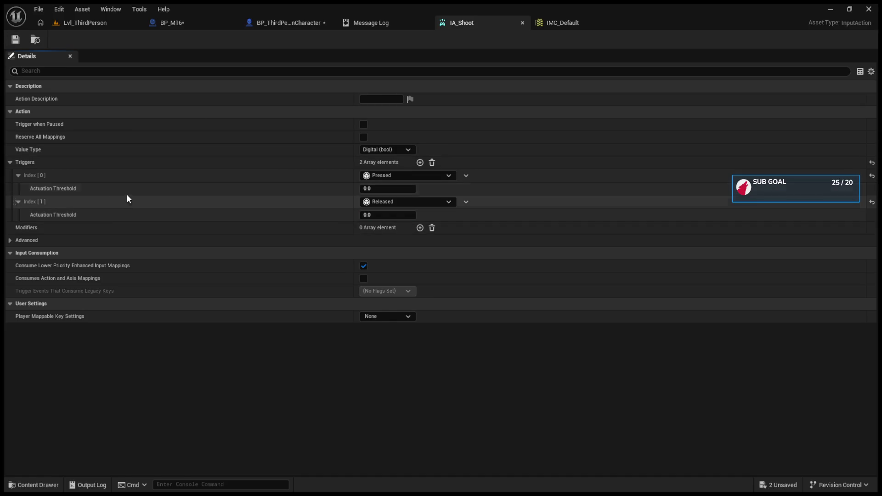
left_click(92, 20)
left_click(180, 25)
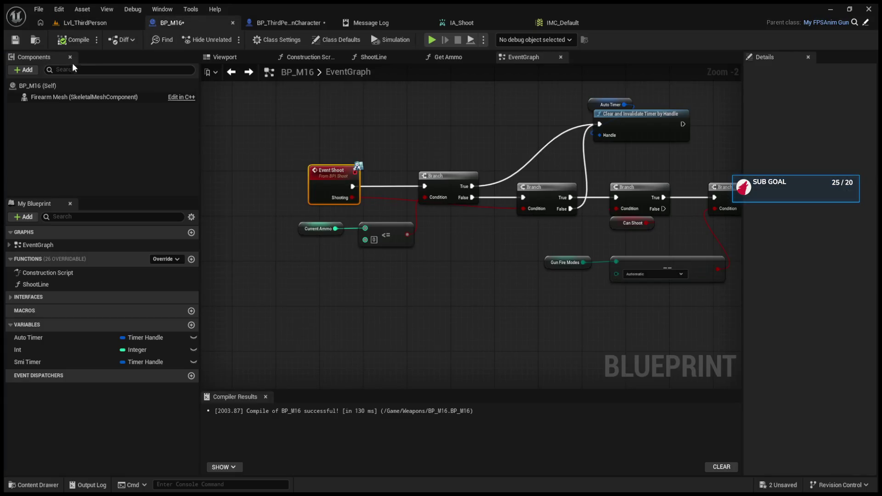
left_click(307, 24)
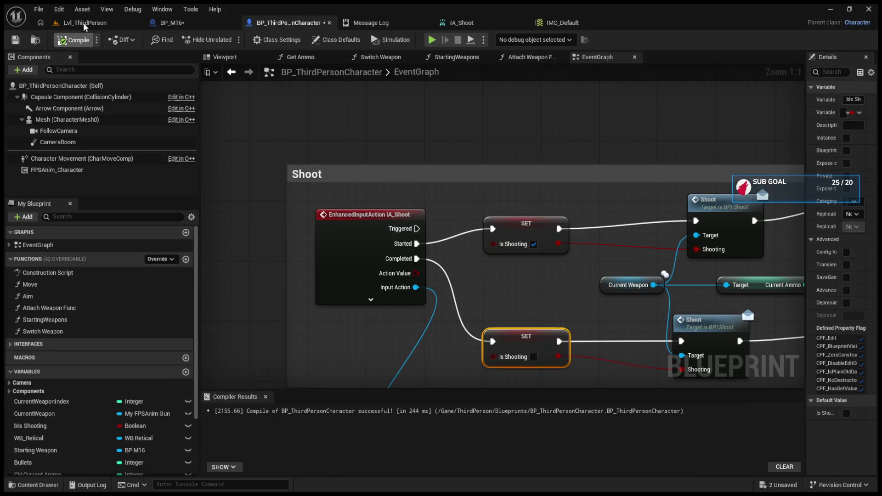
left_click(84, 23)
left_click(229, 40)
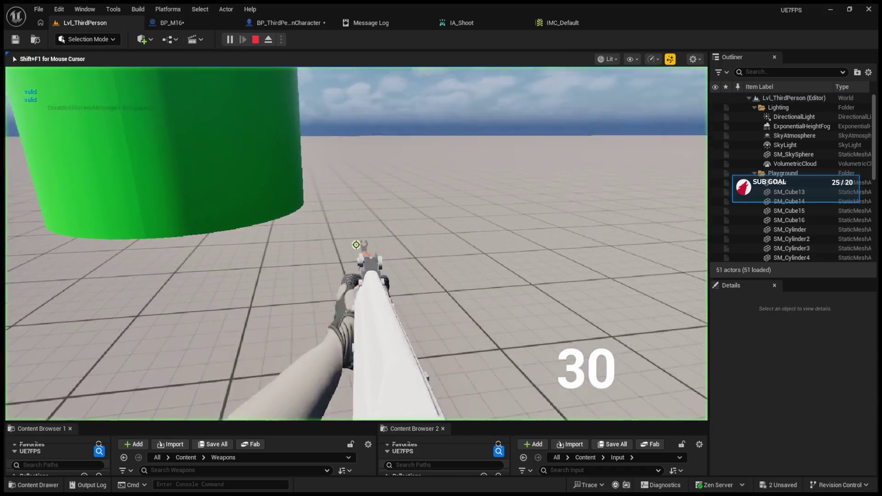
Fire single shots, switch fire mode, fire volleys at the green cylinder, and reload.
left_click(356, 245)
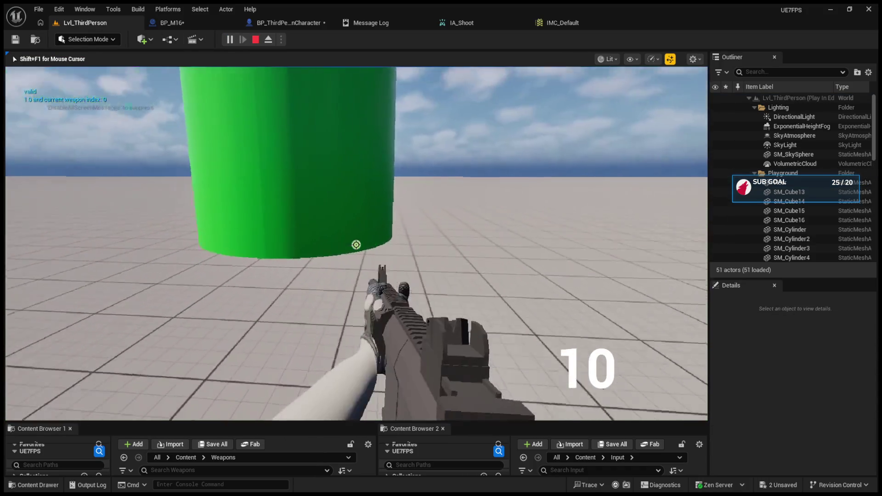
left_click(356, 244)
left_click(356, 244)
left_click(356, 245)
left_click(356, 244)
key("b")
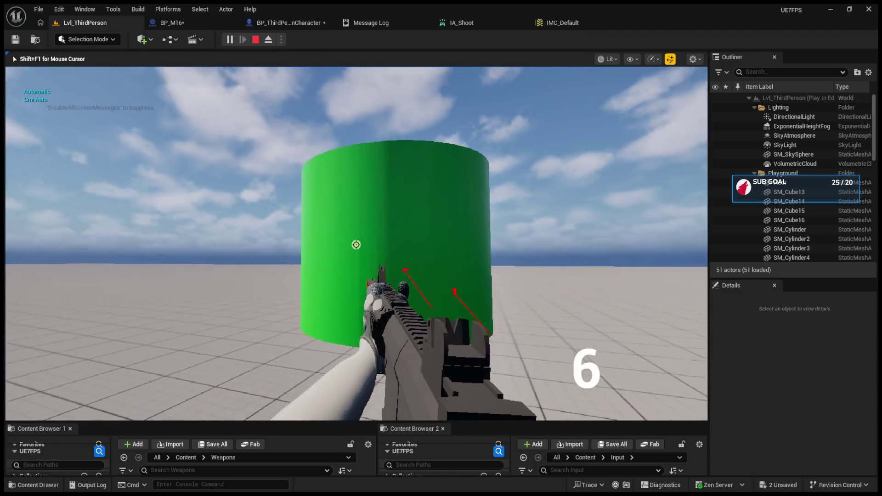
left_click(356, 244)
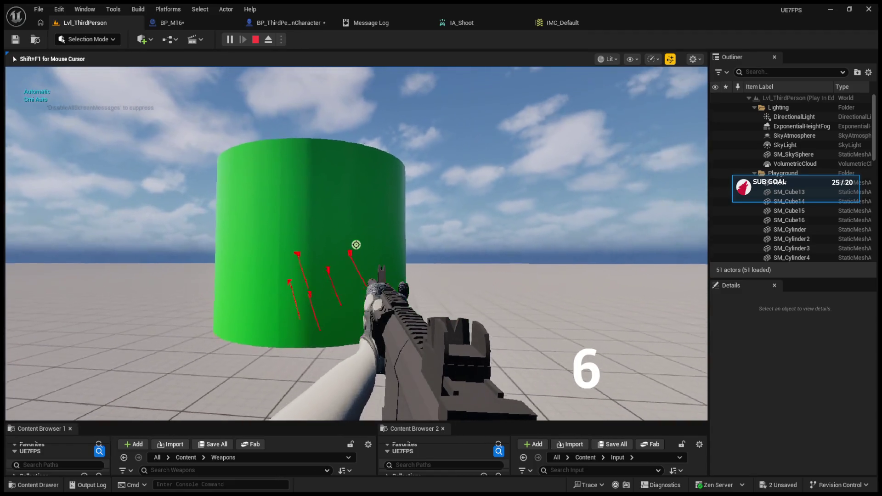
left_click(356, 244)
left_click(356, 244)
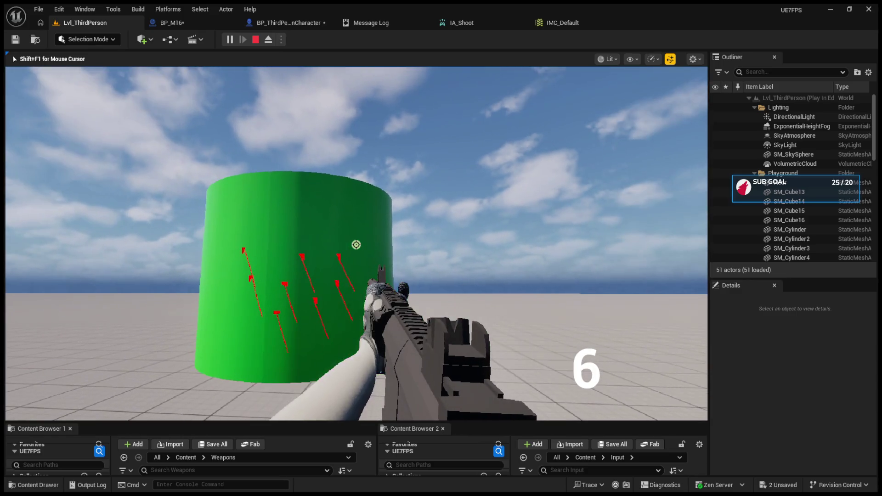
left_click(356, 244)
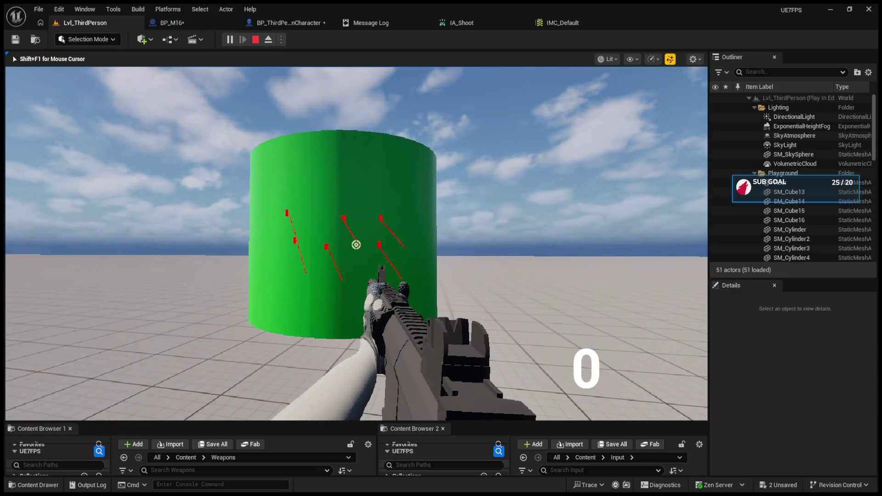
key("r")
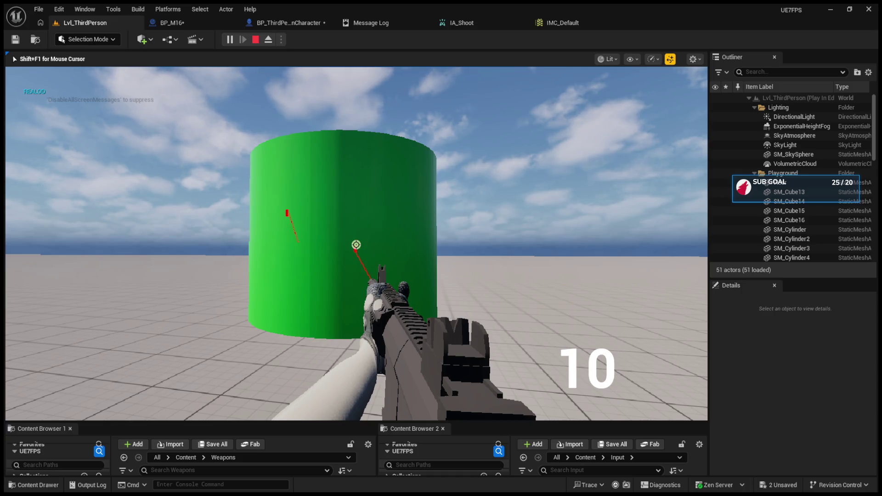
Empty the magazine into the cylinder, reload, and fire off the remaining rounds.
left_click(356, 245)
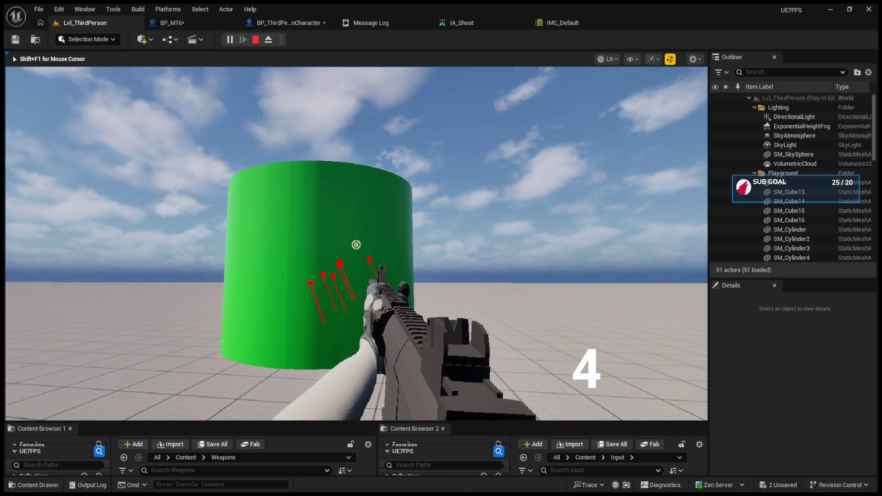
left_click(356, 244)
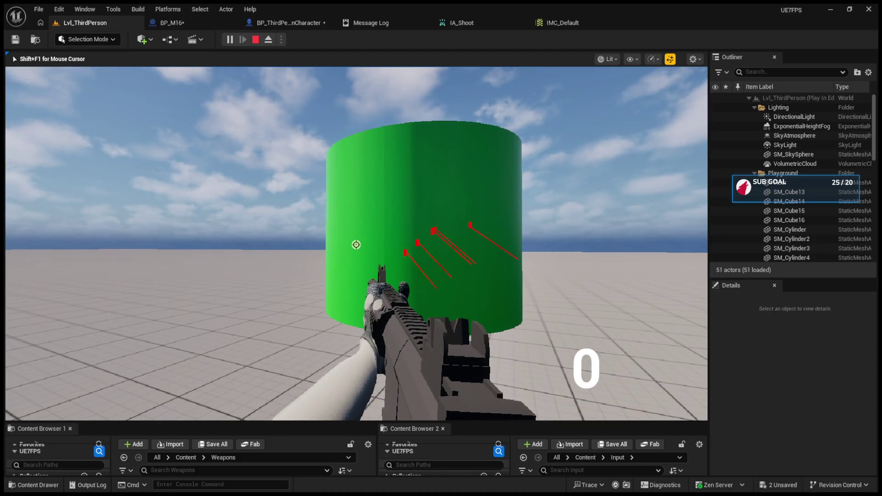
key("r")
left_click(355, 244)
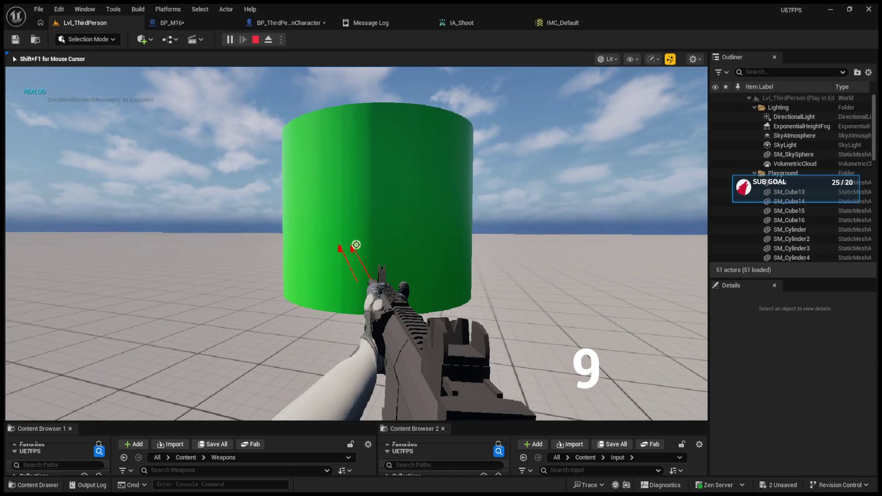
left_click(356, 245)
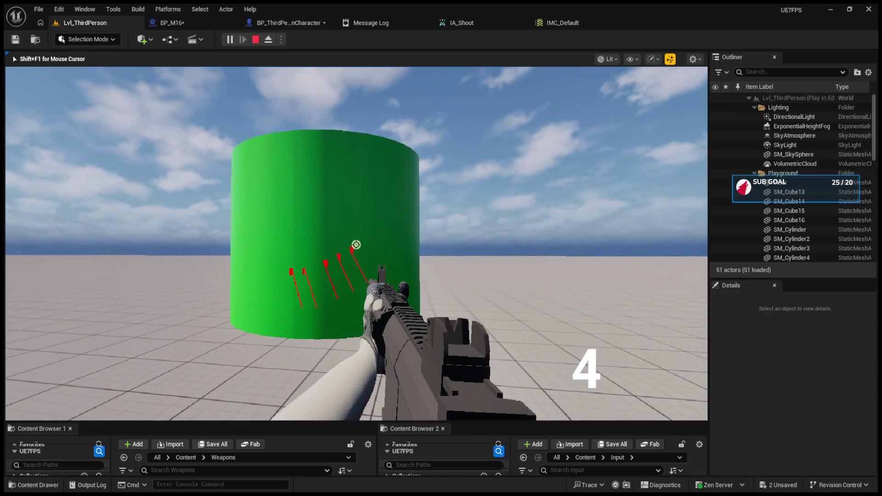
left_click(356, 244)
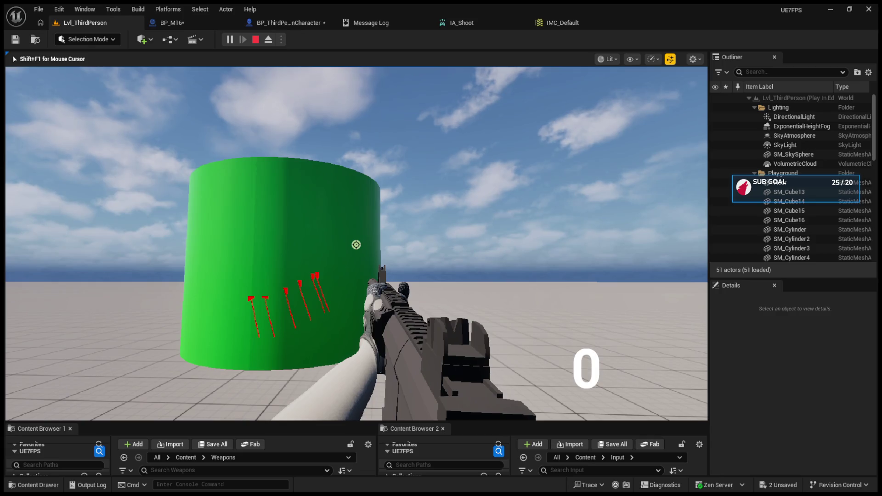
Cycle fire mode to Burst then Semi Auto, try firing empty, stop play, and reopen IA_Shoot.
key("b")
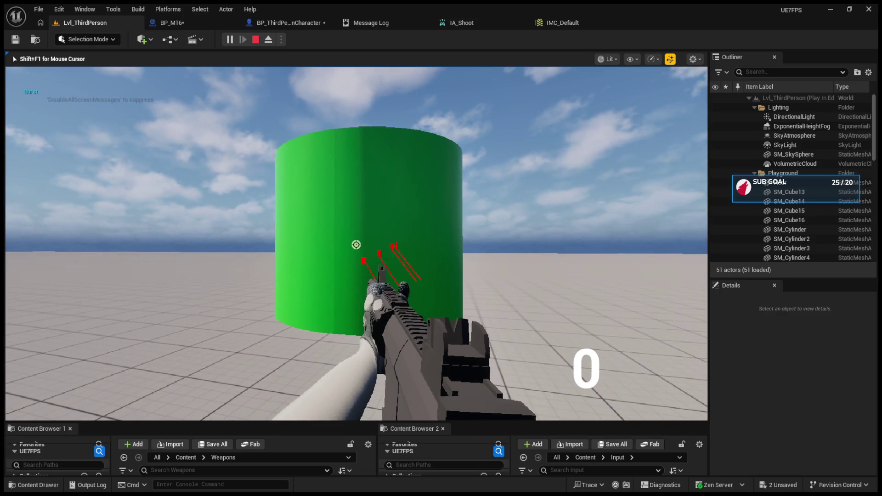
key("b")
key("r")
left_click(356, 244)
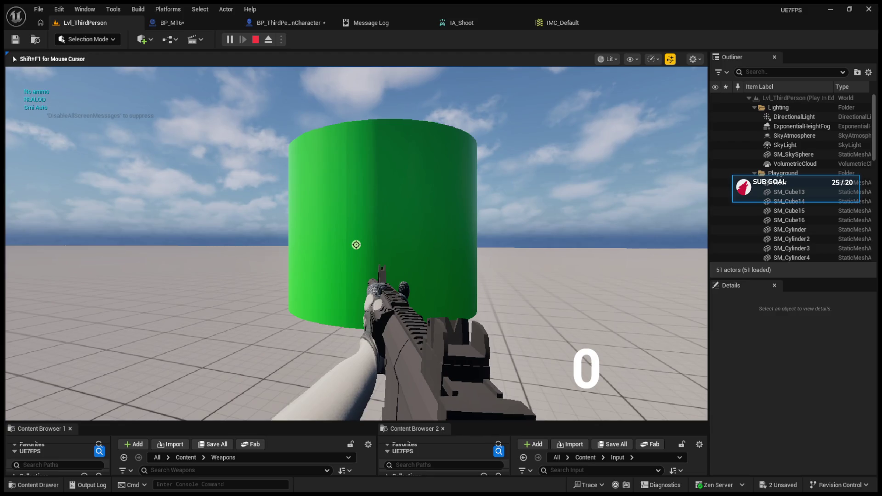
key("Escape")
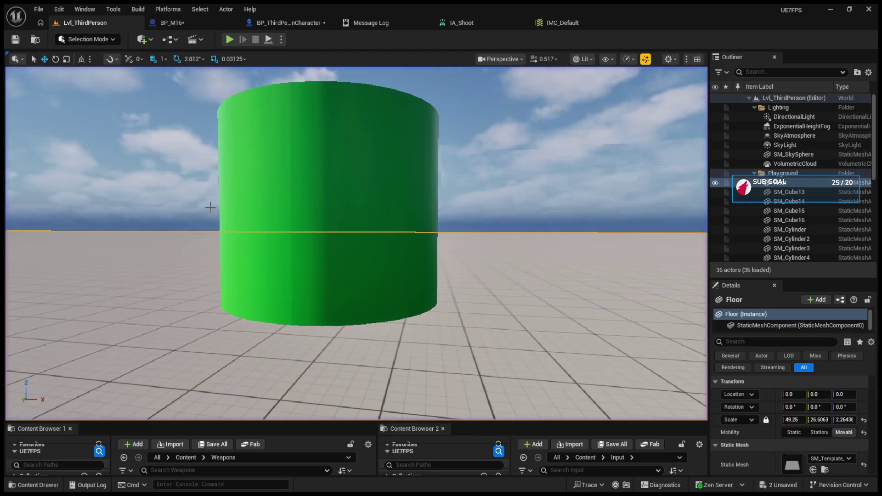
left_click(456, 24)
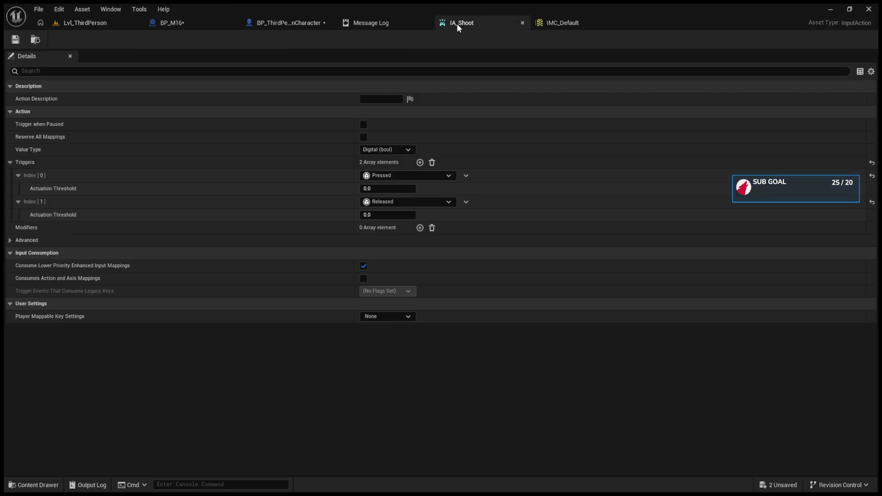
Set the Pressed and Released actuation thresholds to 0.01 and save IA_Shoot.
left_click(394, 188)
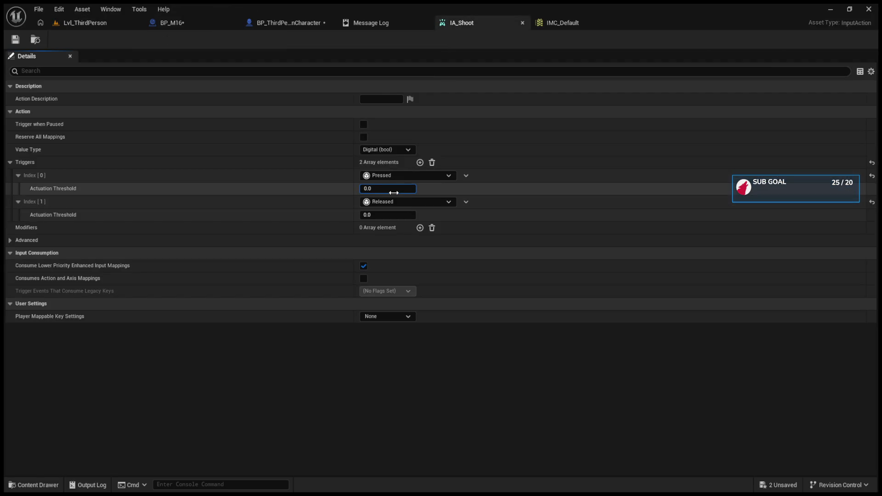
left_click(384, 217)
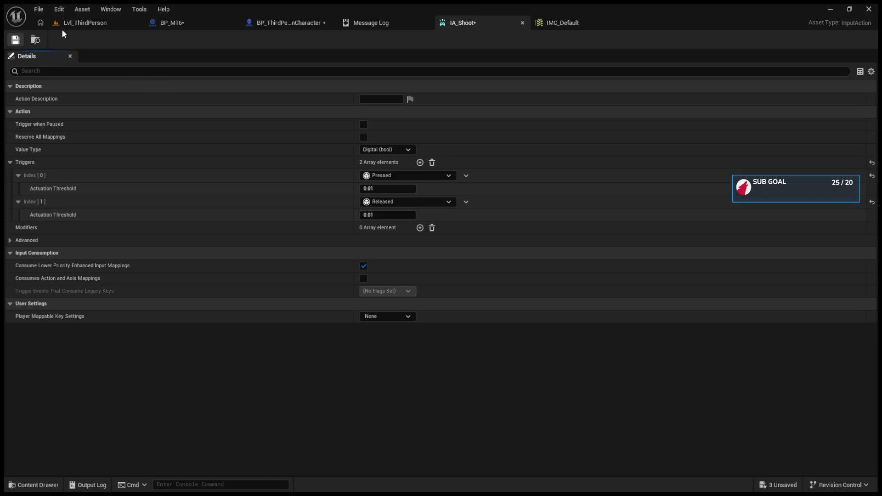
key("ctrl+s")
Start a play session and fire semi-auto single shots at the cylinder.
left_click(104, 23)
left_click(225, 37)
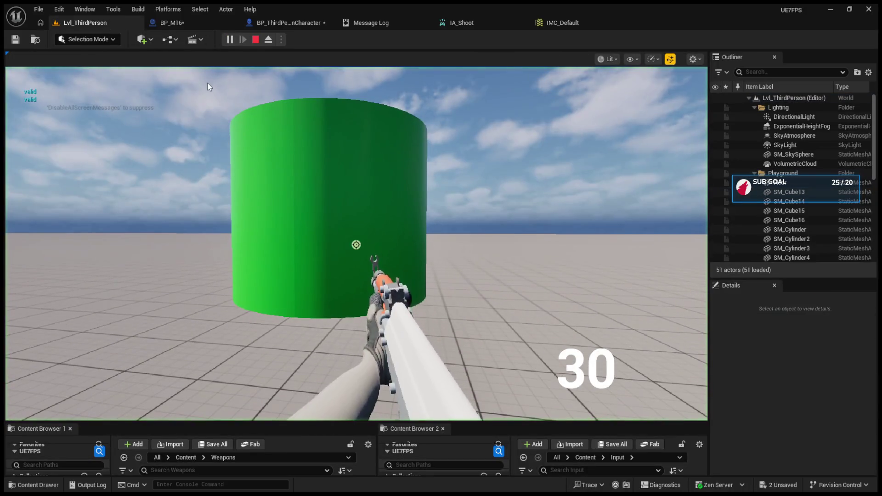
left_click(207, 87)
left_click(208, 87)
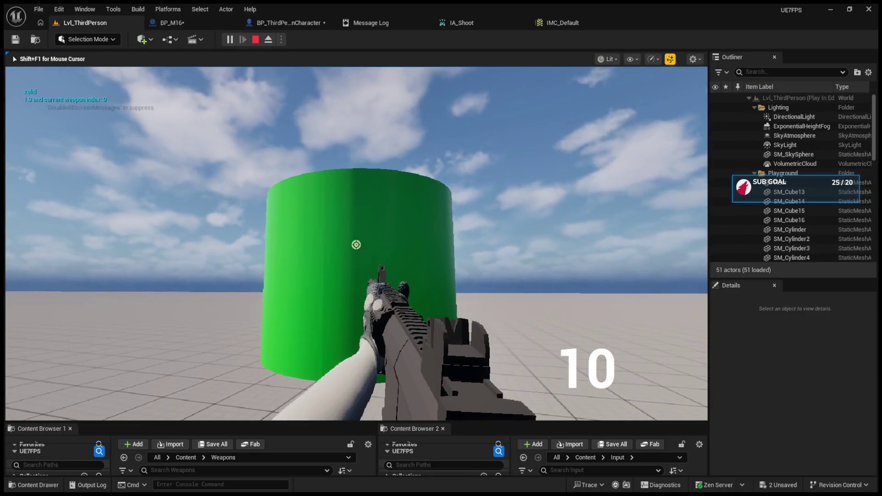
left_click(356, 245)
left_click(355, 244)
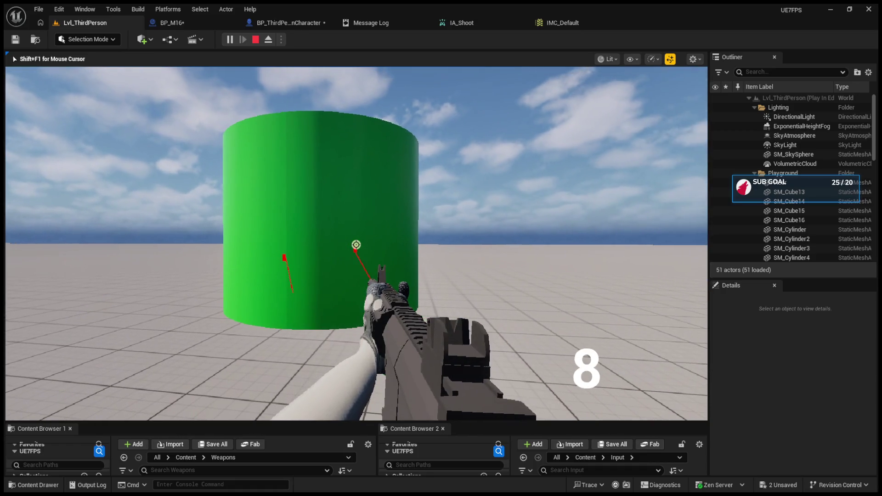
left_click(356, 244)
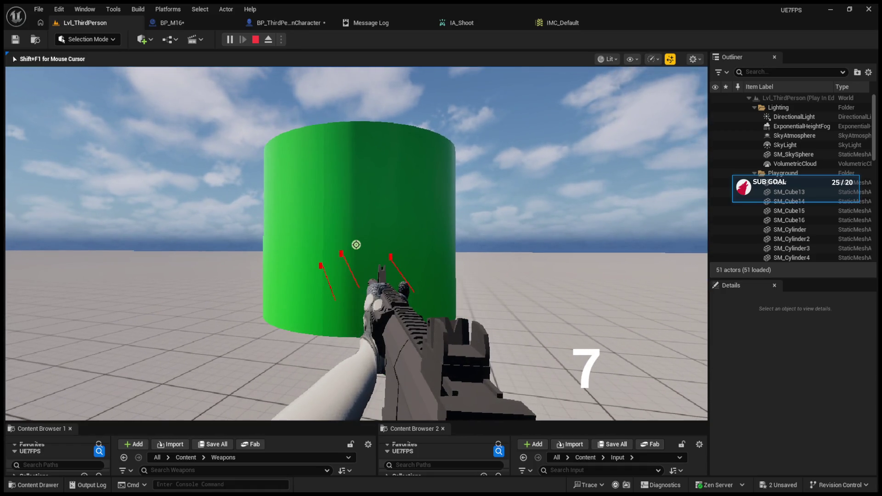
Switch to Automatic, spray the cylinder, reload, fire again, then stop the session.
key("b")
key("b")
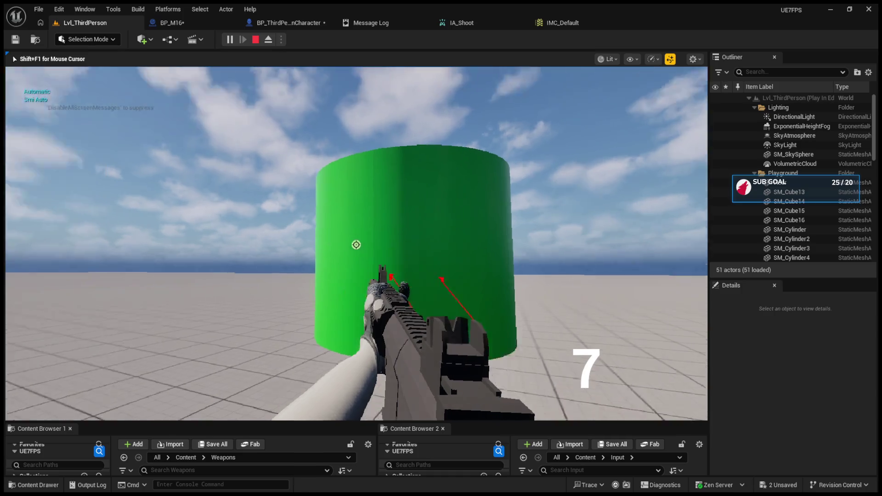
left_click_drag(356, 244, 355, 245)
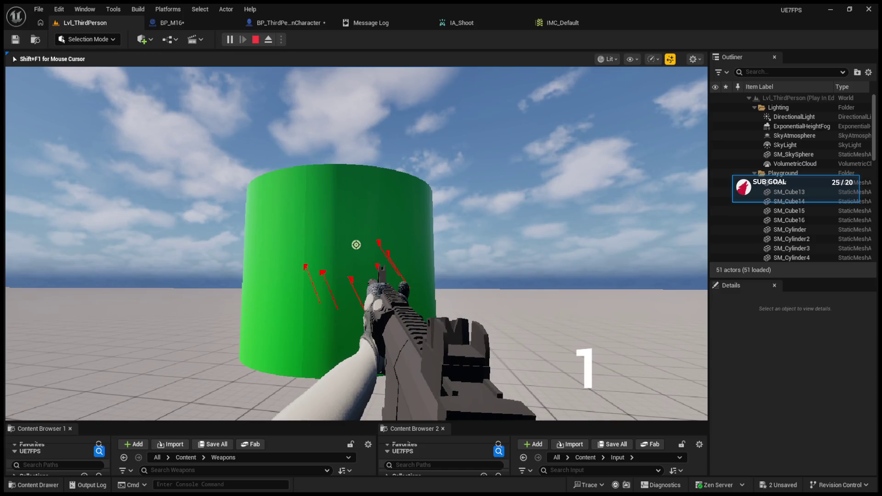
left_click(356, 244)
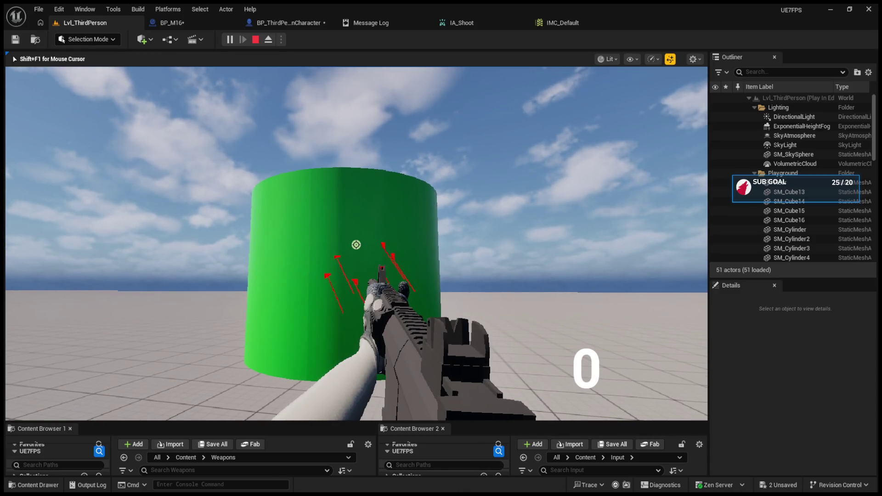
key("r")
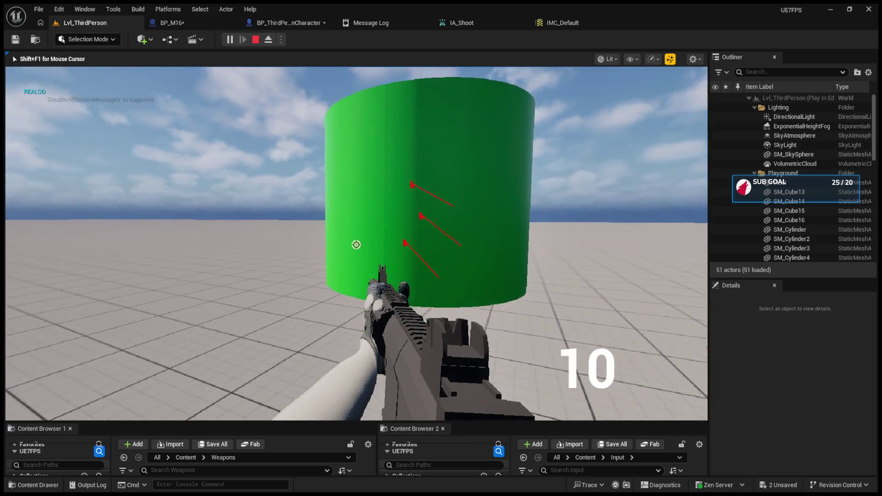
left_click(356, 245)
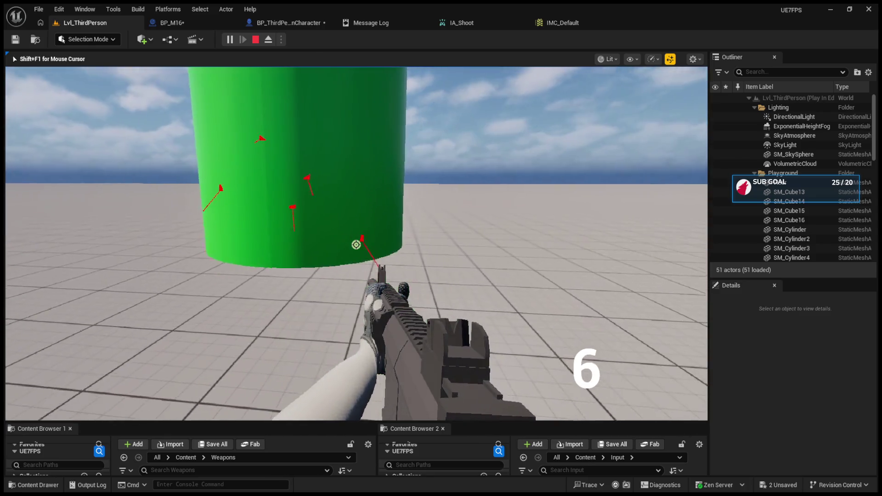
left_click(355, 244)
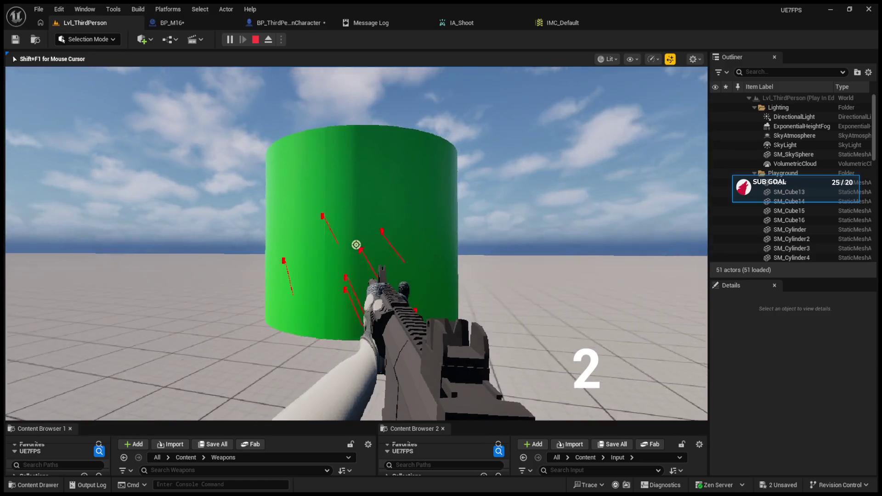
left_click(356, 245)
key("shift+F1")
key("Escape")
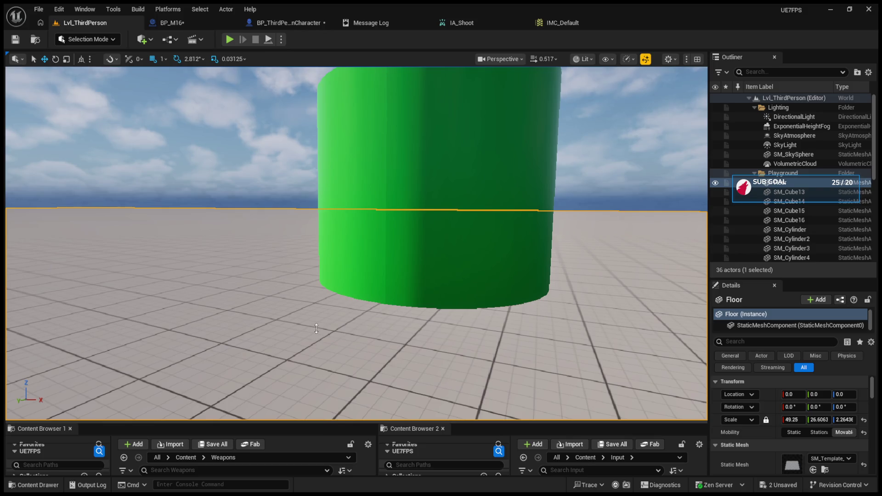
In BP_M16, wire Switch on Int case 0 to the Smi Auto setter, add output 2, set Int to 0.
left_click_drag(316, 328, 316, 255)
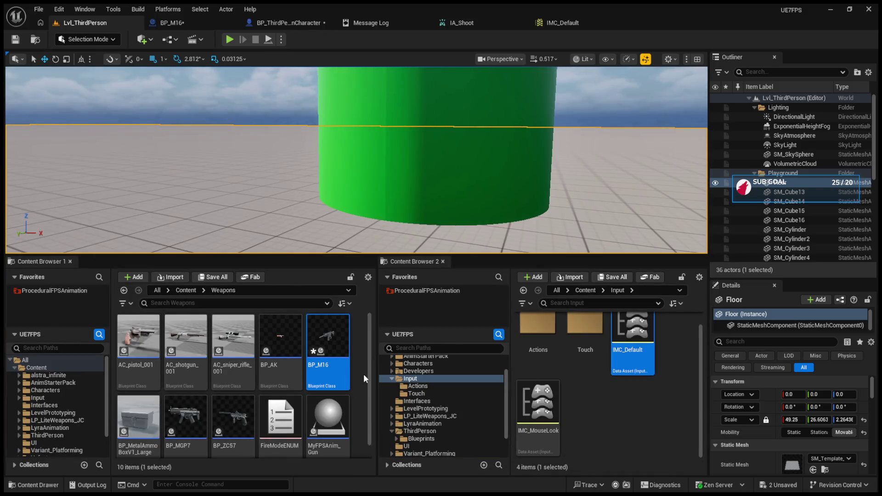
left_click(282, 22)
left_click(169, 23)
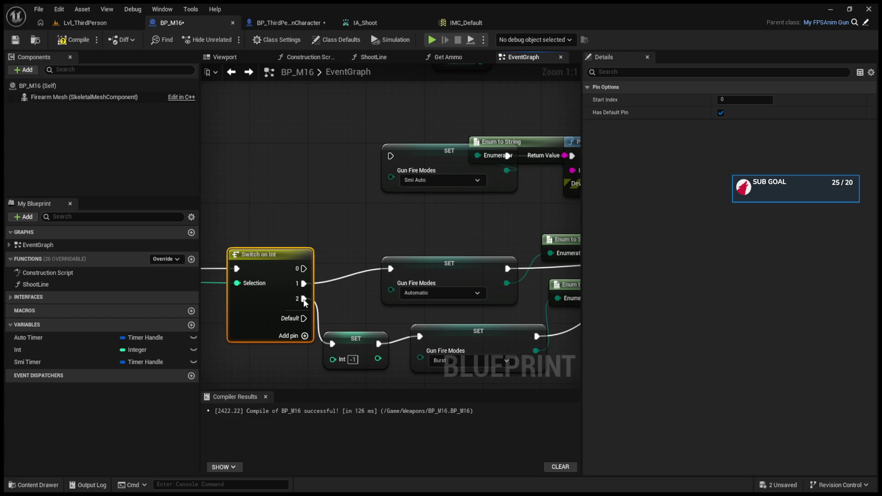
key("ctrl+z")
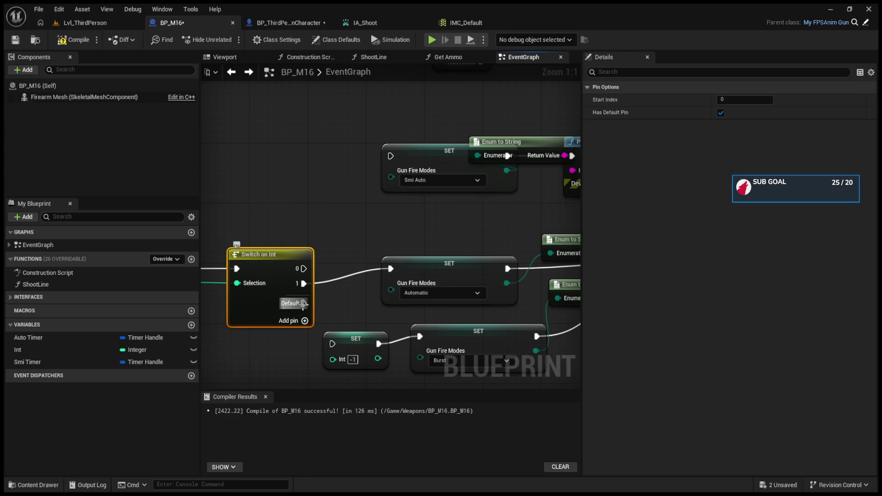
mouse_move(391, 156)
left_mouse_down()
mouse_move(352, 198)
mouse_move(314, 269)
mouse_move(303, 269)
left_mouse_up()
left_click(304, 321)
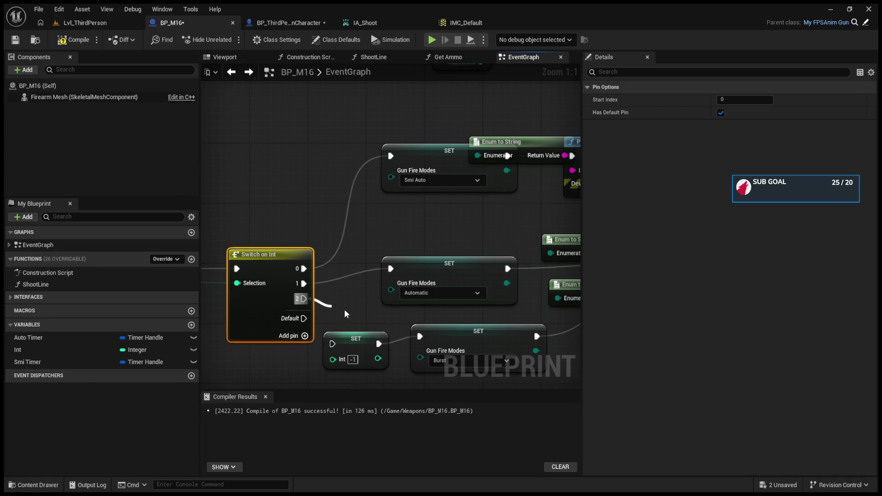
left_click_drag(346, 314, 351, 359)
key("BackSpace")
left_click(365, 305)
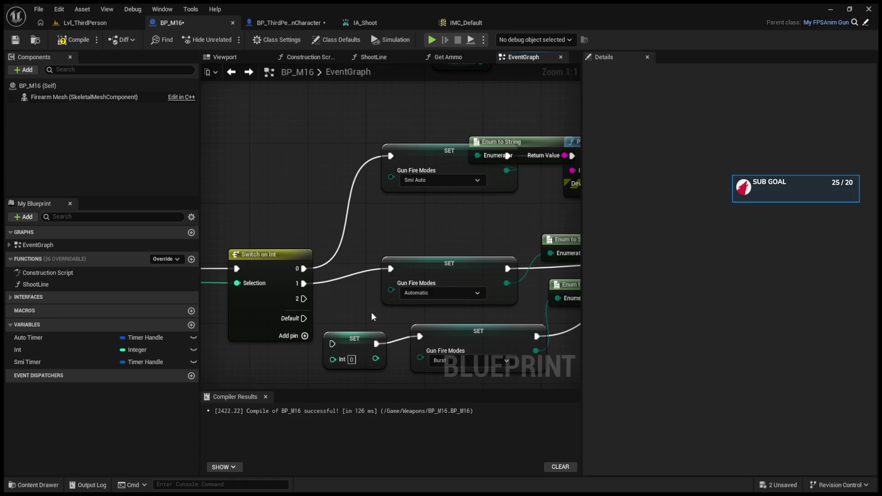
Replace the Burst setter with a copied Smi Auto setter chained after the Int setter on case 2.
left_click_drag(443, 320, 400, 307)
left_click(411, 327)
key("Delete")
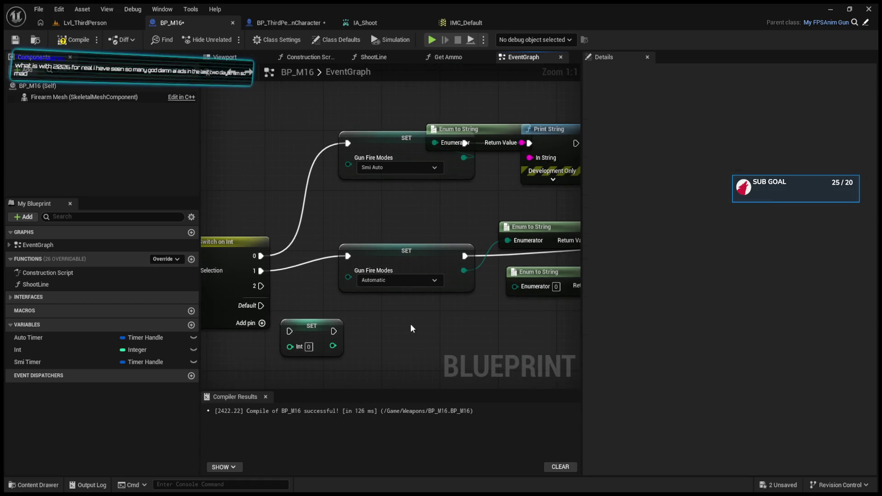
left_click(380, 143)
key("ctrl+c")
key("ctrl+v")
left_click_drag(453, 308, 405, 339)
left_click_drag(331, 331, 369, 331)
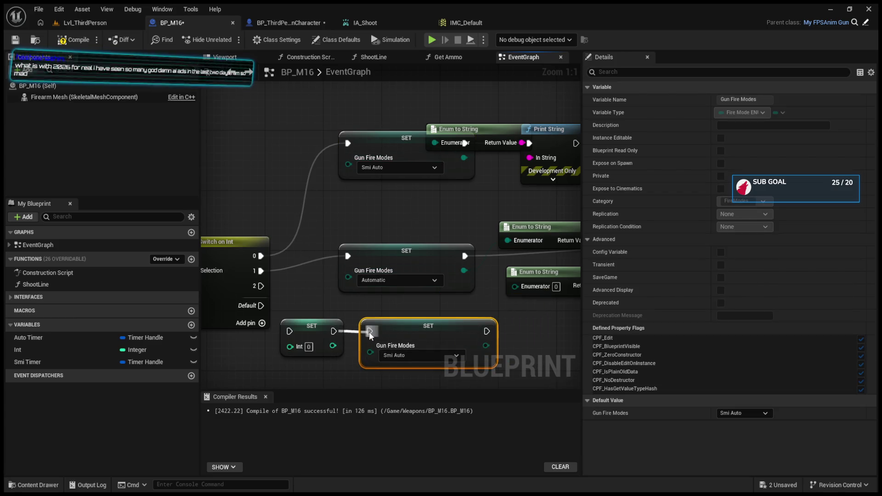
mouse_move(289, 331)
left_mouse_down()
mouse_move(261, 286)
mouse_move(366, 303)
left_mouse_up()
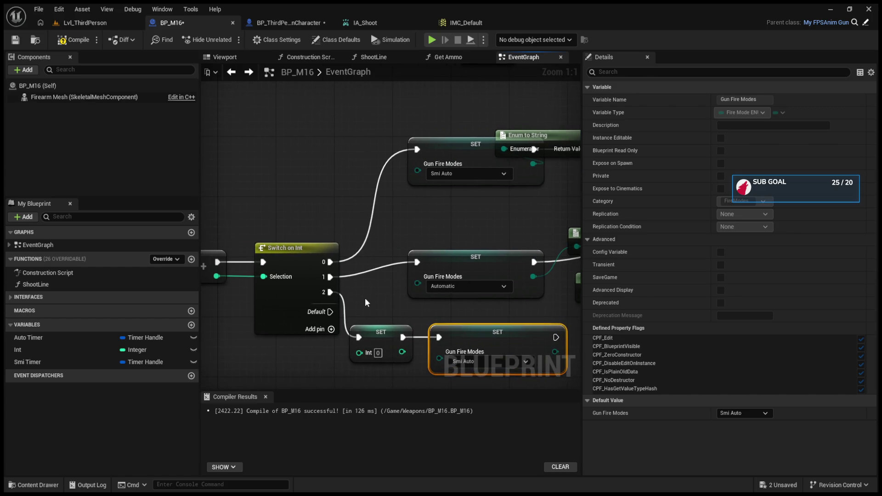
Feed the new setter into Enum to String, recompile without errors, and play Lvl_ThirdPerson.
left_click(74, 40)
left_click_drag(271, 206, 146, 181)
left_click_drag(428, 327, 459, 268)
mouse_move(447, 312)
left_mouse_down()
mouse_move(382, 315)
mouse_move(473, 251)
mouse_move(572, 296)
mouse_move(213, 263)
mouse_move(473, 266)
mouse_move(481, 232)
left_mouse_up()
left_click(88, 44)
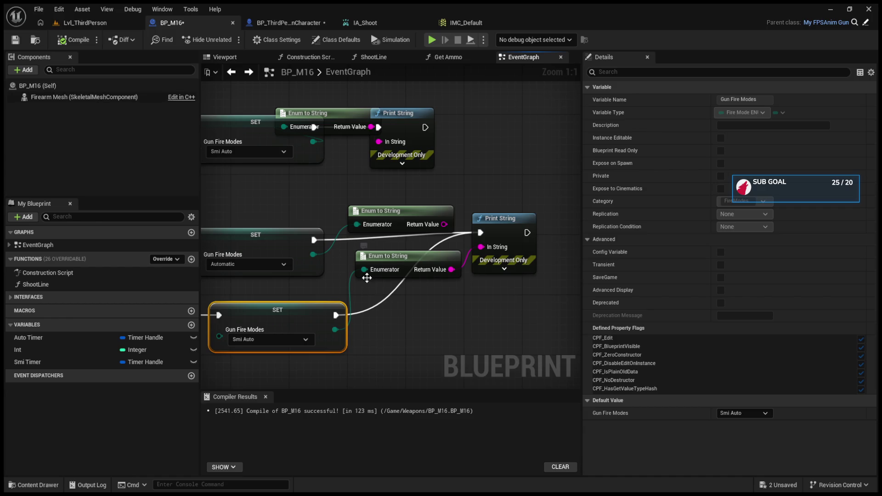
left_click_drag(349, 328, 401, 313)
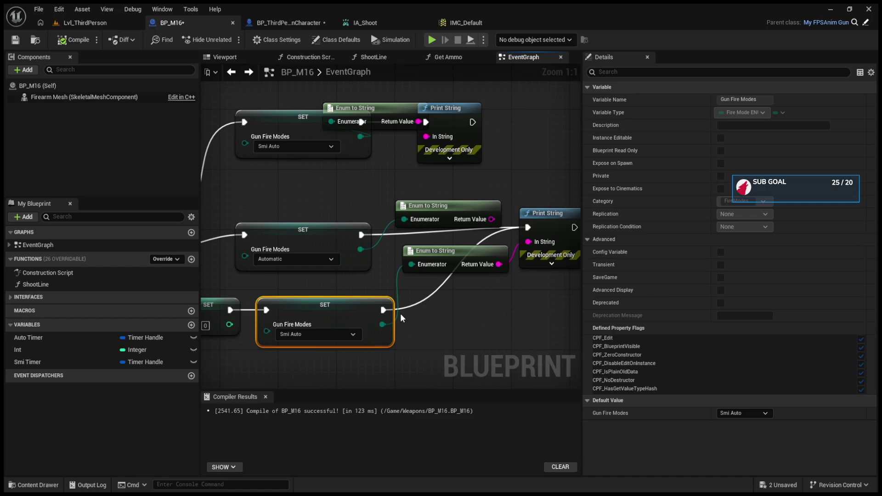
left_click(105, 24)
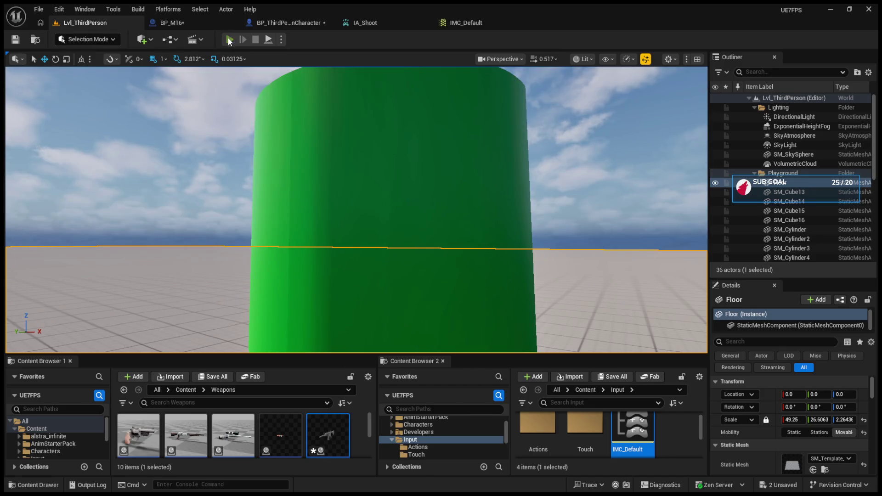
left_click(229, 39)
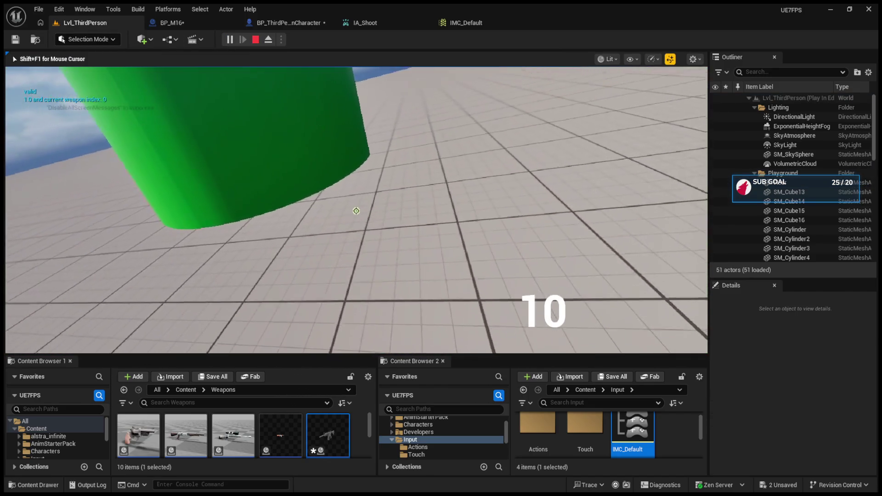
Fire at the green cylinder, reload, then stop and restart the session.
left_click(356, 210)
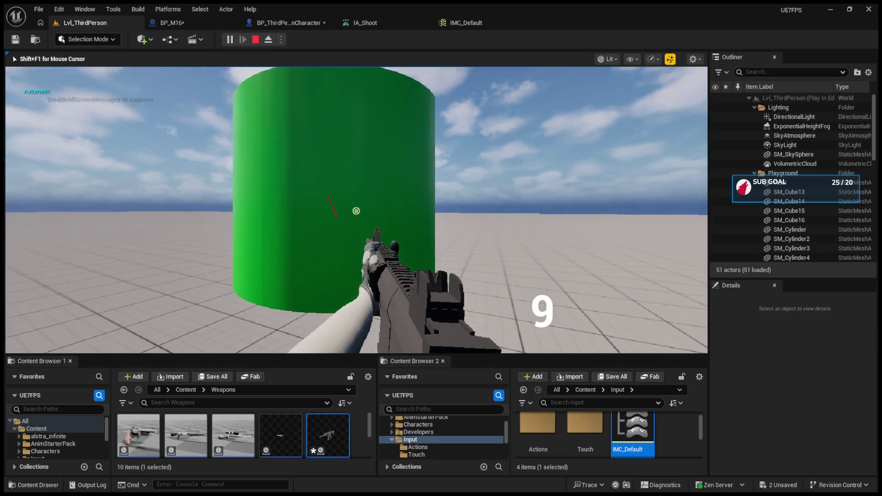
left_click(356, 210)
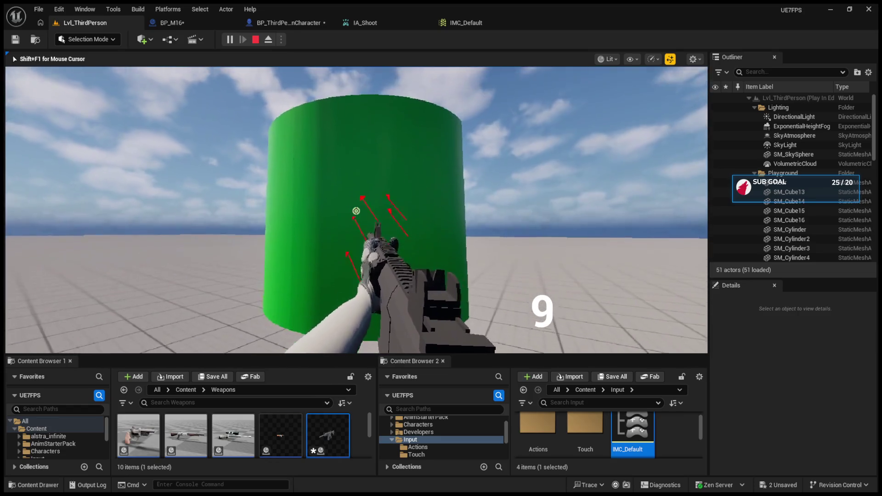
key("r")
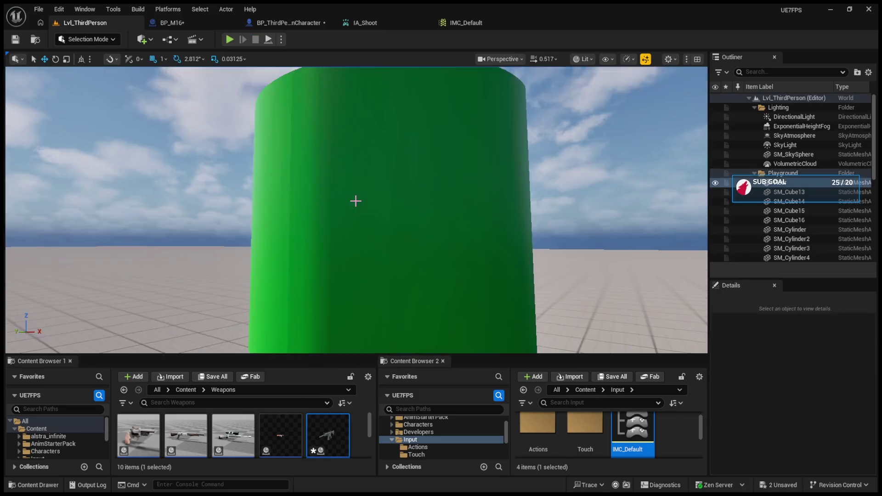
key("Escape")
left_click(230, 39)
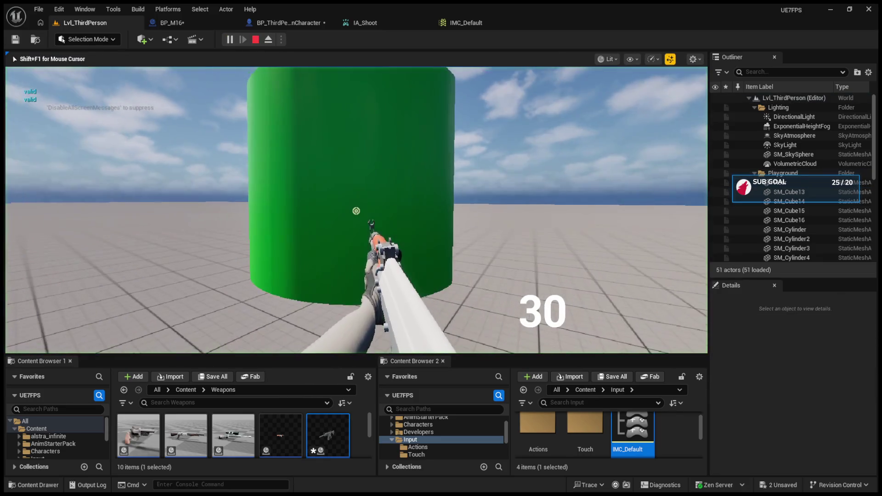
key("Escape")
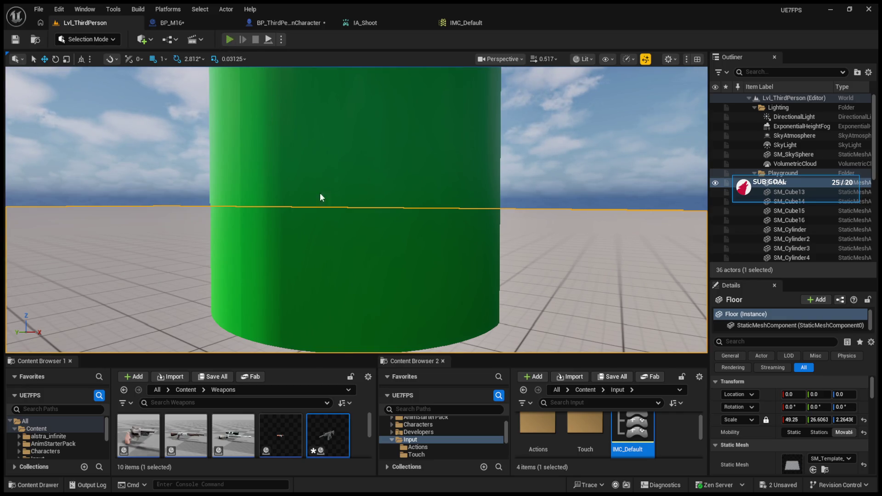
In a new session, fire single shots to the last round, switch to Automatic, fire, then end play.
key("alt+p")
left_click(356, 211)
left_click(356, 211)
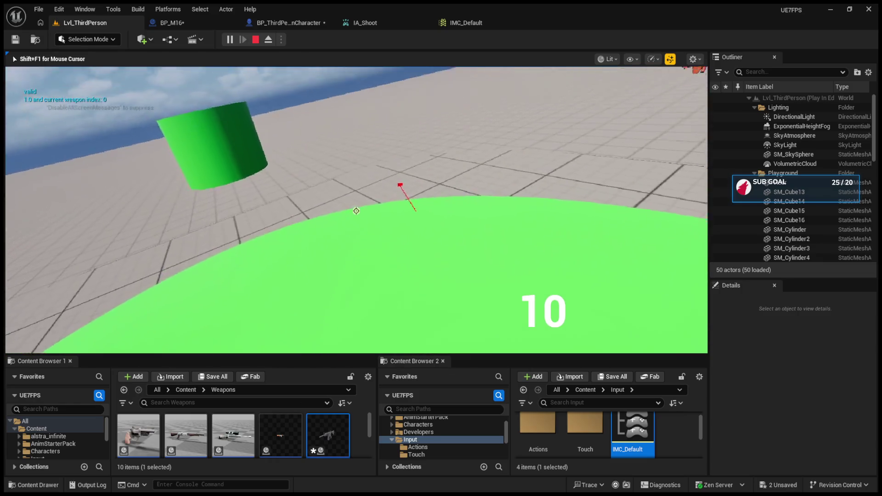
left_click(356, 211)
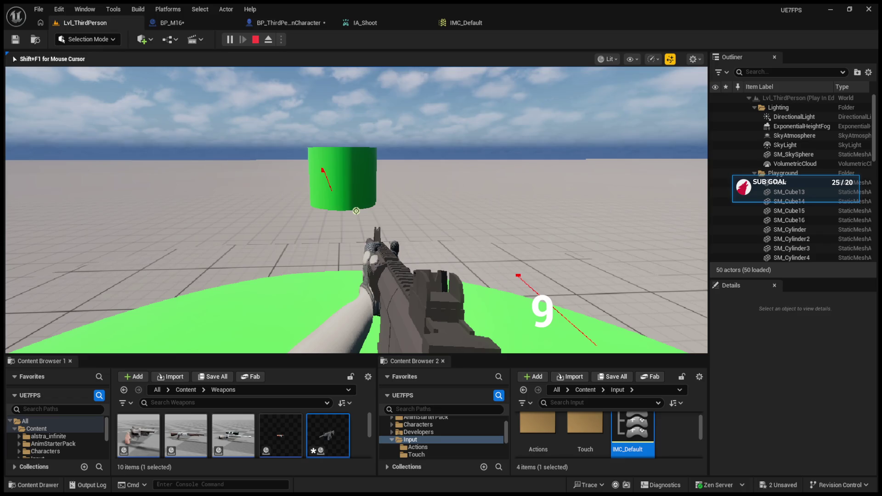
left_click(356, 211)
left_click(356, 211)
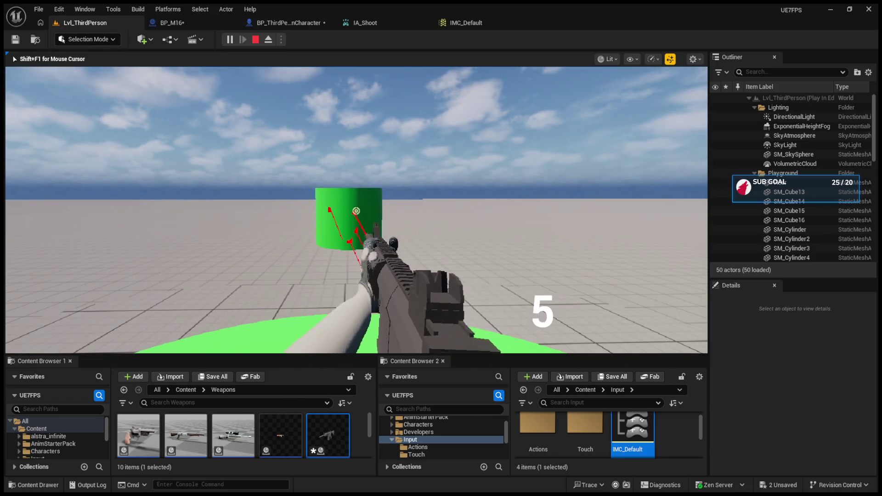
left_click(356, 210)
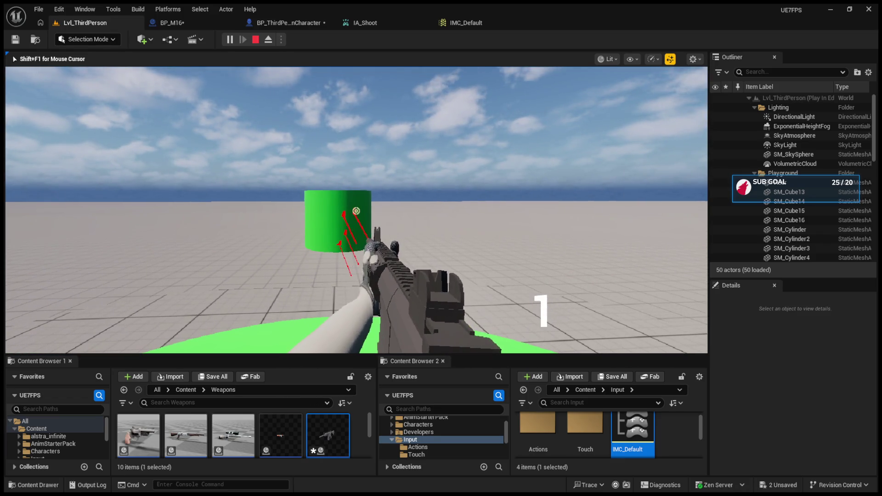
left_click(356, 211)
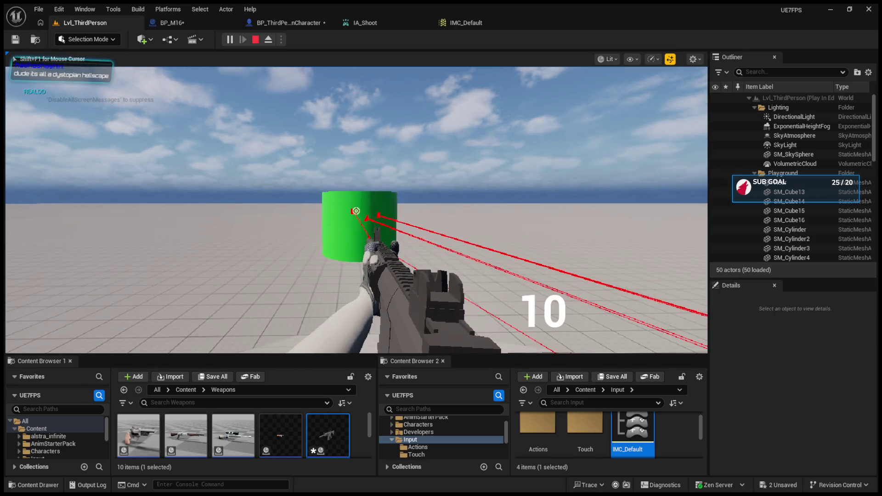
key("b")
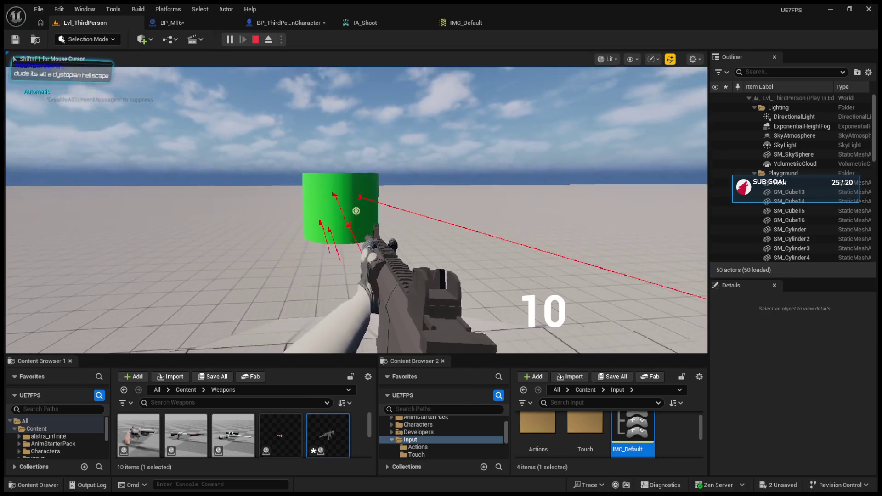
left_click(356, 211)
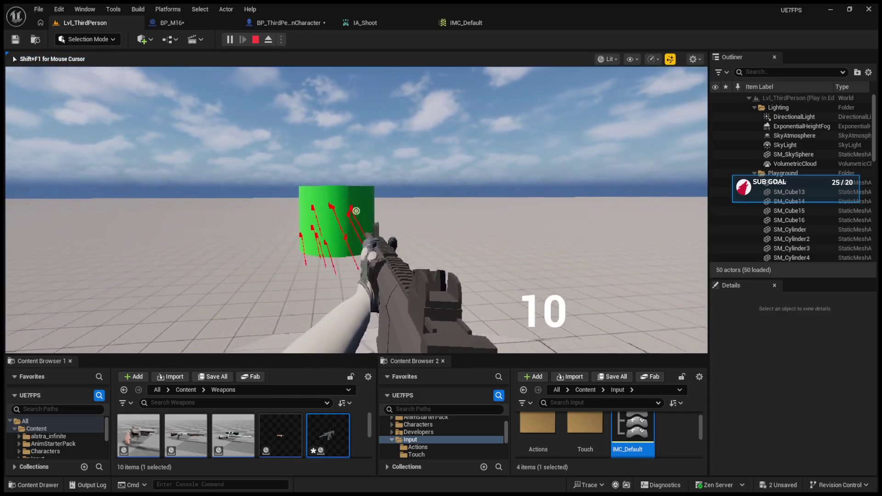
key("Escape")
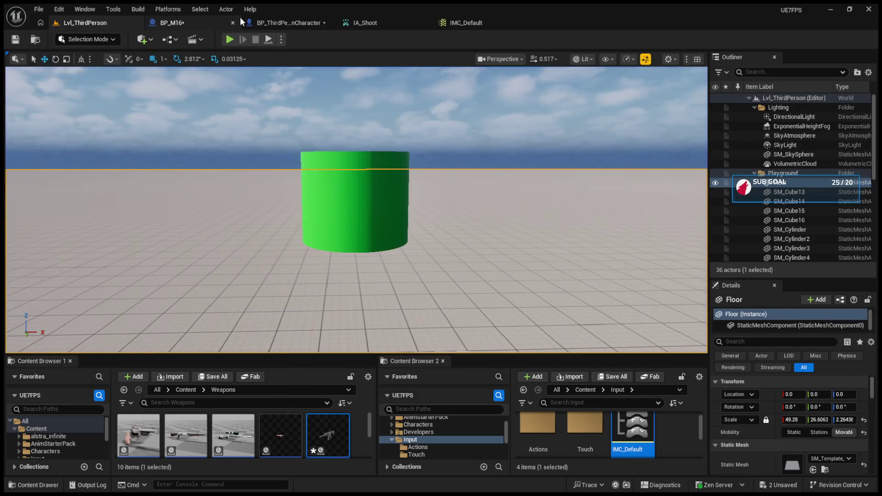
Bring up BP_M16's event graph and inspect the Int variable.
left_click(276, 22)
left_click(177, 22)
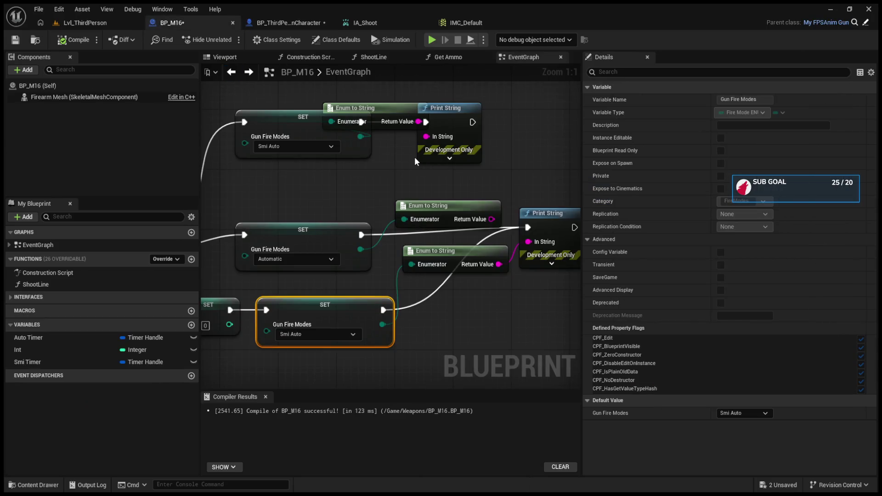
scroll(414, 154, "down", 6)
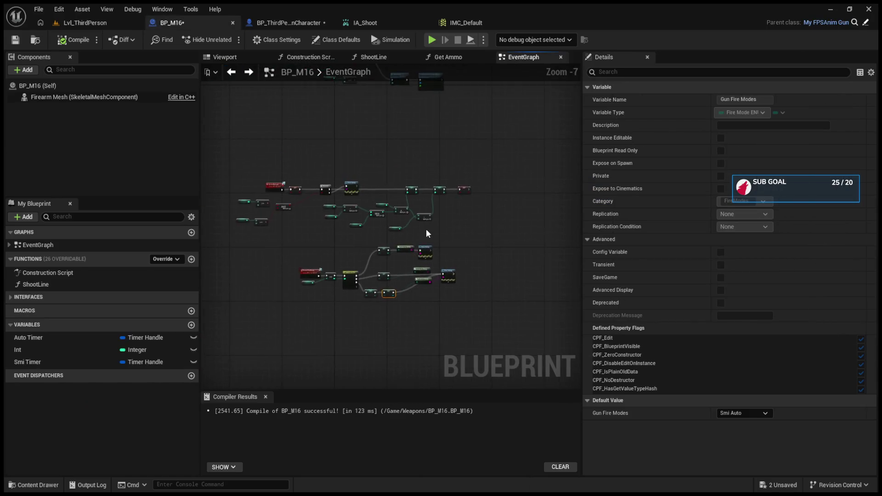
scroll(425, 229, "up", 2)
left_click(66, 362)
left_click(65, 349)
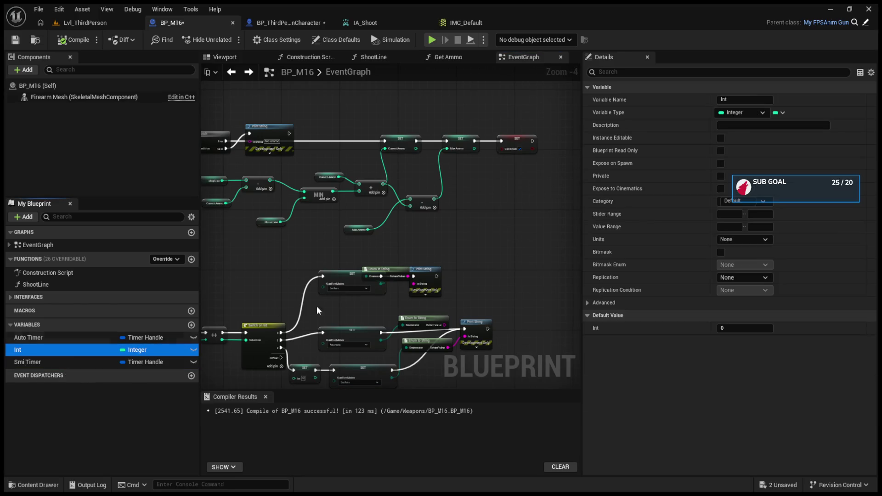
left_click_drag(380, 109, 395, 231)
scroll(395, 231, "down", 4)
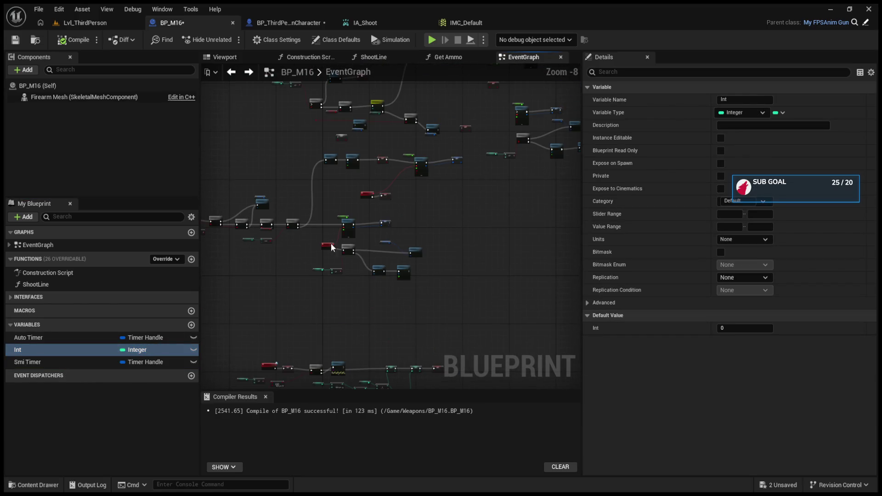
scroll(351, 253, "up", 6)
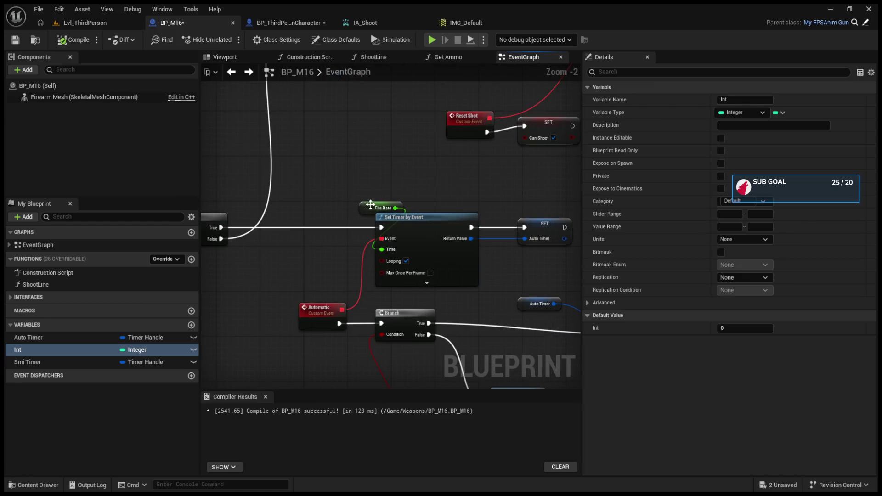
Set the Fire Rate default value to 0.2 and return to Lvl_ThirdPerson.
left_click(381, 208)
left_click(740, 303)
type("0.")
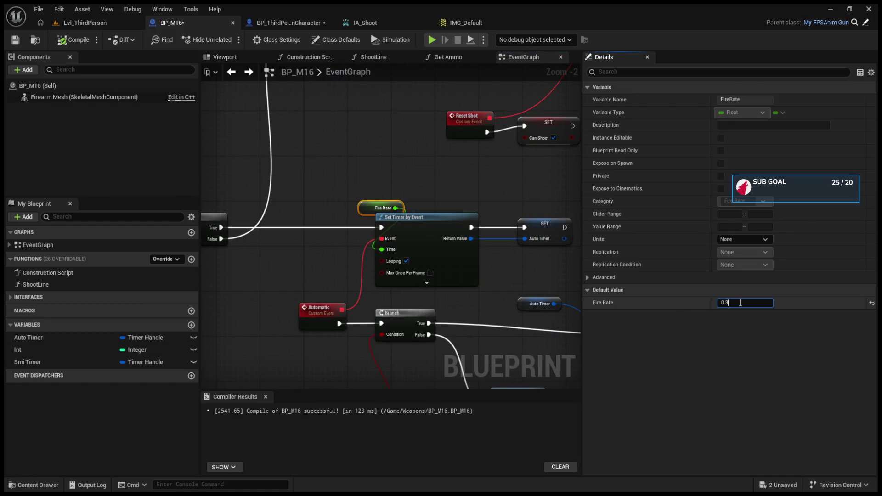
type("2")
key("Return")
left_click(99, 25)
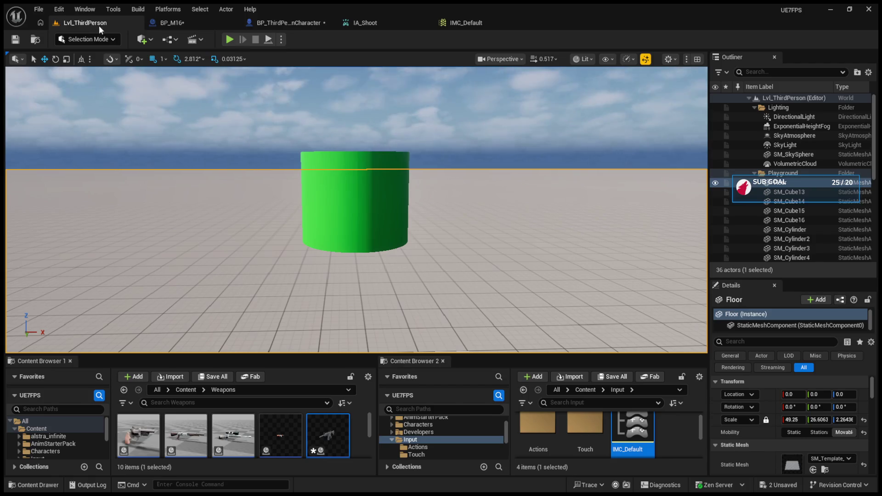
Play the level, fire a string of shots at the green cylinder, and reload.
left_click(238, 40)
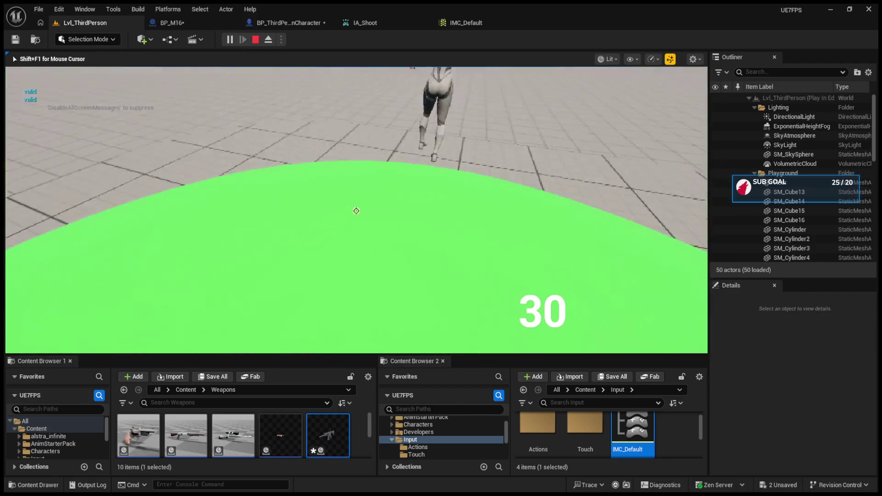
left_click(356, 211)
left_click(356, 210)
left_click(355, 211)
left_click(356, 211)
left_click(356, 211)
left_click(356, 211)
left_click(356, 211)
left_click(356, 211)
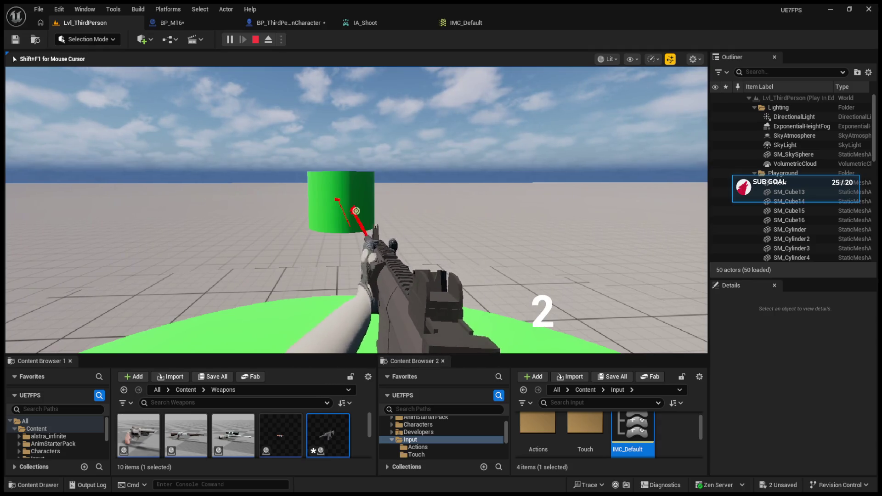
left_click(356, 211)
left_click(356, 211)
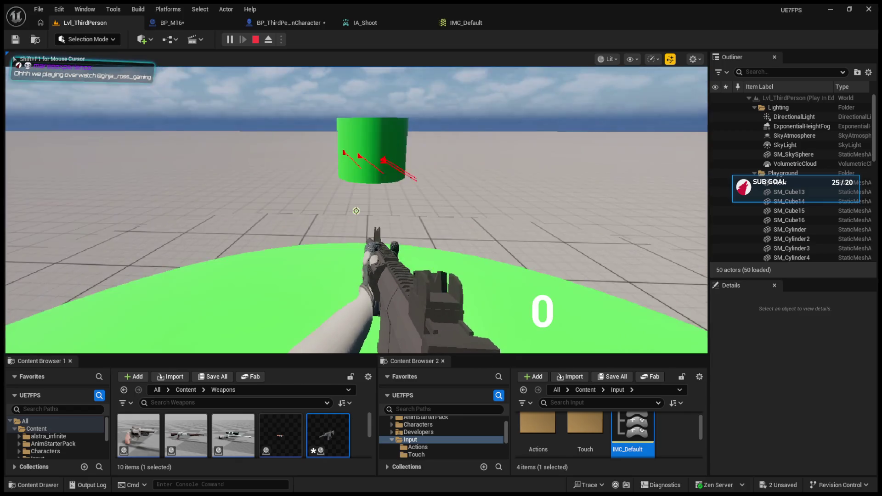
key("r")
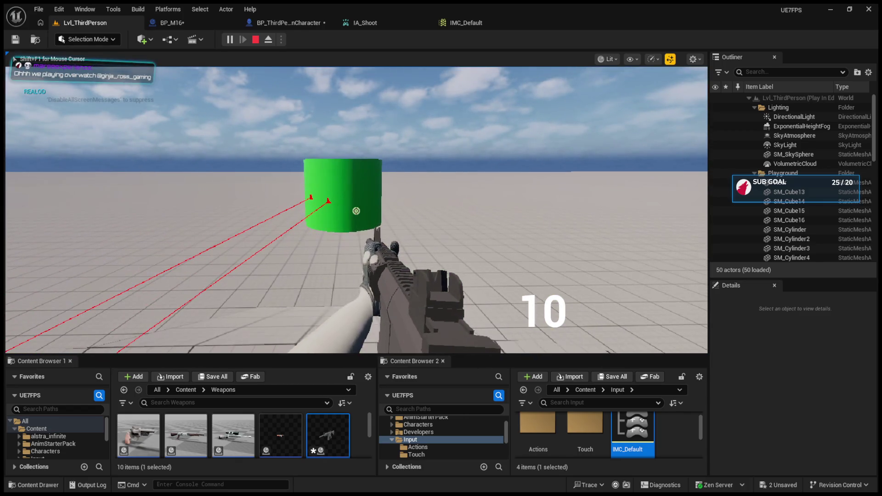
Fire automatic rounds and three-round bursts at the cylinder, then stop the session.
left_click(356, 211)
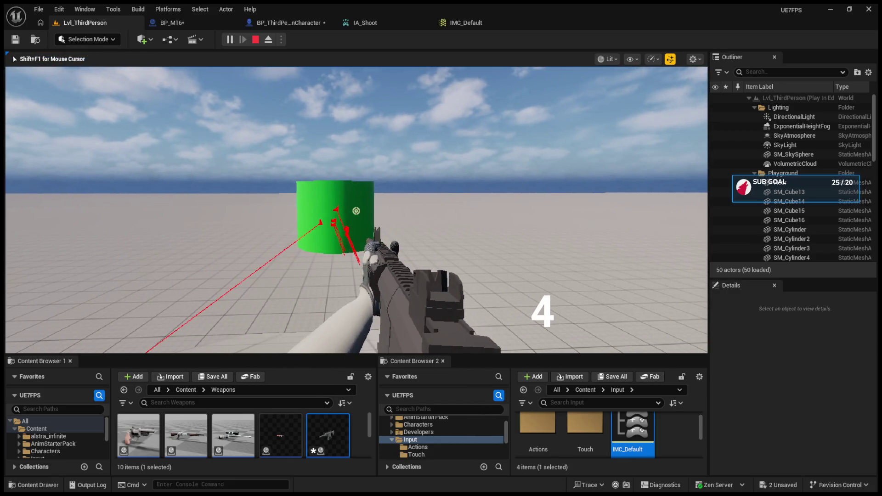
left_click(356, 210)
left_click(356, 211)
left_click(356, 211)
left_click(356, 211)
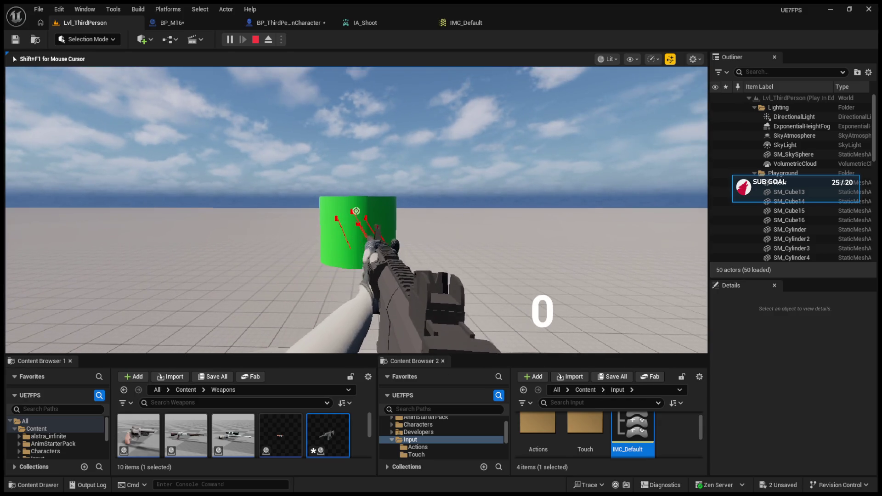
key("Escape")
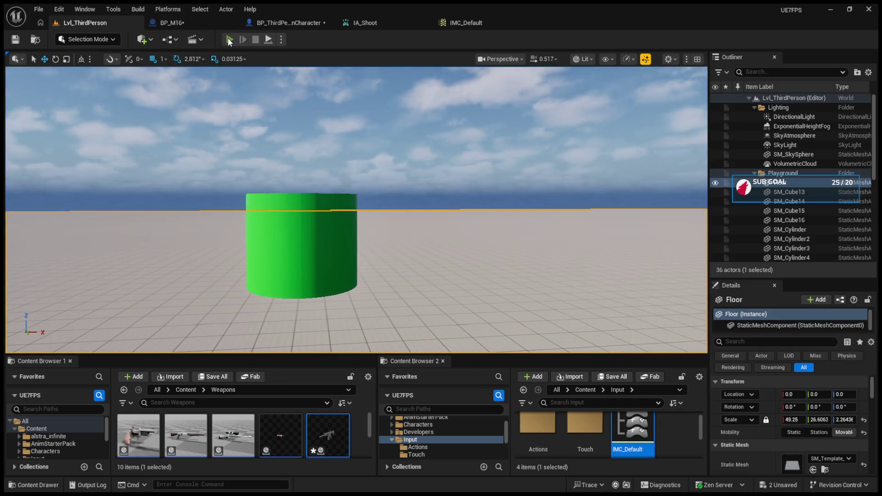
Start a new session, reload, shoot the green cylinder repeatedly, then end play.
left_click(228, 40)
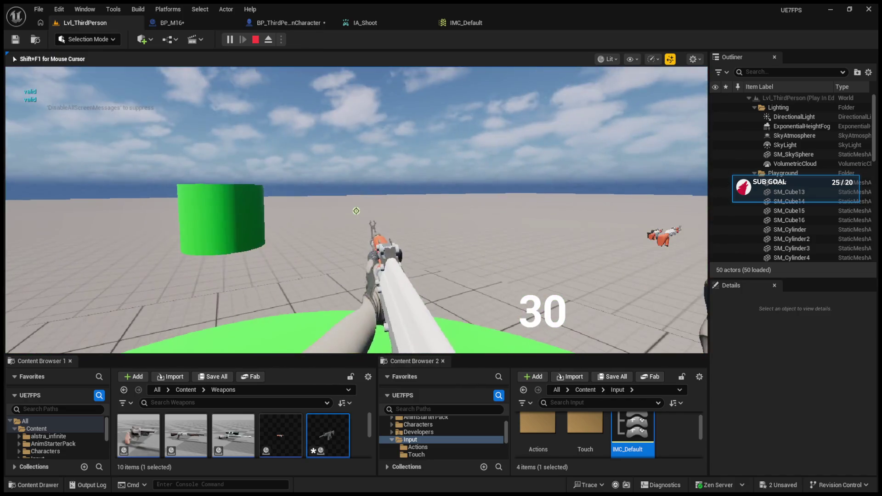
scroll(356, 211, "down", 1)
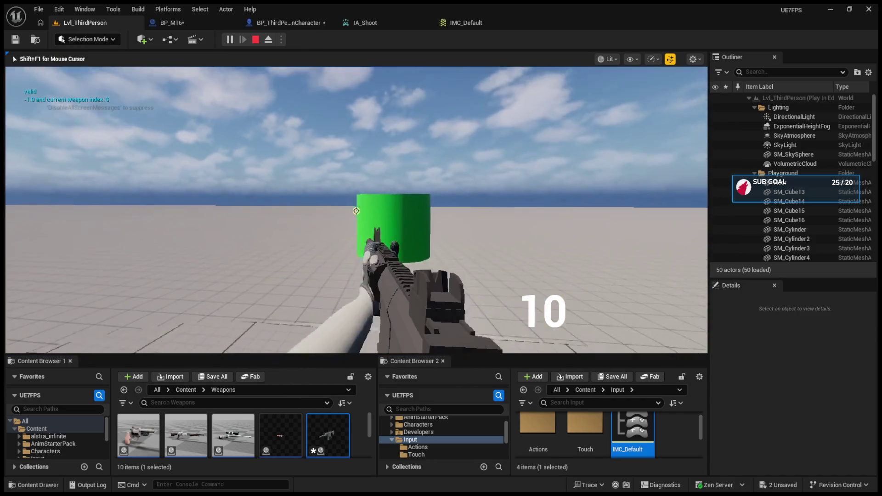
key("r")
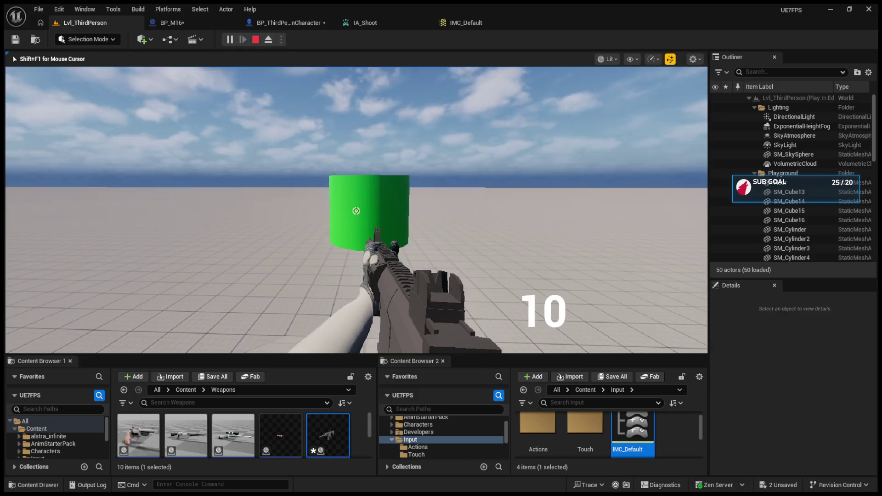
left_click(355, 210)
left_click(356, 211)
left_click(356, 210)
left_click(356, 211)
left_click(356, 211)
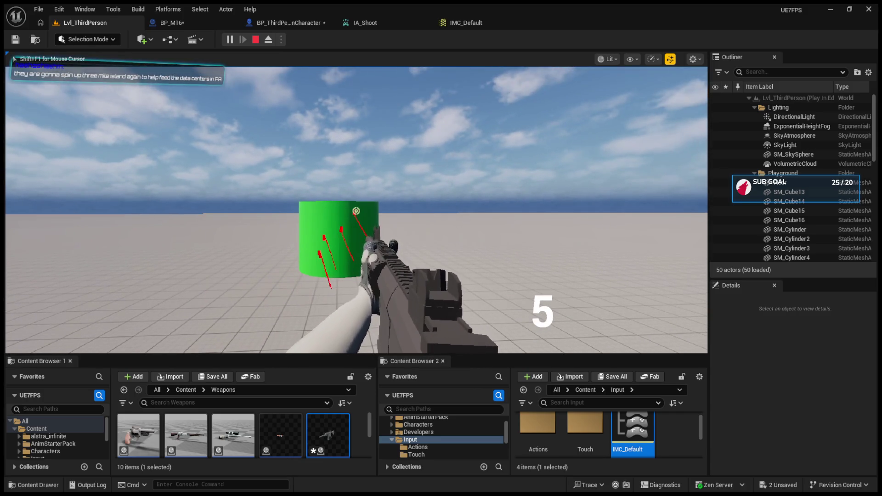
left_click(356, 211)
left_click(356, 211)
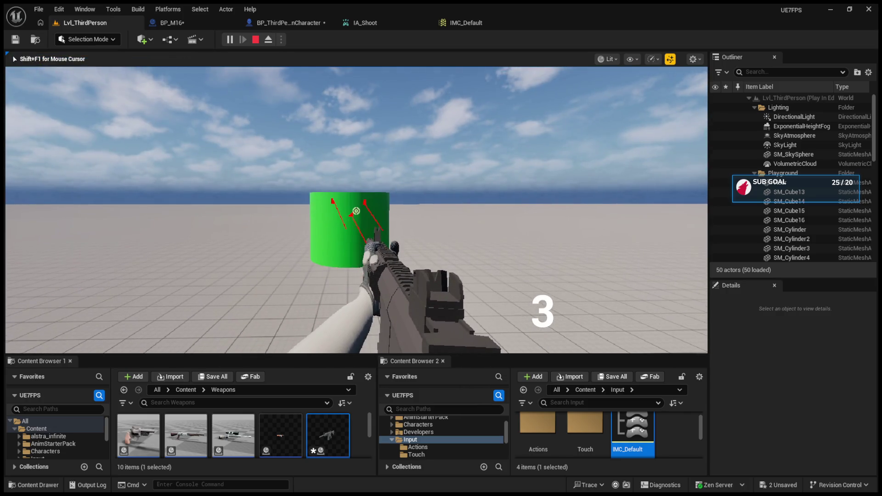
key("Escape")
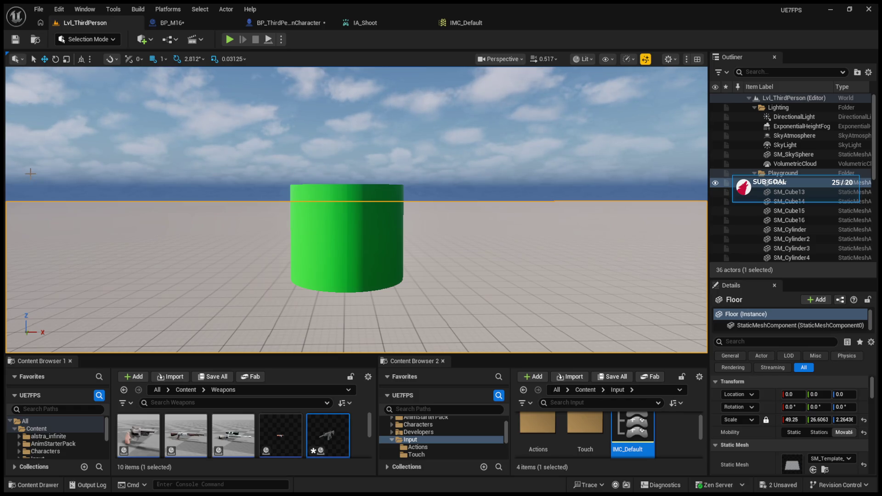
Inspect BP_ThirdPersonCharacter, IA_Shoot and BP_M16's Fire Rate (0.2) timer, then return to Lvl_ThirdPerson.
left_click(289, 22)
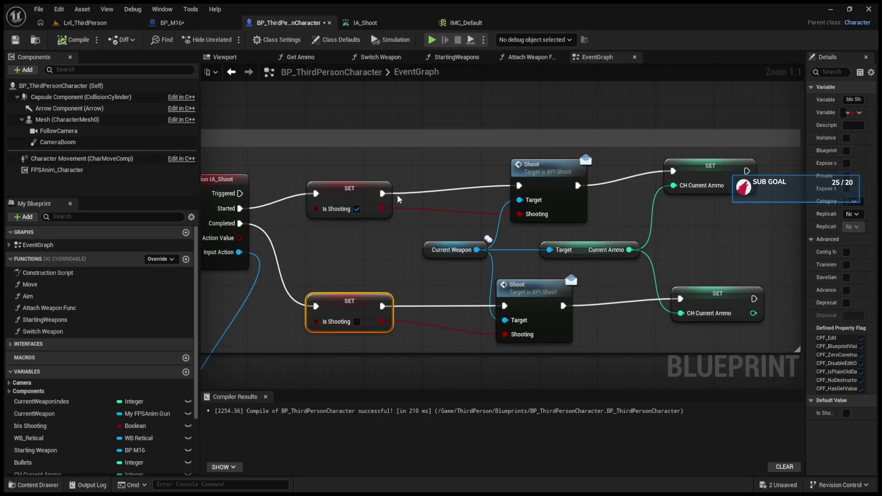
left_click(382, 20)
left_click(186, 20)
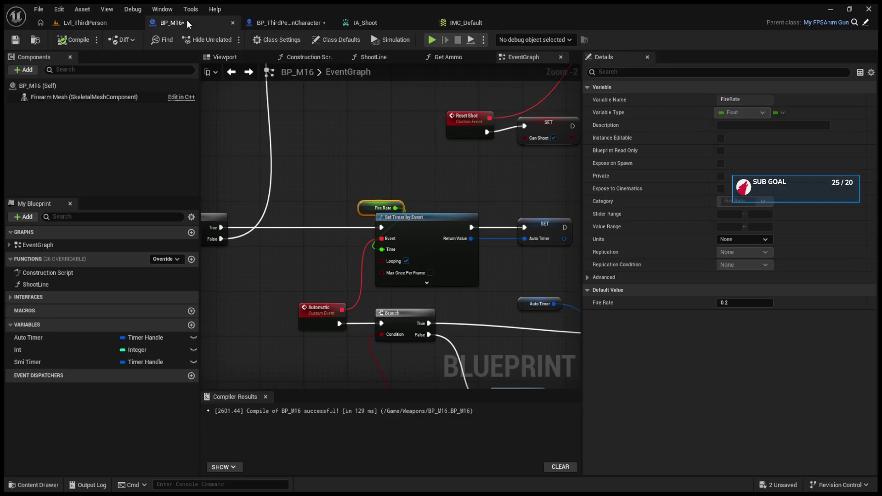
scroll(395, 231, "up", 2)
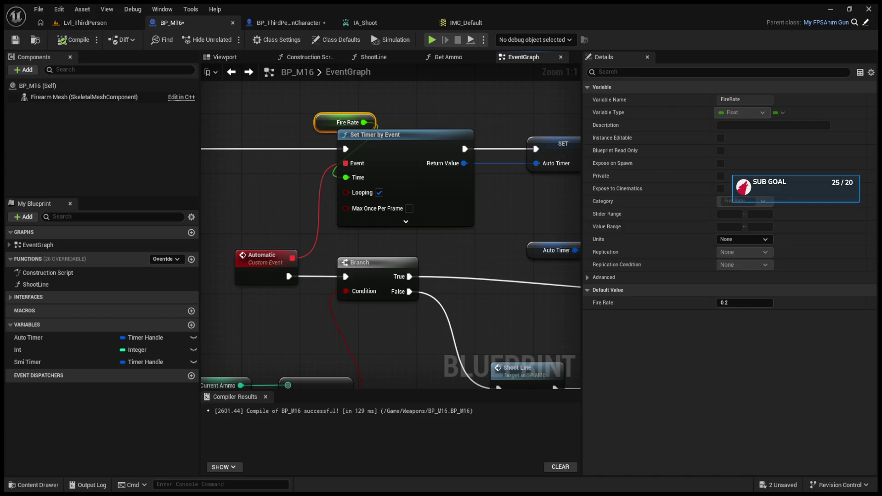
left_click(87, 22)
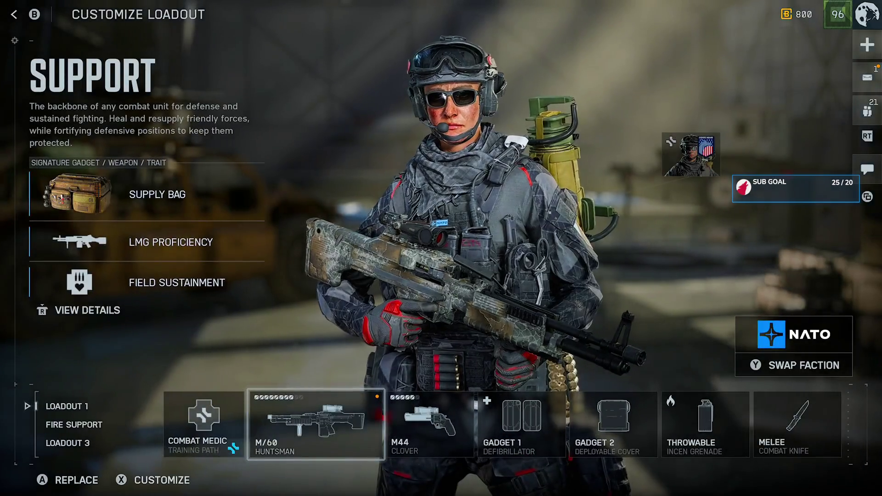
Leave the loadout screen and browse the Battle Pass BF PRO rewards, including the Objective Ace skin.
key("Escape")
key("e")
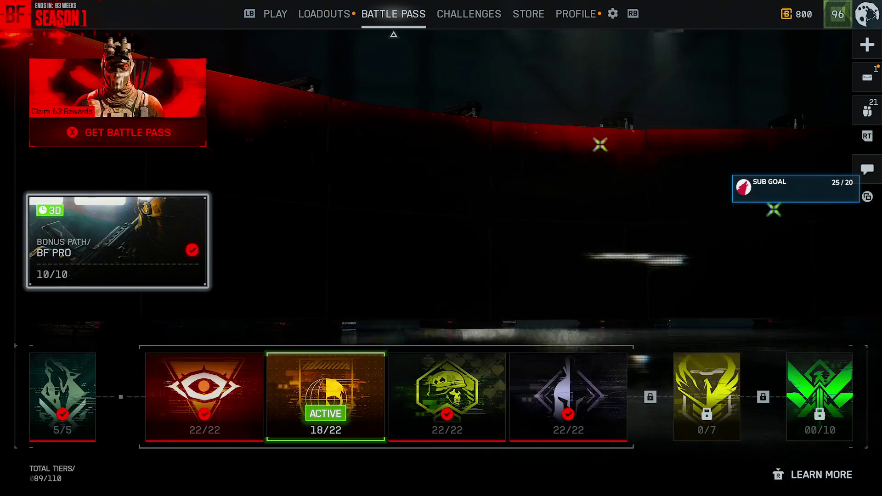
key("Return")
key("Right")
key("Right")
key("Right")
key("Right")
key("Right")
key("Right")
key("Escape")
key("Return")
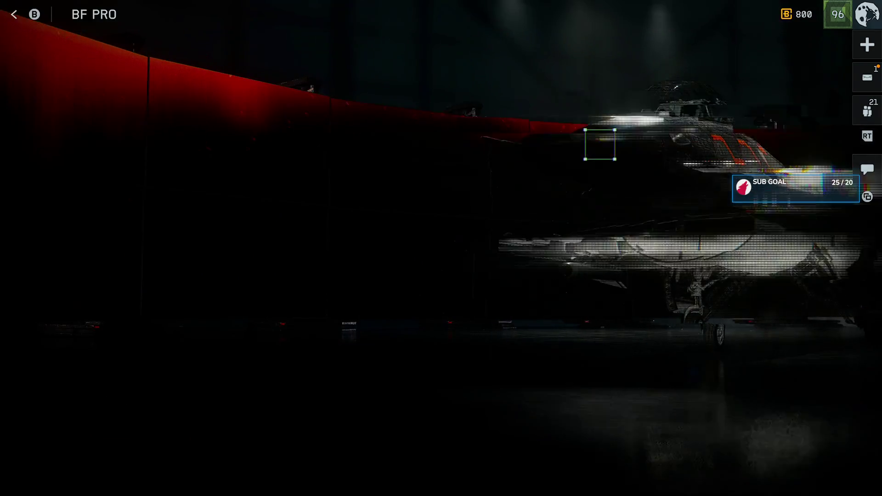
key("Left")
key("Right")
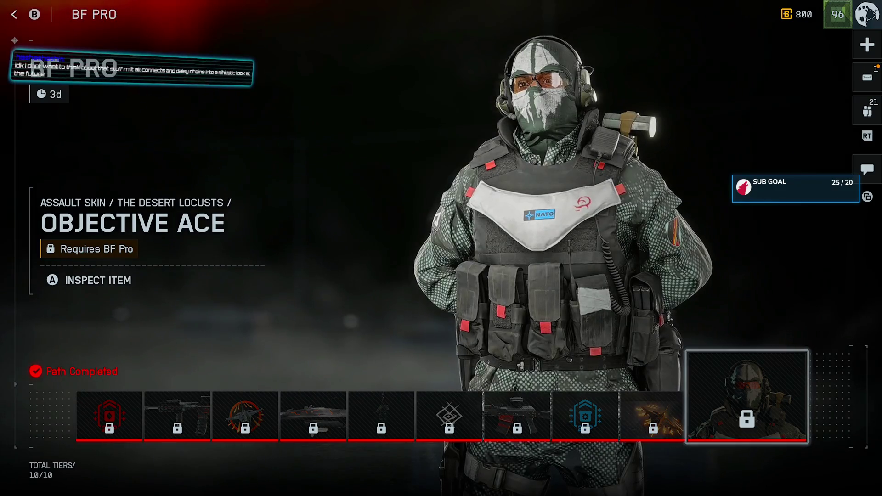
key("Escape")
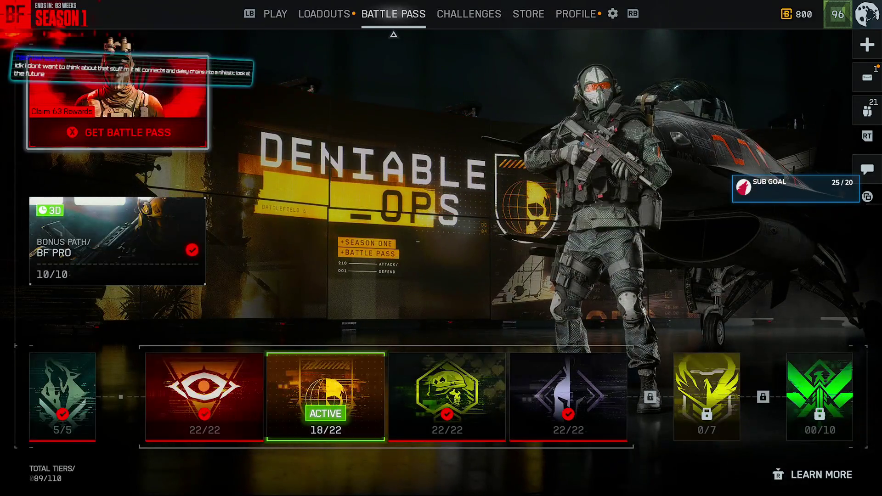
Look over the Battle Pass purchase page and its BF PRO upgrade offer.
key("Return")
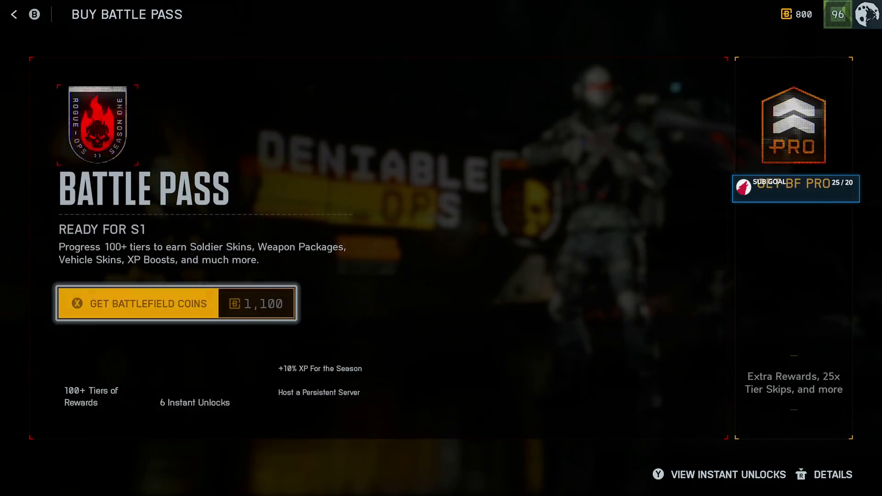
key("Right")
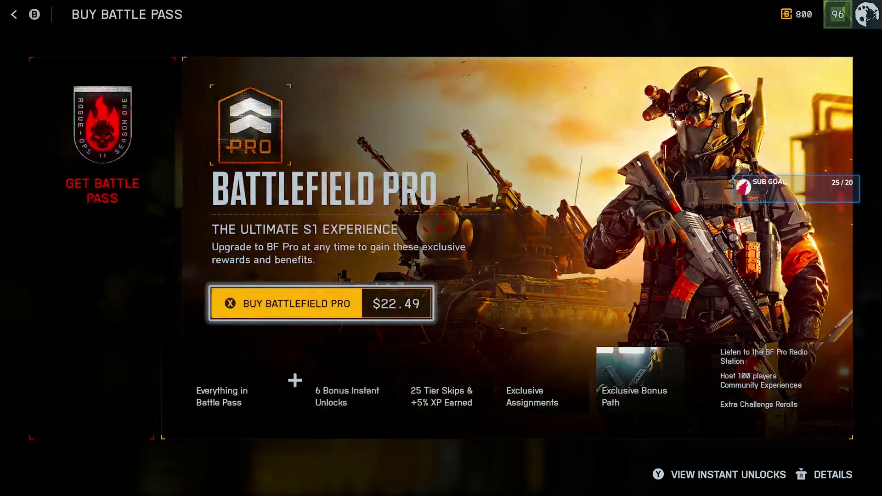
key("Escape")
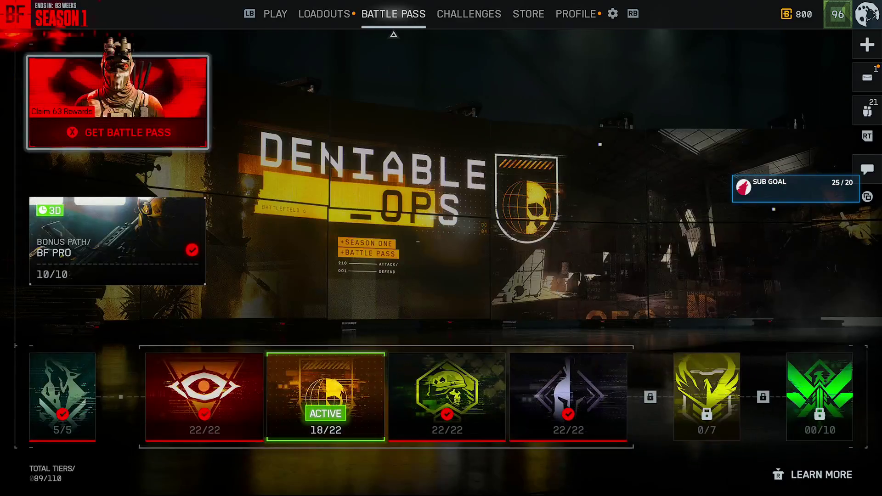
Read the newest game message in the connect overlay inbox, then bring up the Xbox guide.
key("Tab")
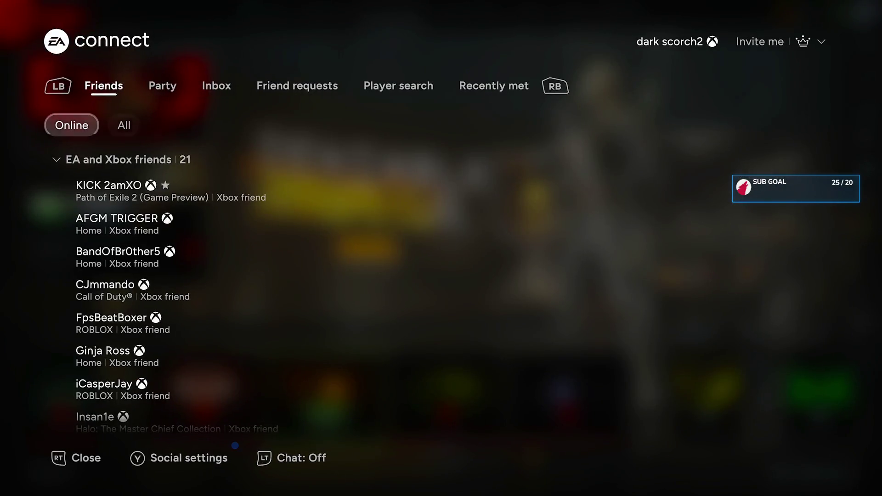
key("e")
key("e")
key("Right")
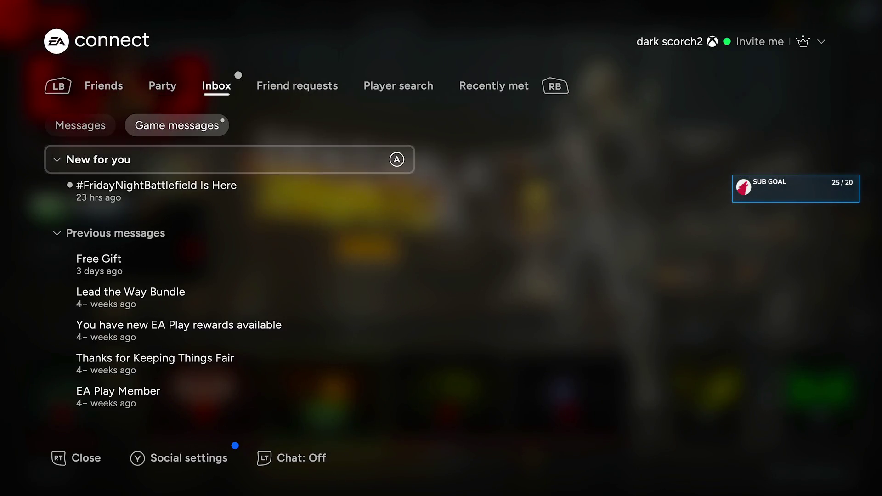
key("Down")
key("Escape")
key("super")
key("Down")
key("Down")
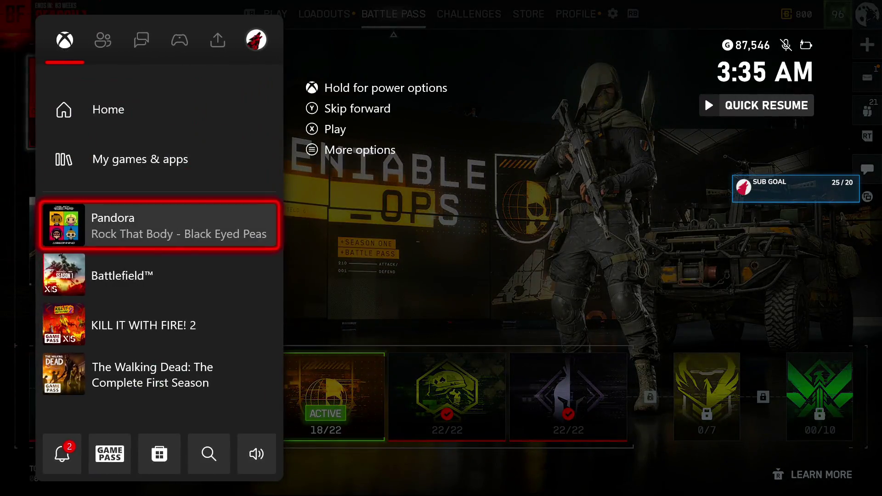
Relaunch Battlefield 6 from the Xbox home dashboard and pass the title screen to the Play menu.
key("Down")
key("Menu")
key("Down")
key("Down")
key("Down")
key("Escape")
key("super")
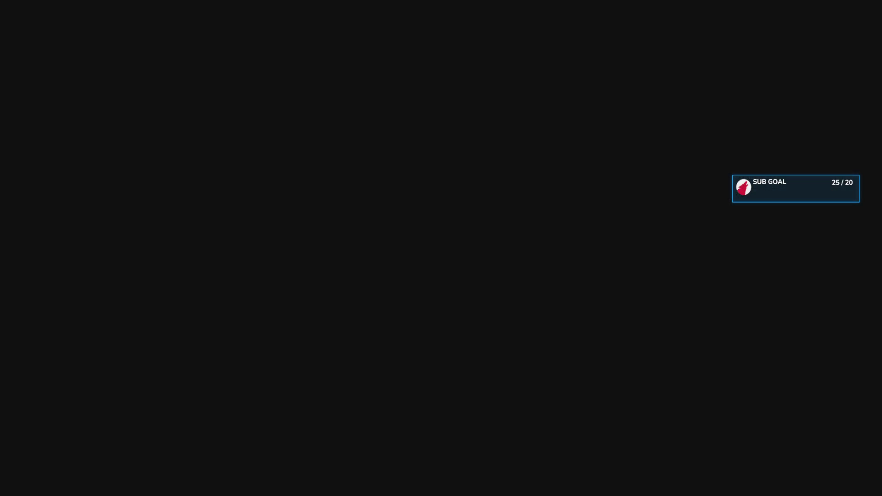
key("Return")
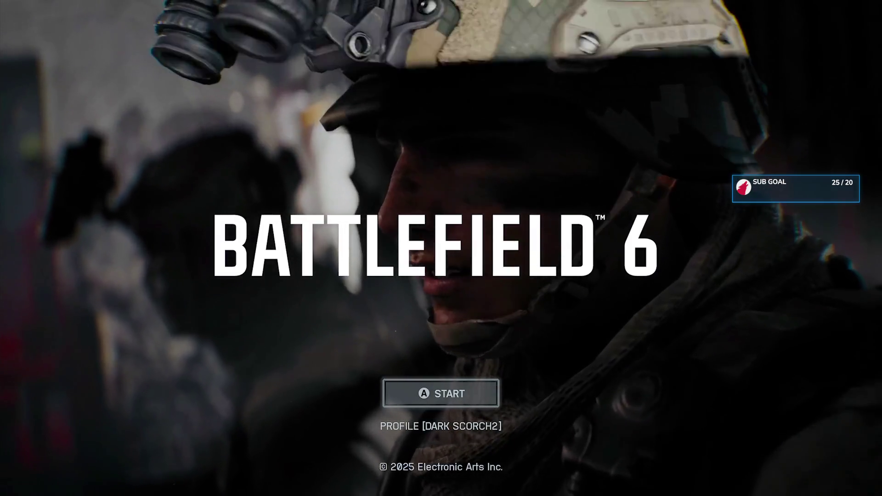
key("Return")
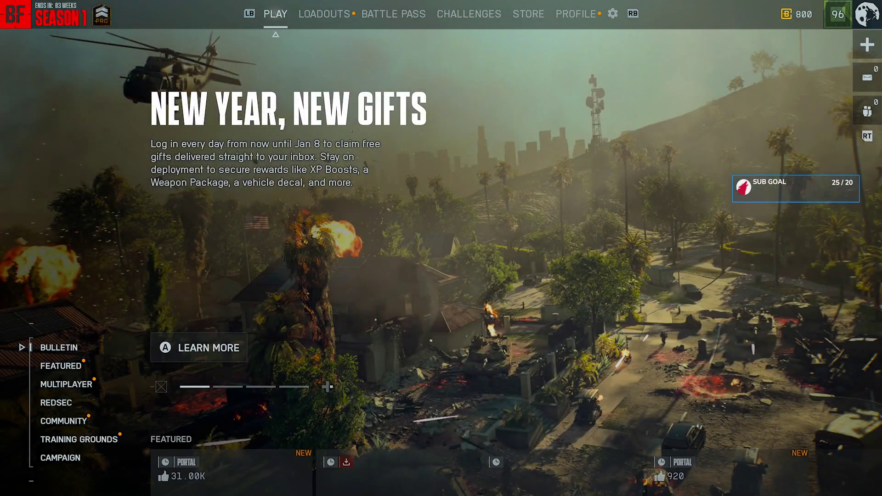
Open the Battle Pass and browse the BF PRO path and the Deniable Ops rewards to the last tier.
key("e")
key("e")
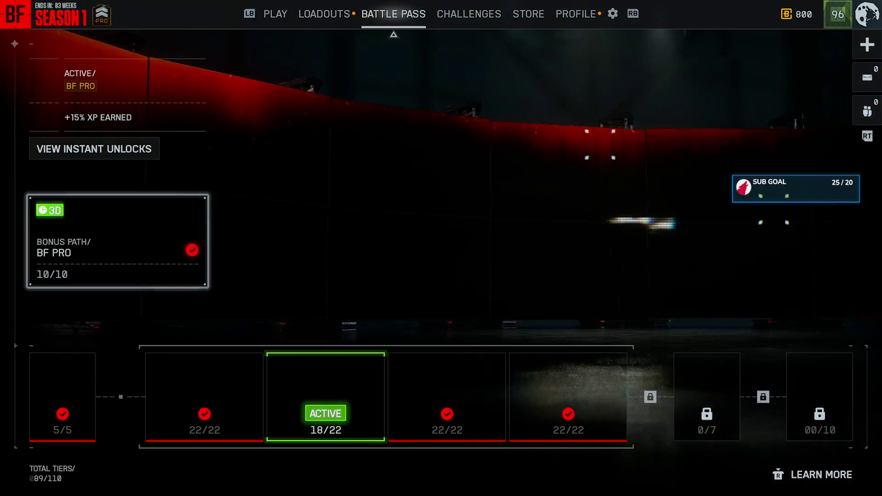
key("Return")
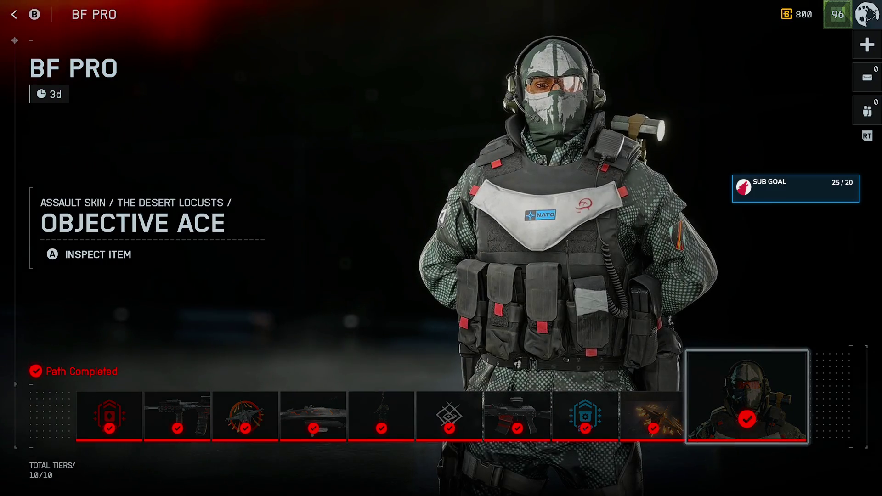
key("Escape")
key("Return")
key("Right")
key("Left")
key("Left")
key("Left")
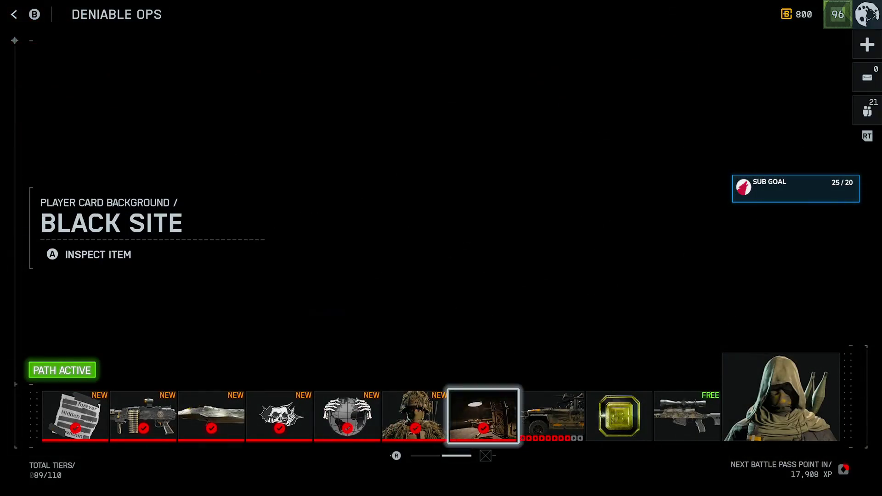
key("Left")
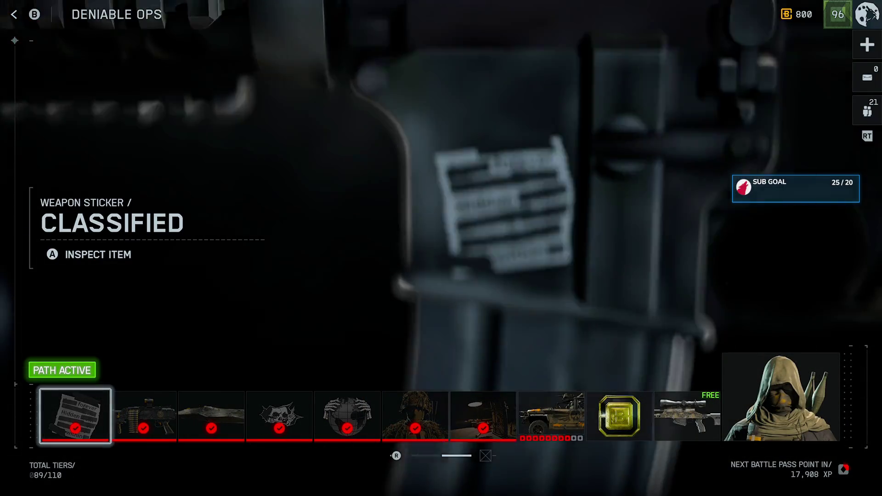
key("Right")
key("Right")
key("Right")
key("Escape")
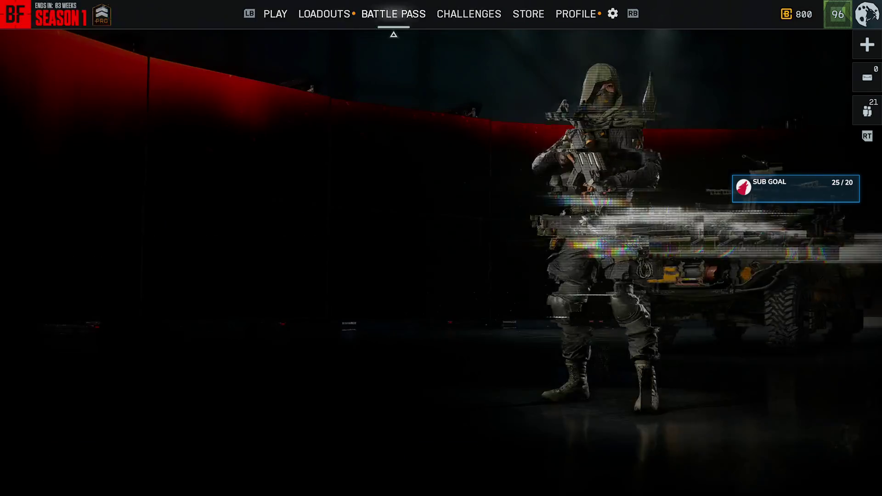
Browse the other paths, then inspect the BF PRO Objective Ace skin full-body.
key("Right")
key("Right")
key("Right")
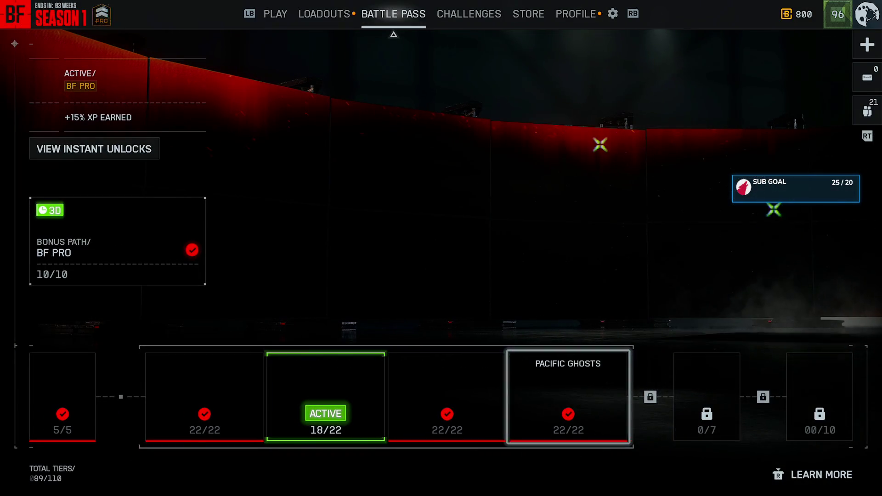
key("Left")
key("Left")
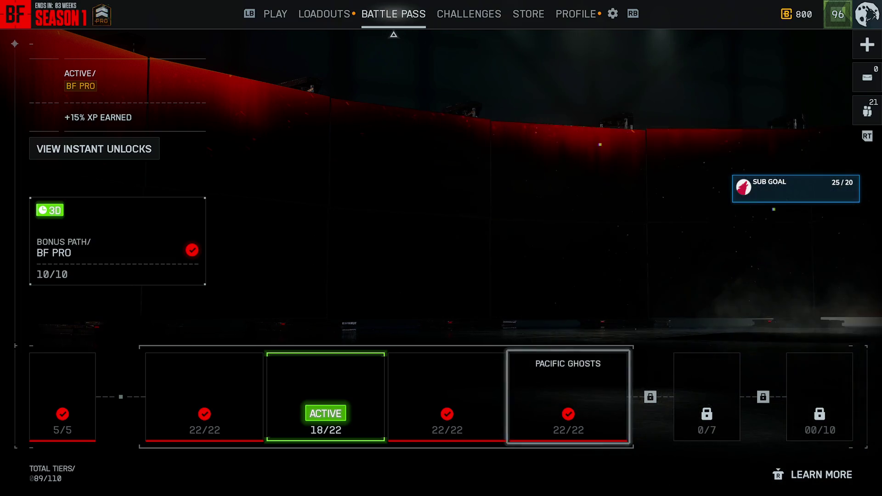
key("Up")
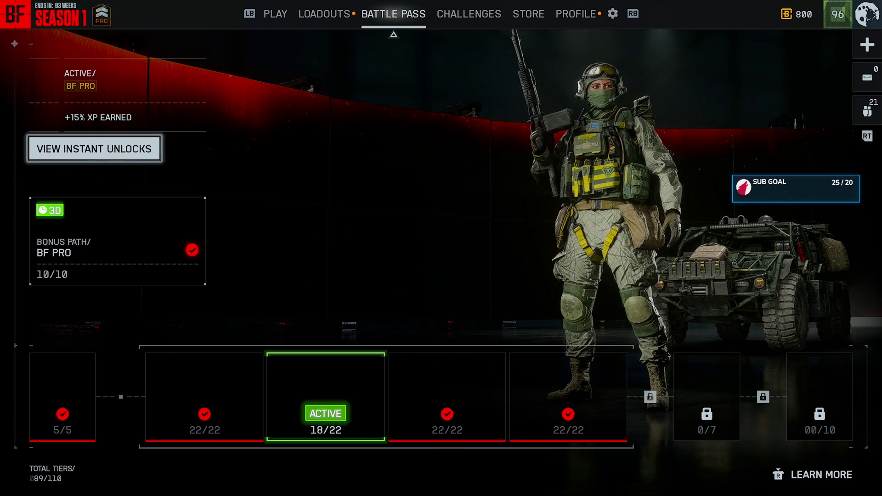
key("Return")
key("Left")
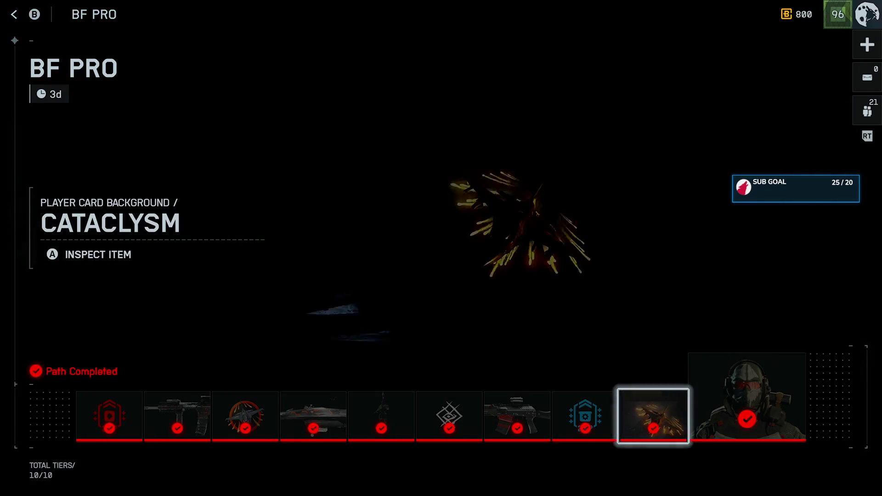
key("Right")
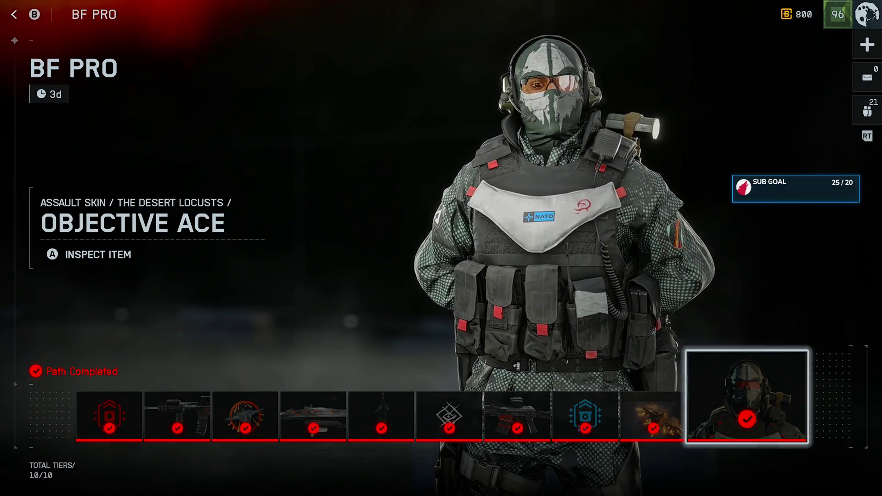
key("Return")
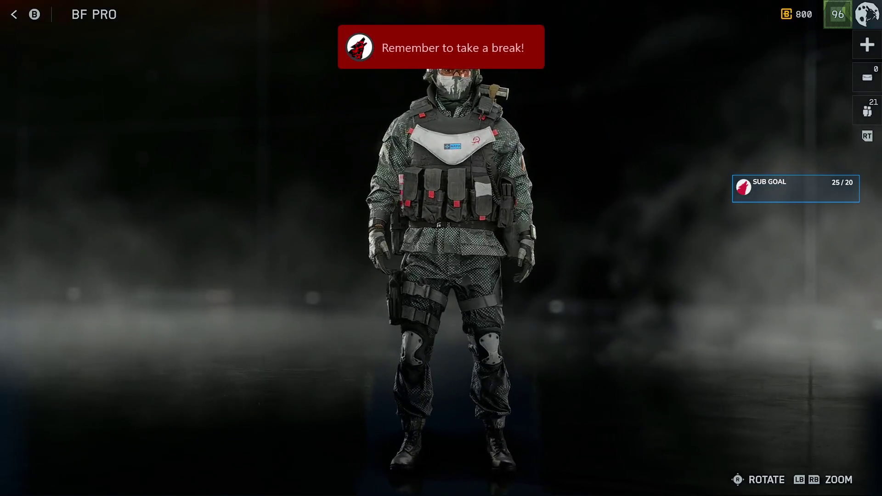
key("Escape")
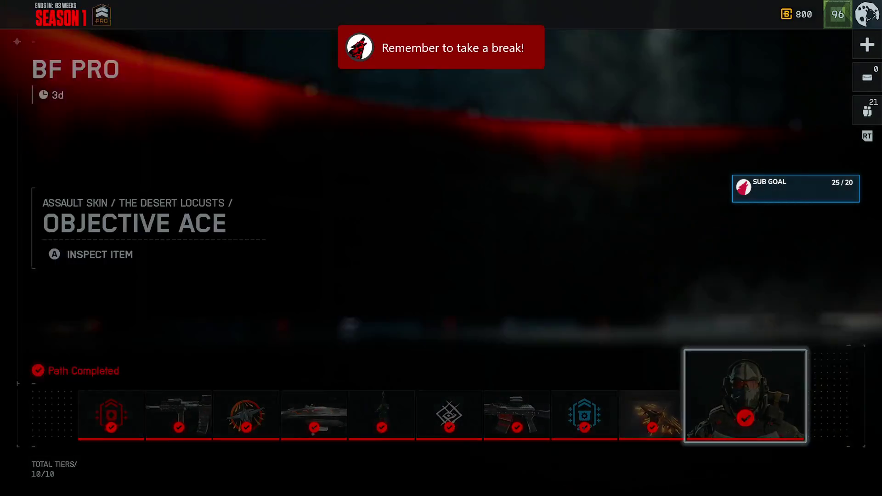
key("Escape")
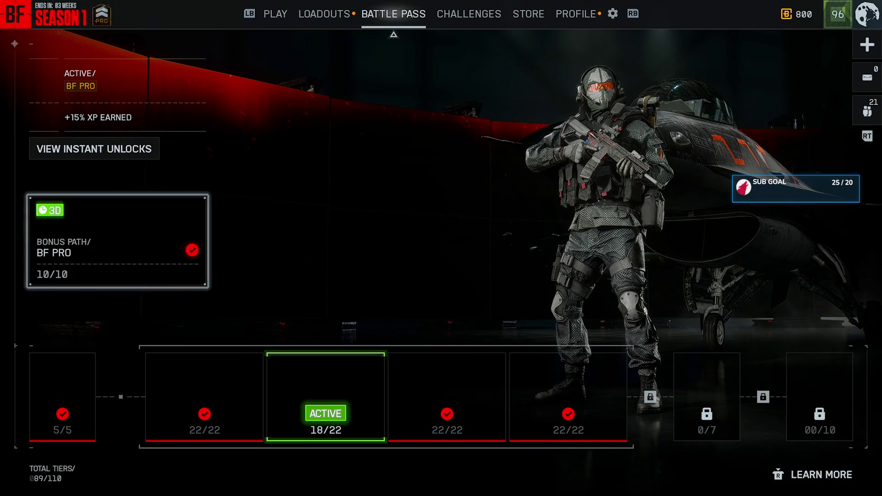
Open the Support class loadout customization.
key("q")
key("Right")
key("Right")
key("Return")
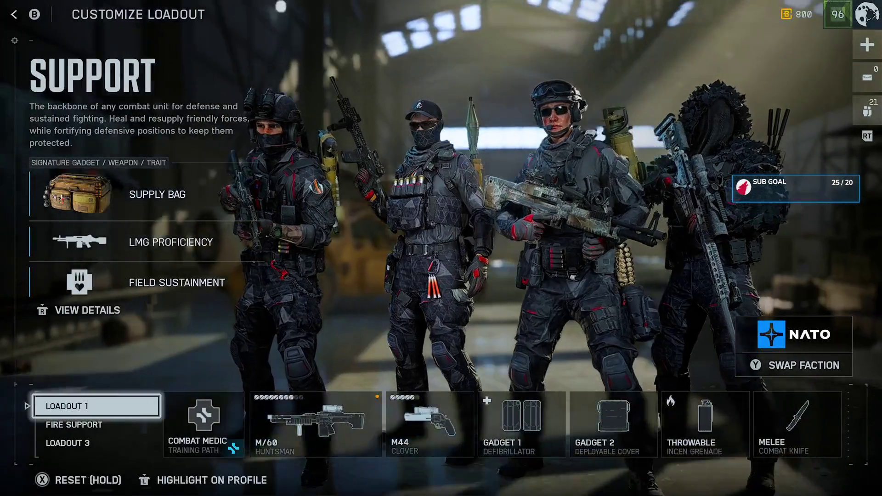
Check the M/60's scope options, including the A-P2 1.75X, leaving the scope unchanged.
key("Right")
key("Right")
key("Return")
key("Return")
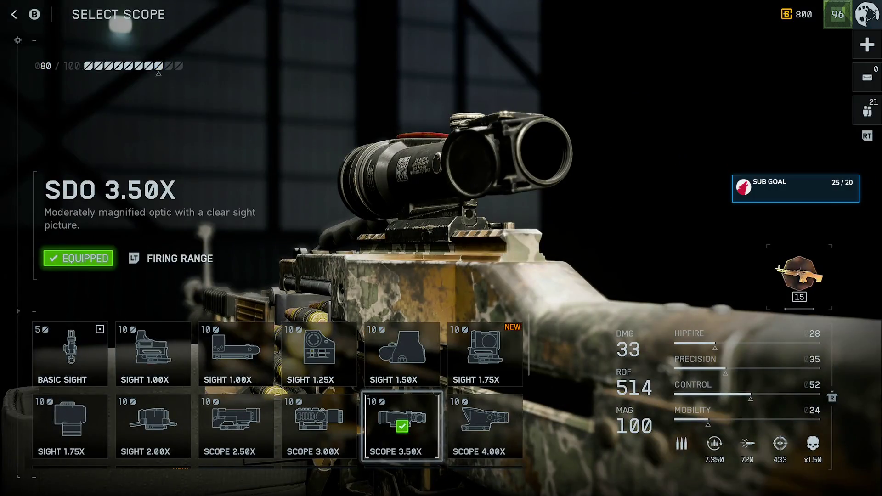
key("Up")
key("Right")
key("Escape")
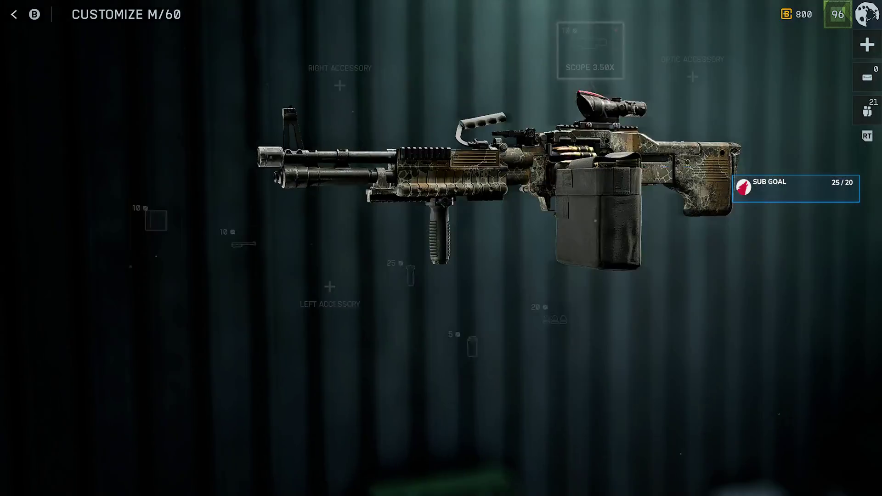
key("Escape")
key("Escape")
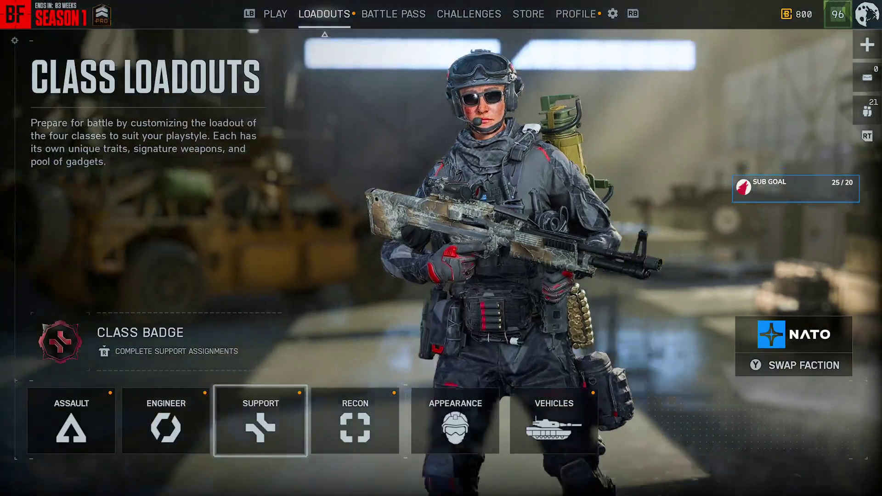
Equip the Heavy Machine Gun as the armored transport's remote weapon.
key("Right")
key("Right")
key("Right")
key("Return")
key("Return")
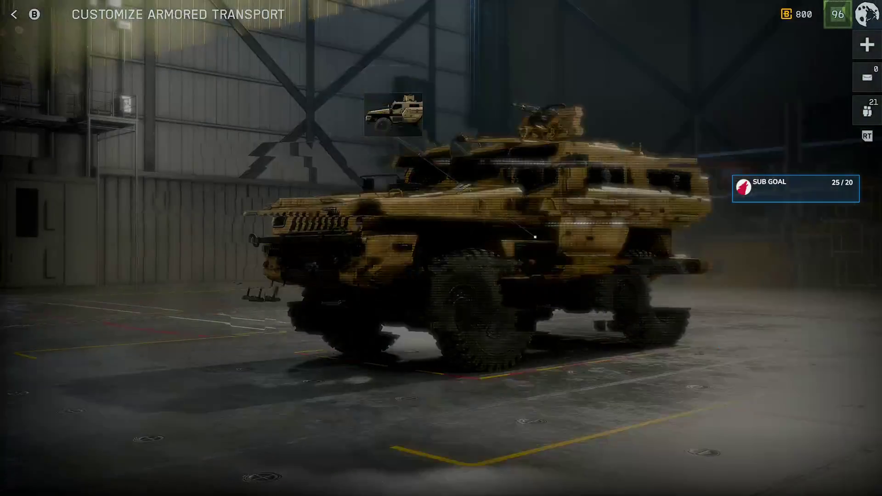
key("Return")
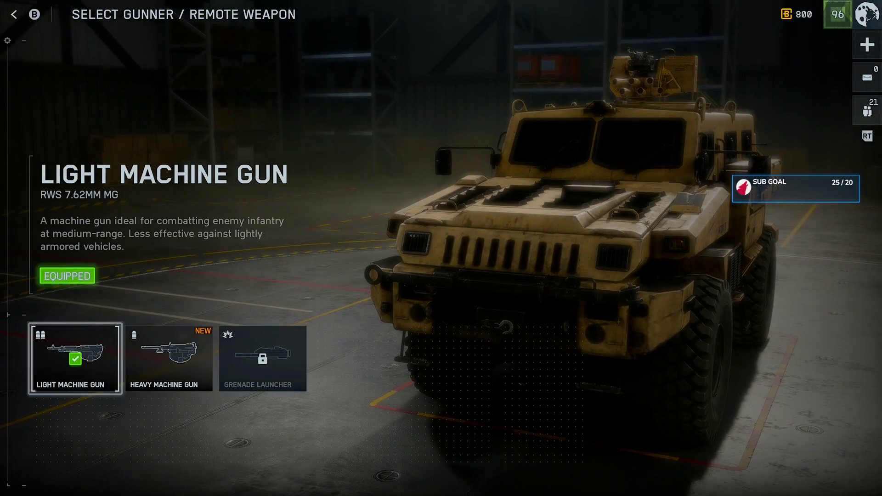
key("Right")
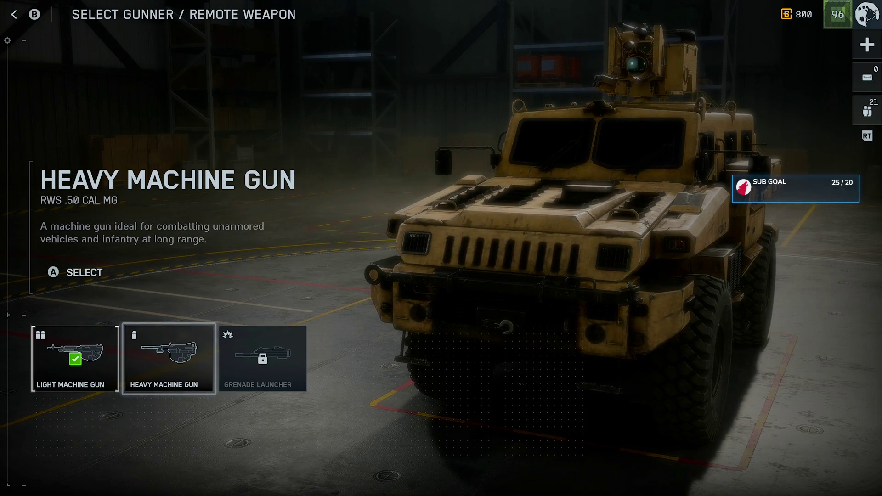
key("Return")
key("Left")
key("Escape")
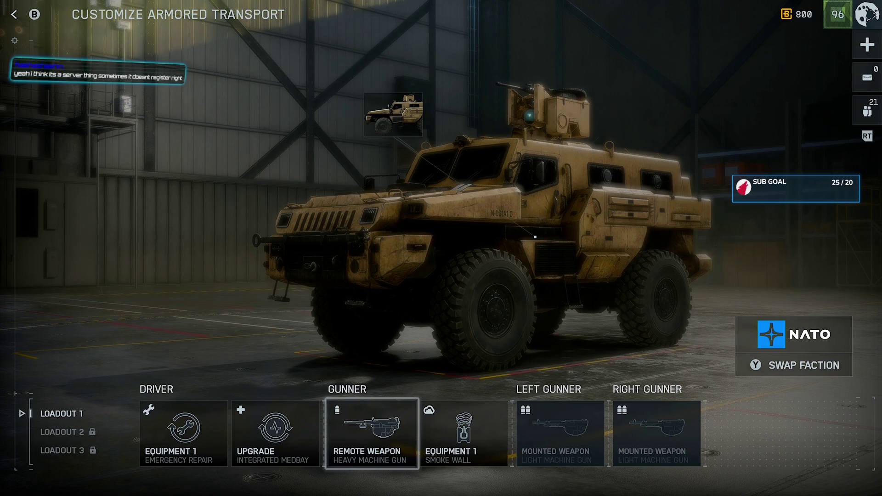
Check the transport's smoke wall options, then open the Mobile Anti-Air customization.
key("Right")
key("Return")
key("Escape")
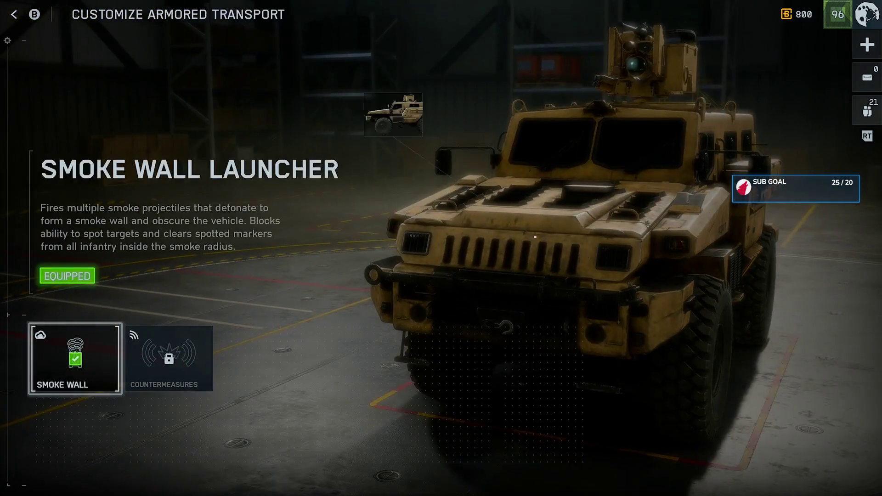
key("Escape")
key("Right")
key("Return")
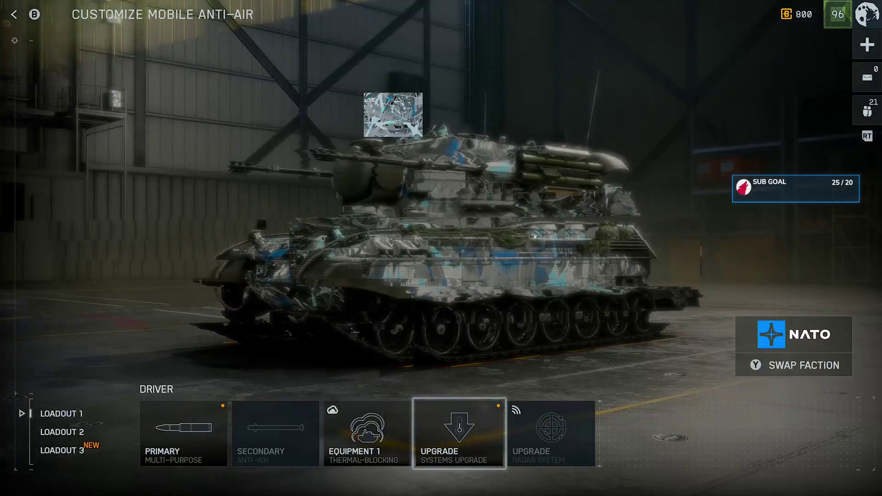
Preview the anti-air's Enhanced Loading driver upgrade without changing it.
key("Left")
key("Right")
key("Return")
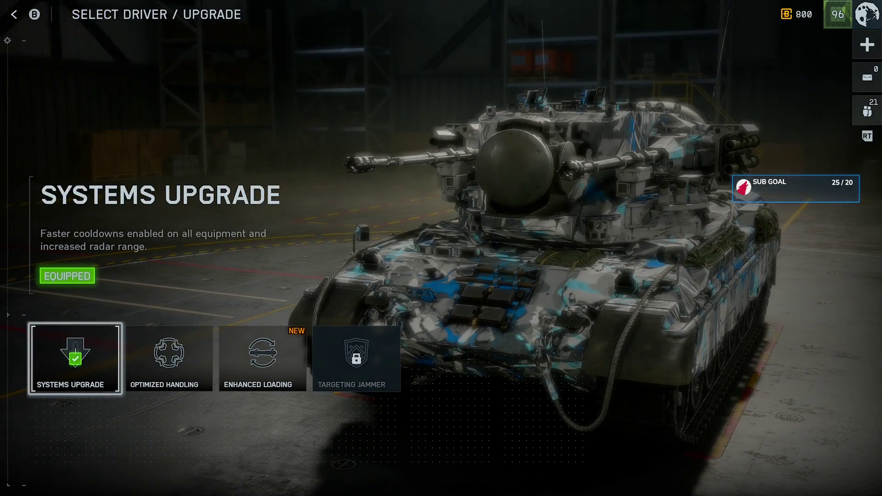
key("Right")
key("Right")
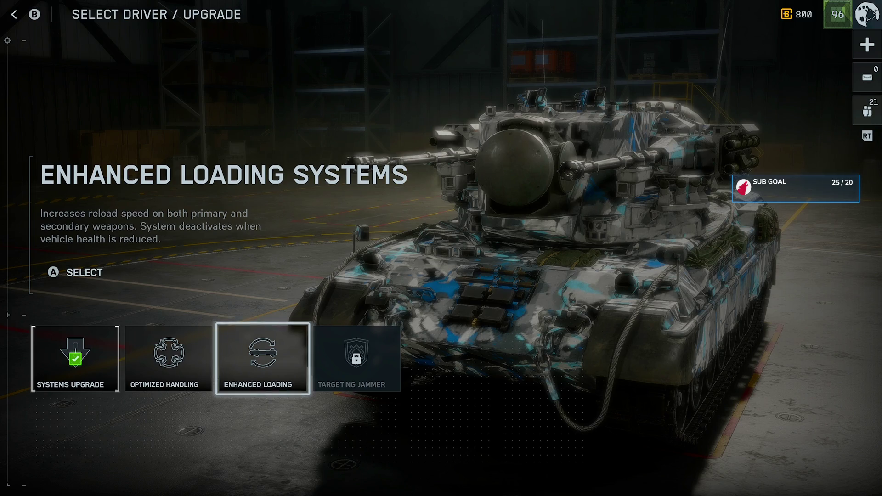
key("Escape")
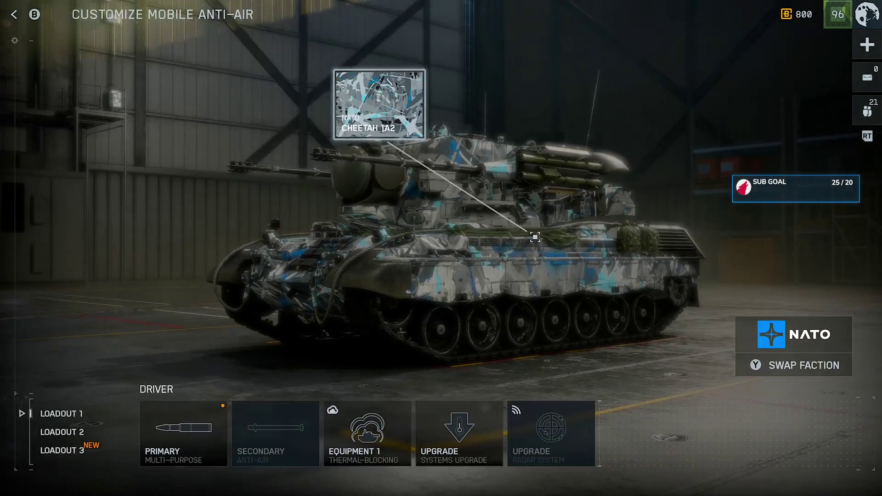
Preview the anti-air's High-Velocity and Anti-Armor AA shell primary ammo.
key("Right")
key("Return")
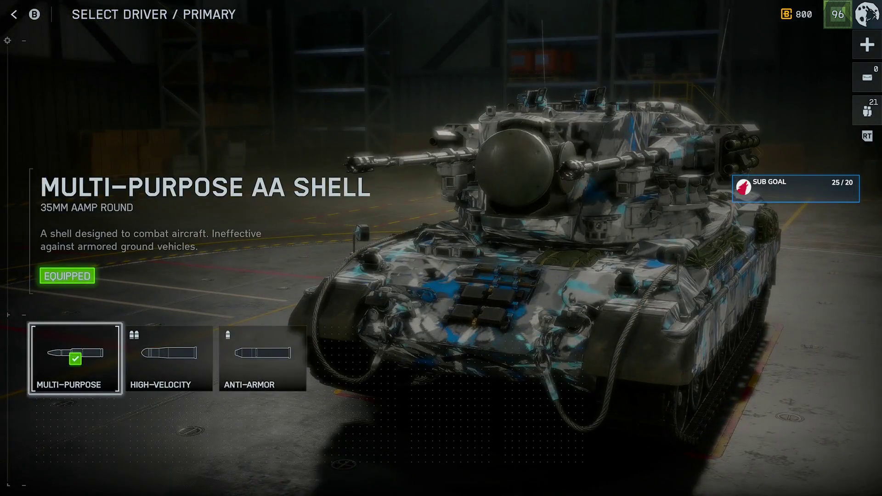
key("Right")
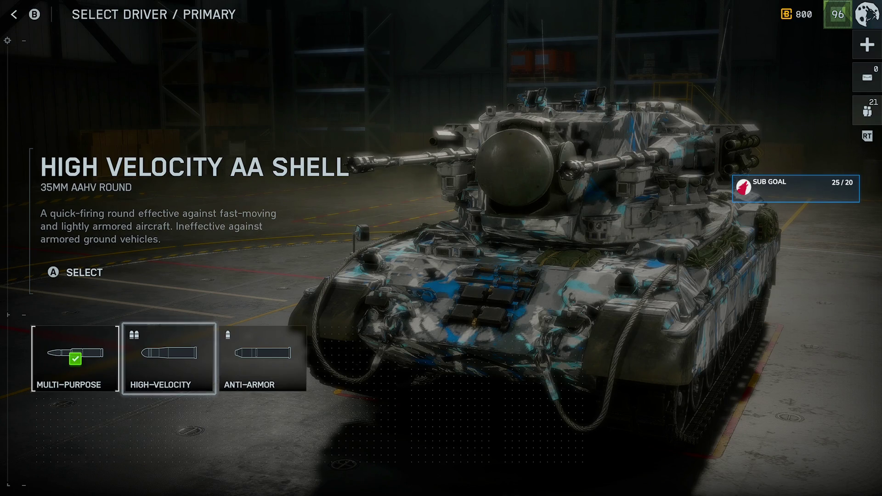
key("Right")
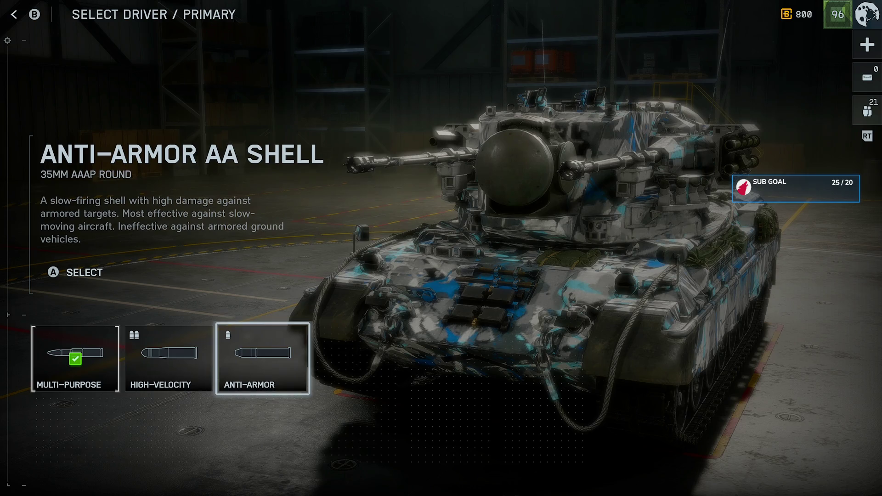
key("Escape")
key("Escape")
key("Escape")
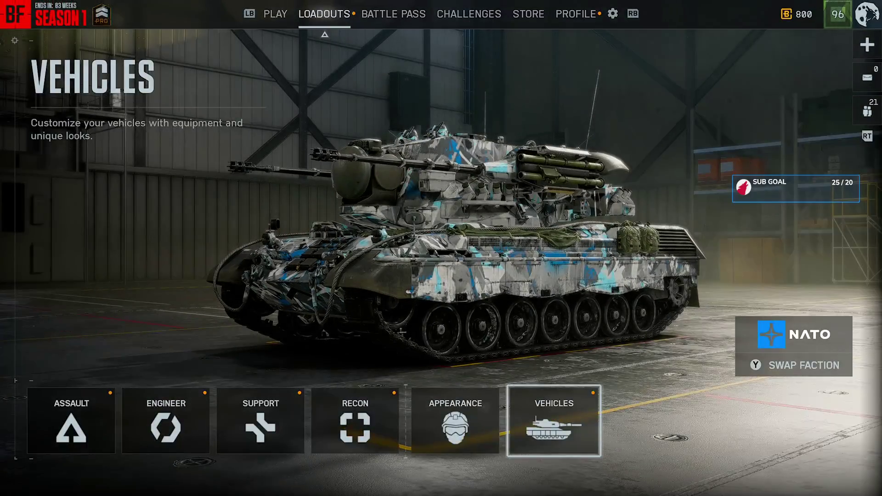
Review the anti-air's Loadouts 1 and 3, then leave vehicle customization.
key("Return")
key("Return")
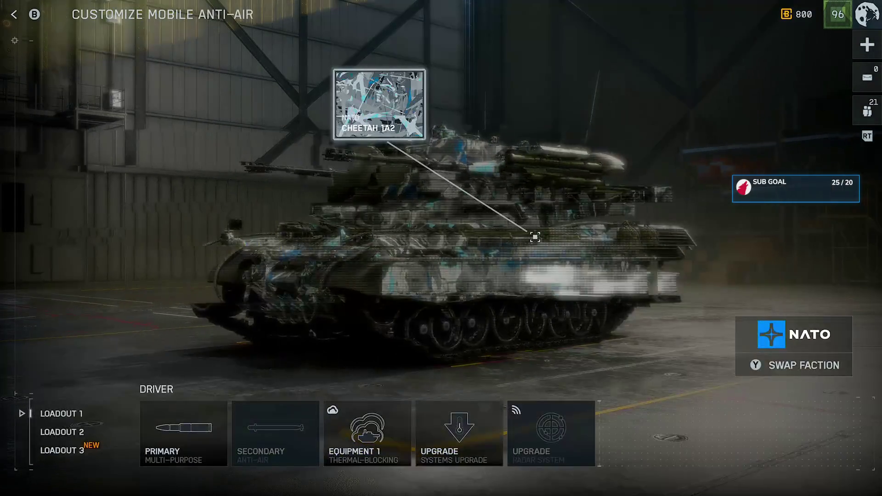
key("Left")
key("Down")
key("Down")
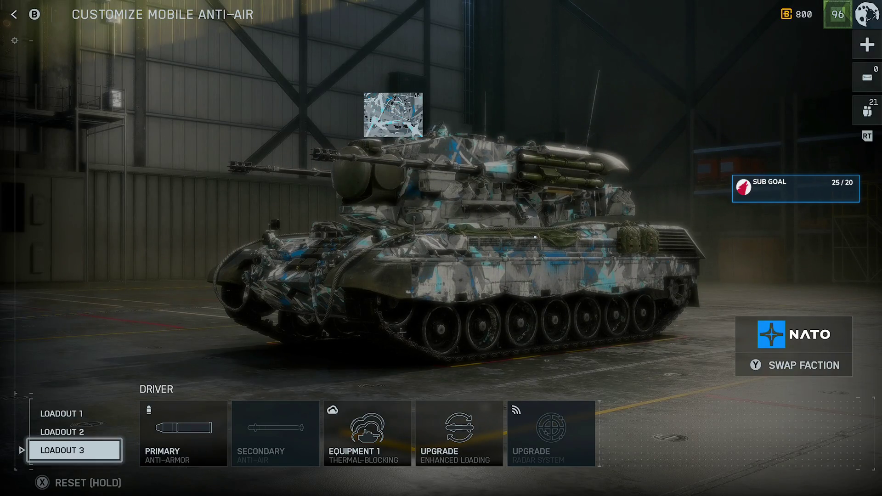
key("Up")
key("Up")
key("Escape")
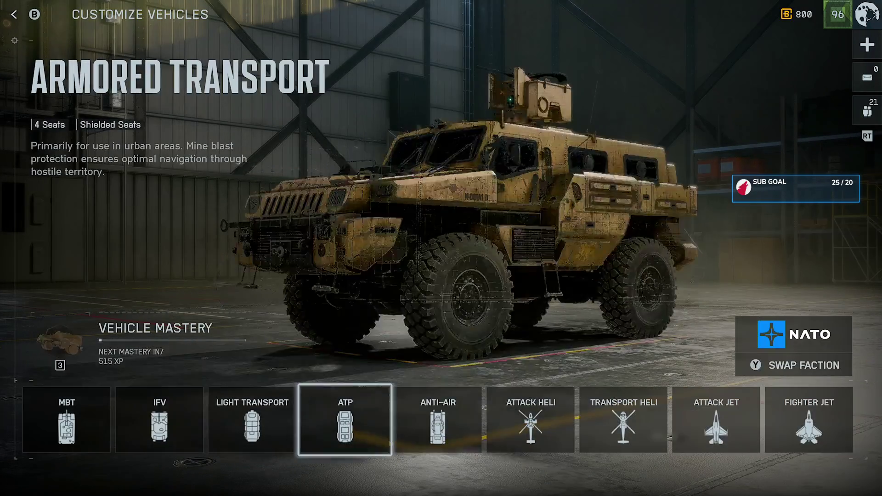
key("Escape")
key("Escape")
key("Escape")
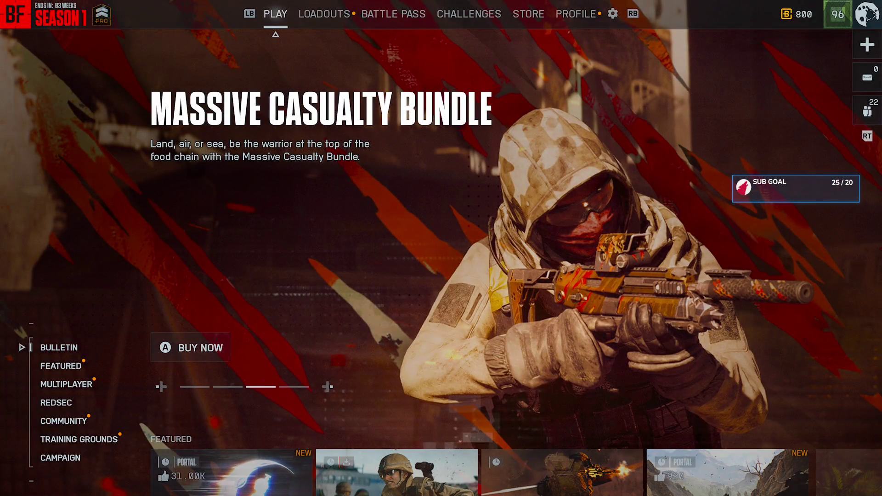
Open and close the game settings, then move to the class loadouts screen.
key("Escape")
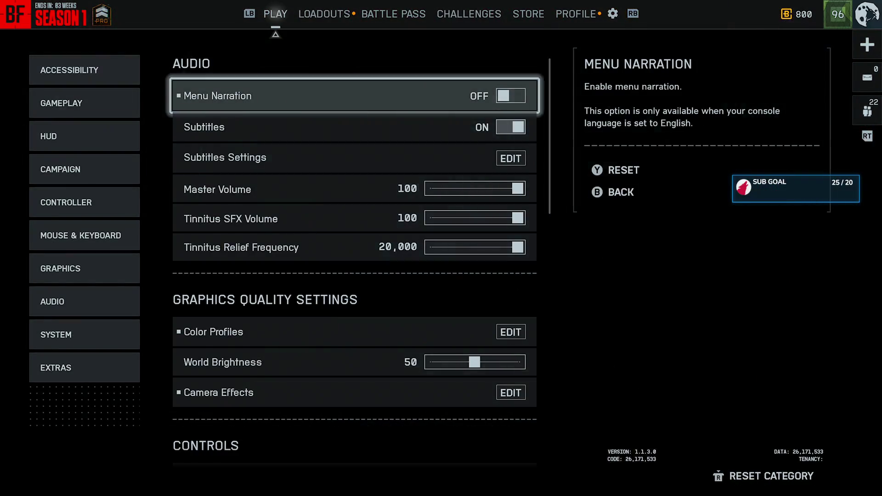
key("Escape")
key("e")
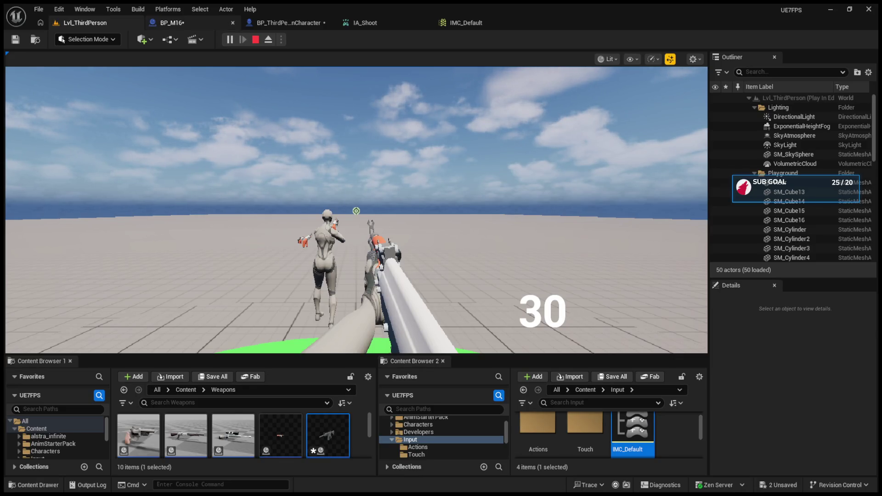
Switch to the black rifle and empty the magazine on automatic at the green cylinder.
left_click(322, 183)
mouse_move(356, 211)
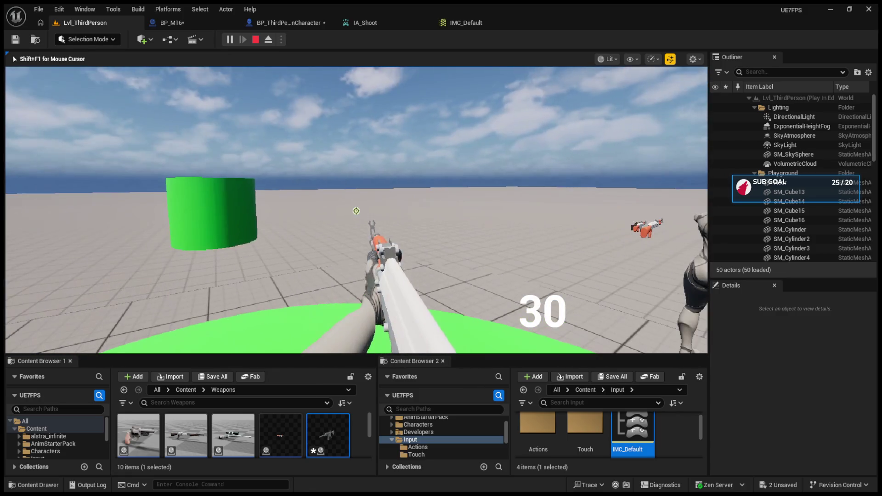
key("1")
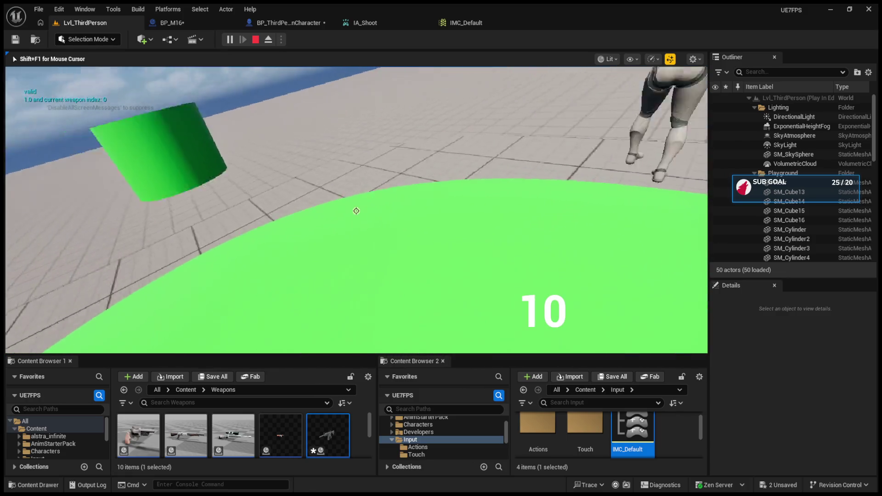
left_click(356, 211)
left_click(356, 211)
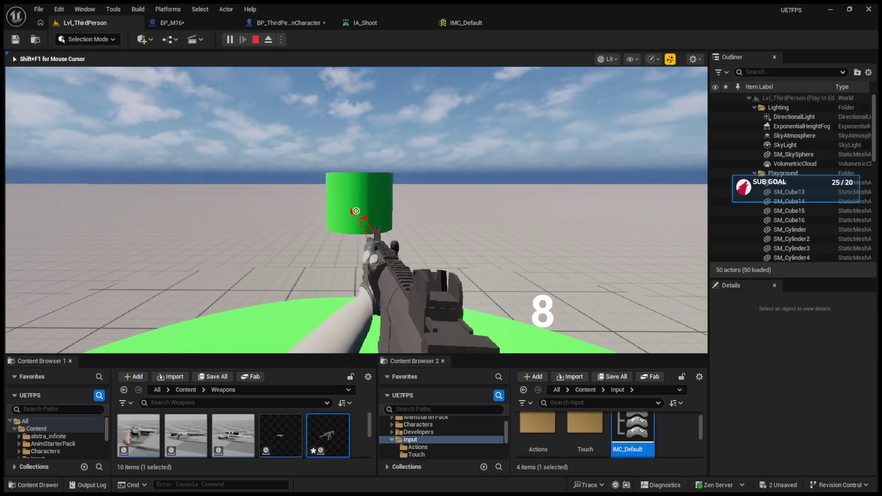
mouse_move(355, 210)
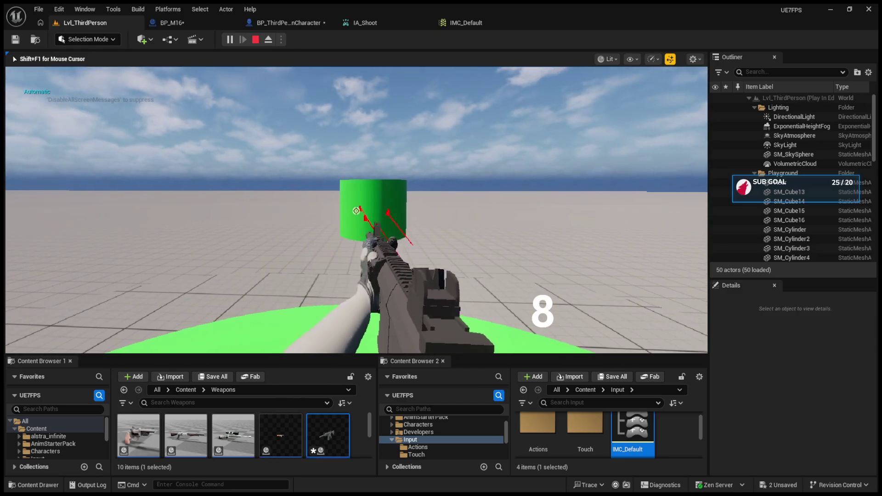
left_click_drag(355, 211, 356, 211)
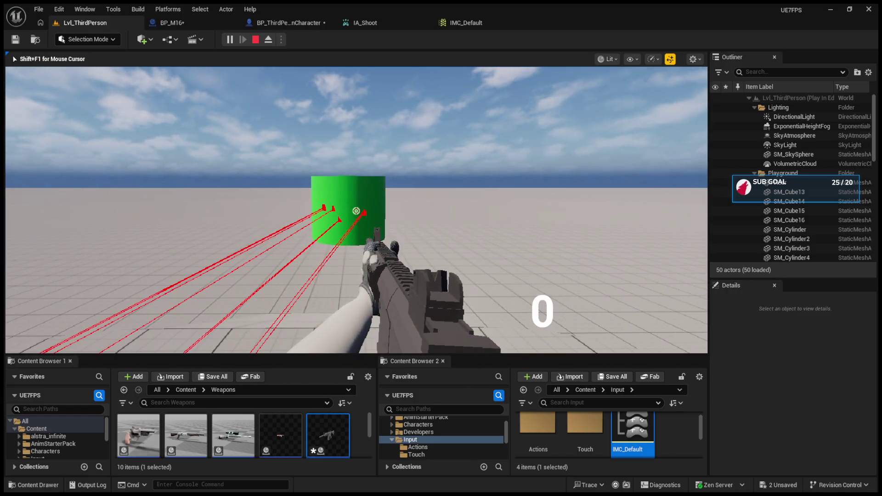
Reload to 10, empty the rifle on semi-auto, then stop play and open the character's event graph.
key("r")
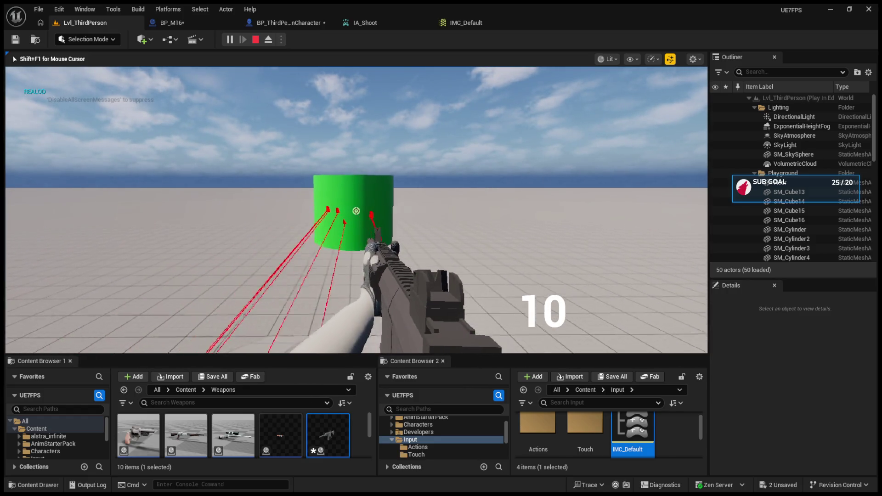
mouse_move(356, 211)
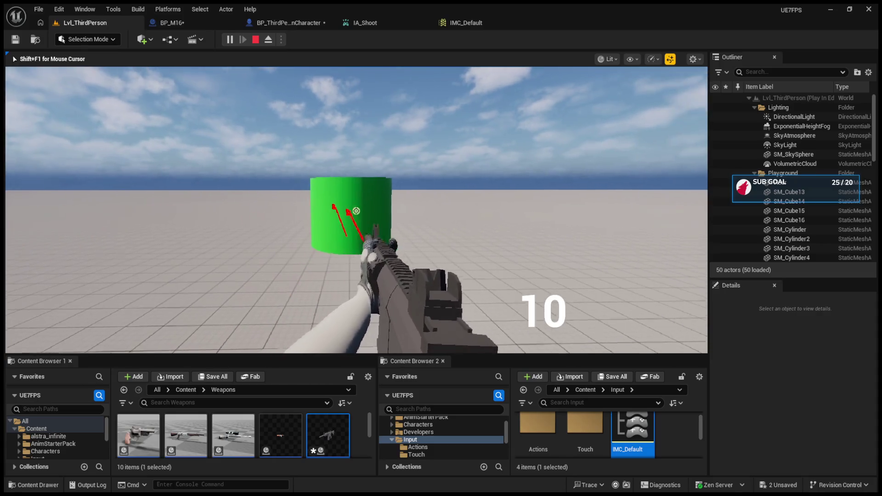
left_click_drag(356, 210, 356, 210)
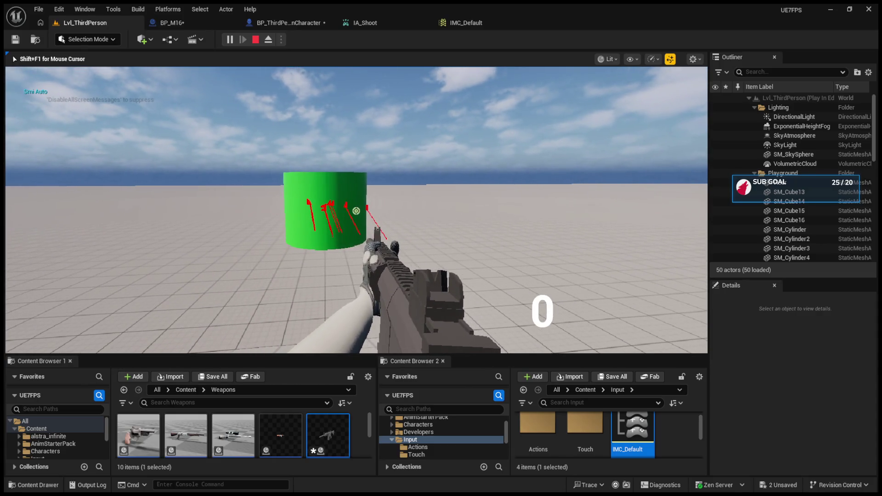
mouse_move(356, 211)
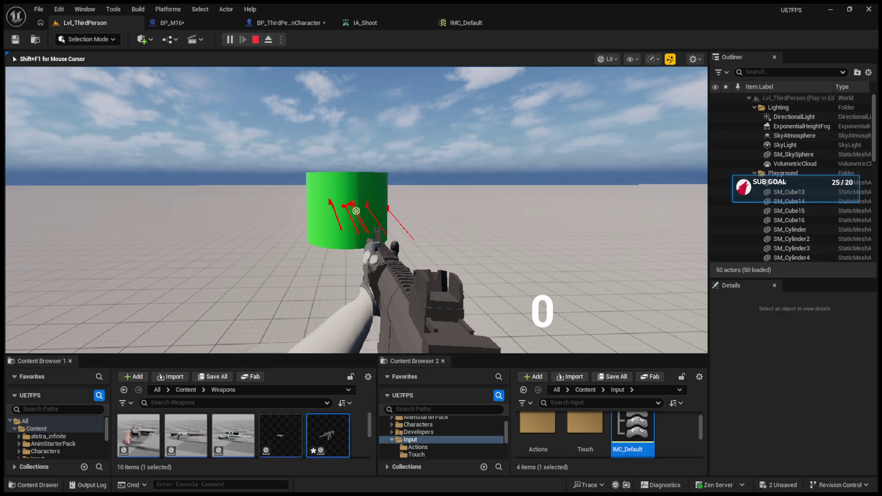
key("Escape")
left_click(289, 22)
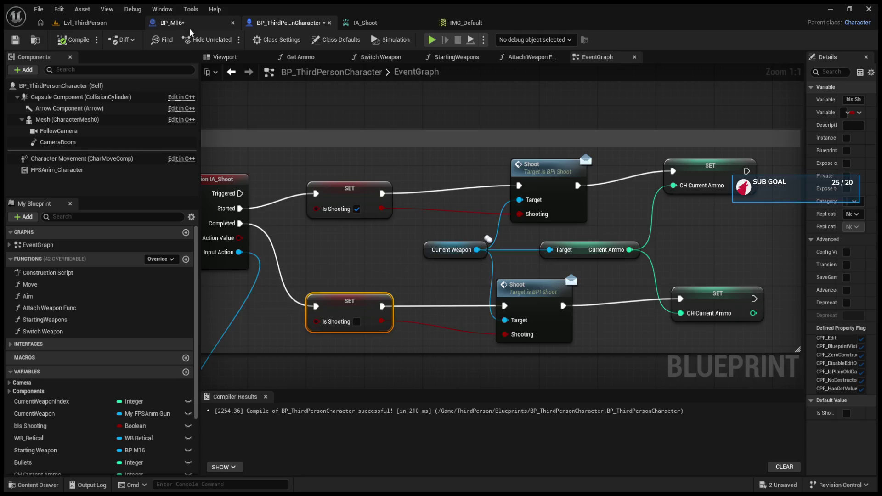
Set IA_Shoot's Released trigger threshold to 0.01, save it, and play-test Lvl_ThirdPerson.
left_click(356, 23)
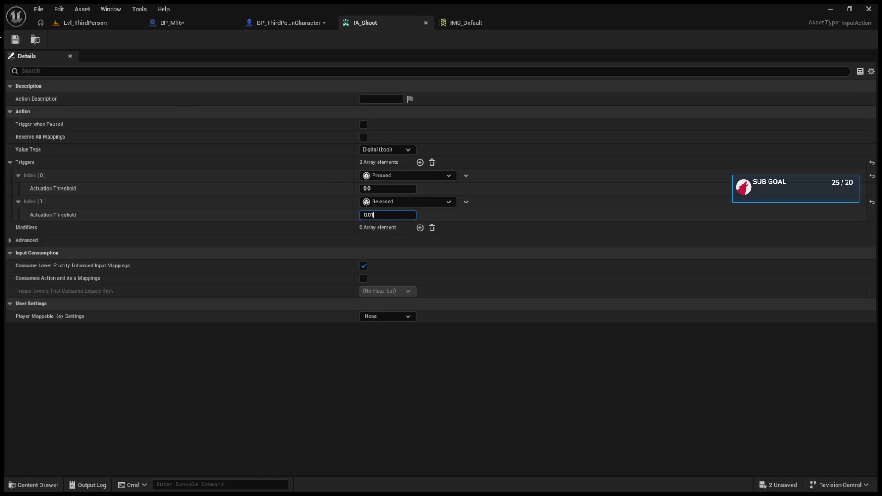
left_click(13, 41)
left_click(85, 23)
left_click(230, 39)
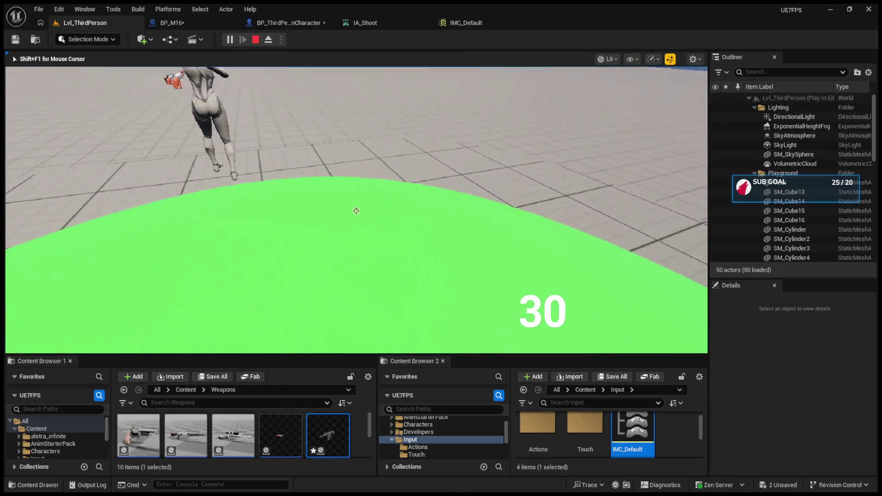
Switch to the black rifle and fire shots plus a three-shot burst at the green cylinder.
key("1")
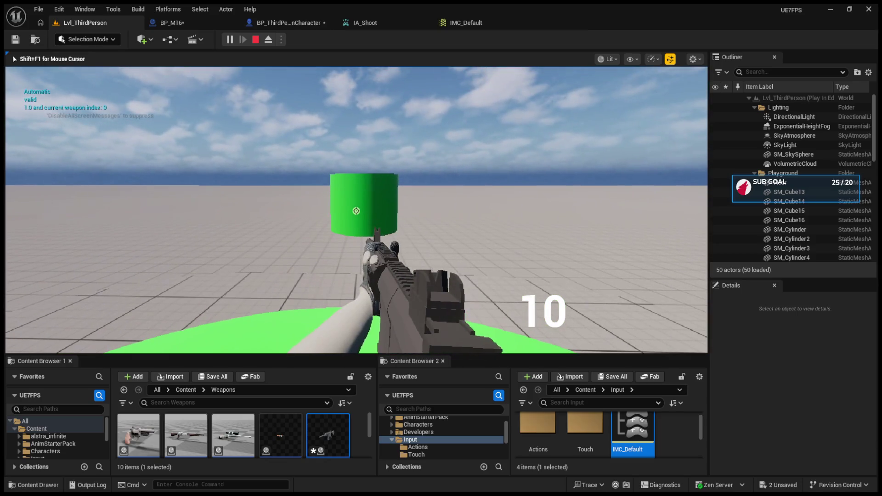
left_click(356, 210)
left_click(356, 211)
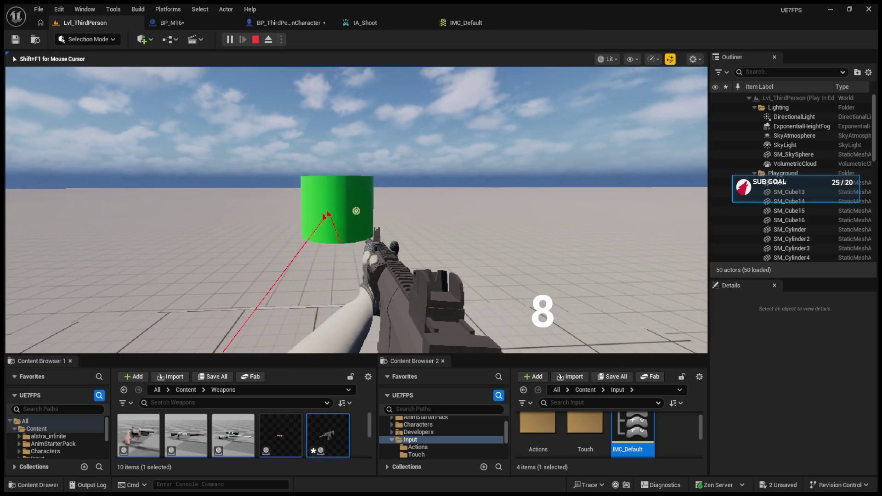
left_click(355, 211)
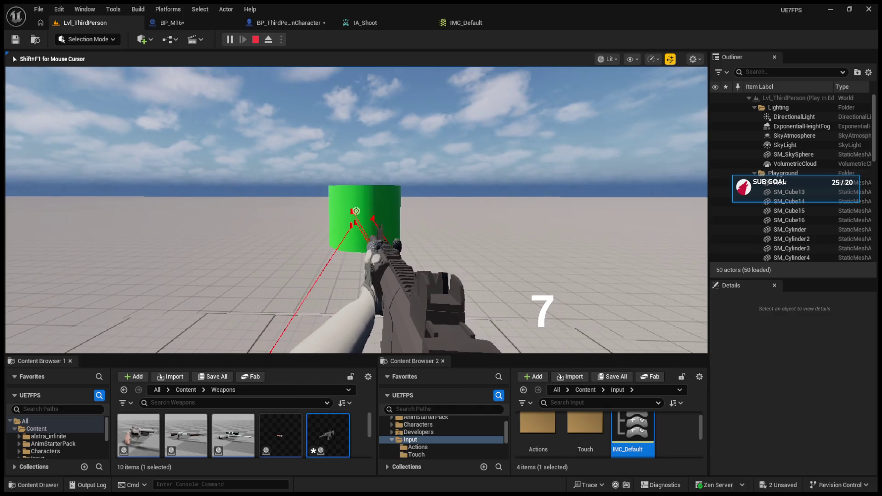
triple_click(356, 211)
Switch to semi-auto and fire single shots until the magazine is empty.
key("b")
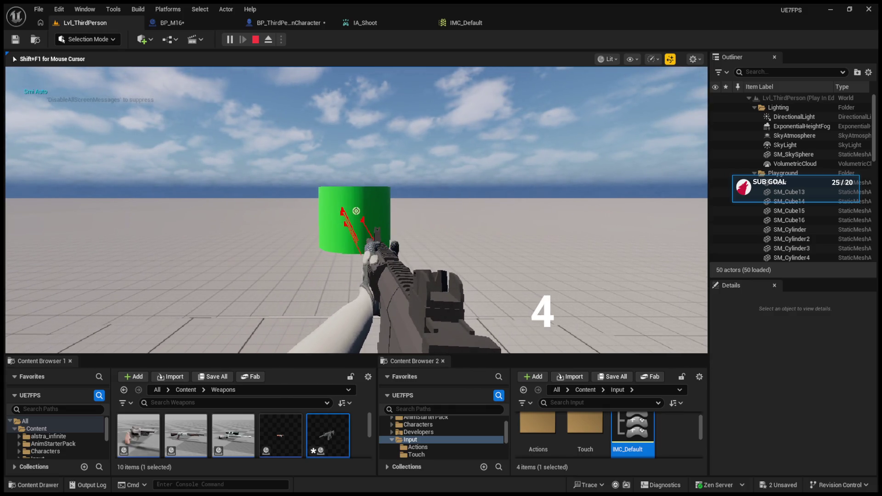
left_click(356, 211)
left_click(356, 211)
left_click(356, 211)
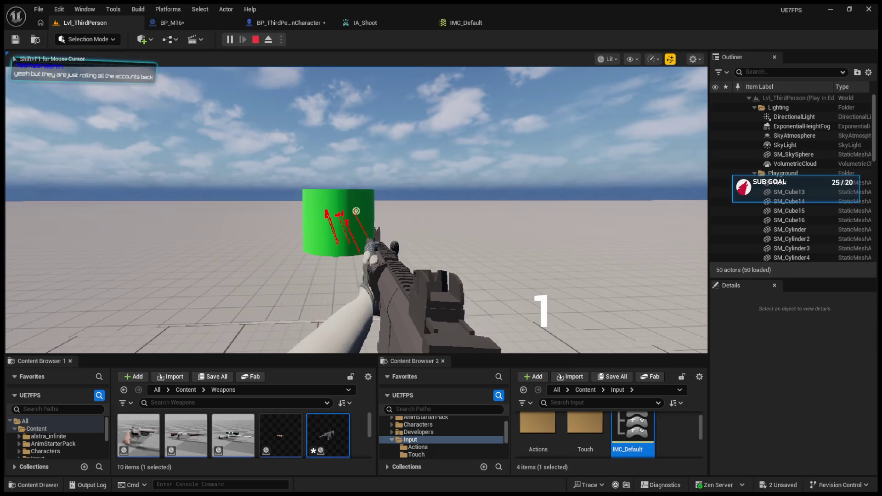
left_click(356, 211)
Reload, fire on semi-auto then automatic down to 1 ammo, stop play and reopen IA_Shoot.
key("r")
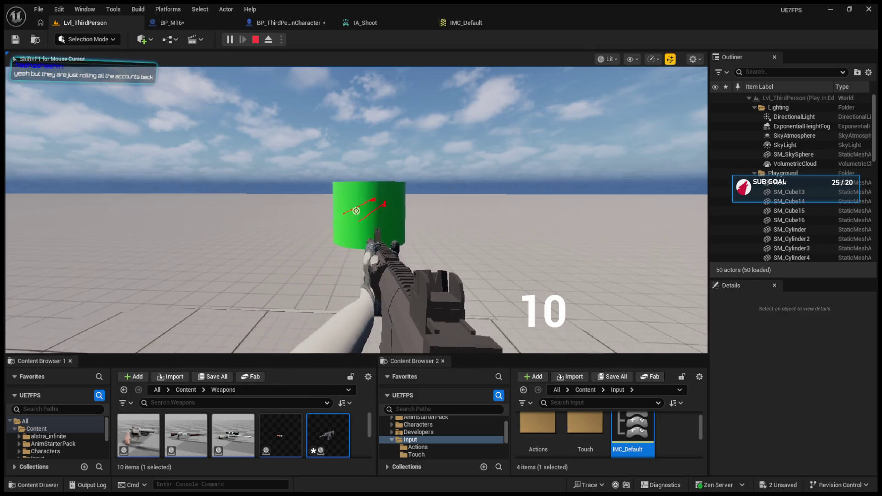
left_click(356, 210)
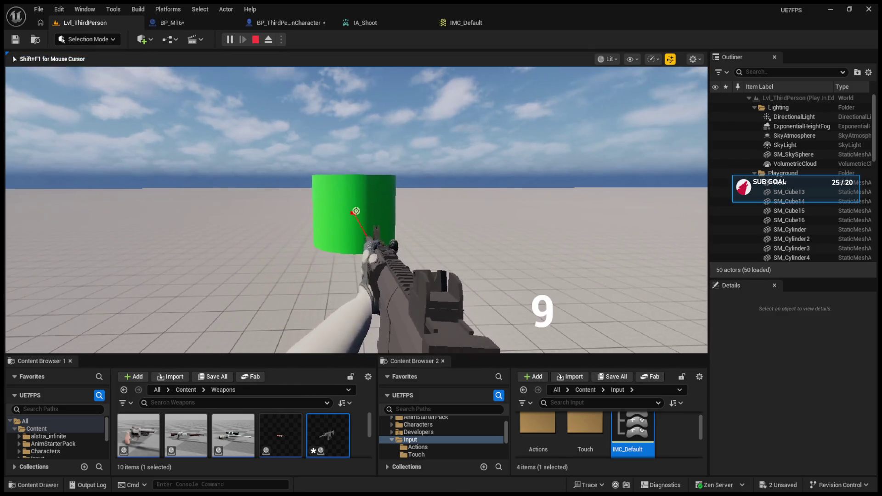
left_click(356, 211)
key("b")
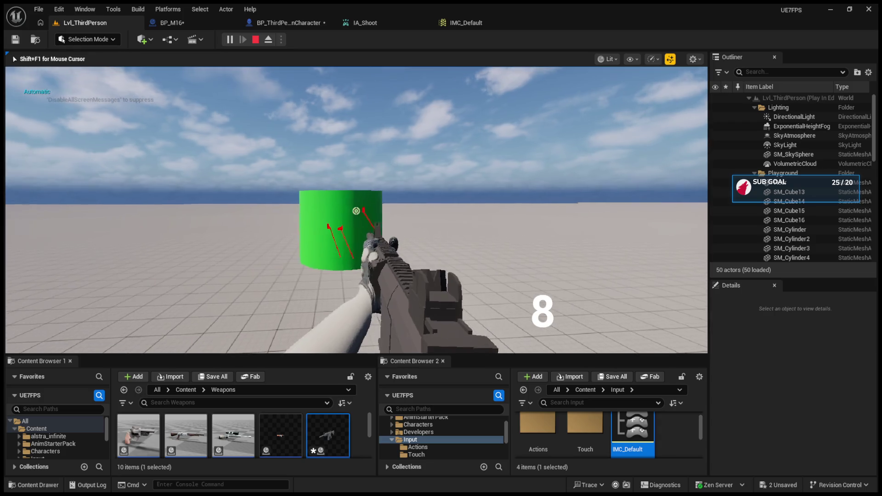
left_click(356, 210)
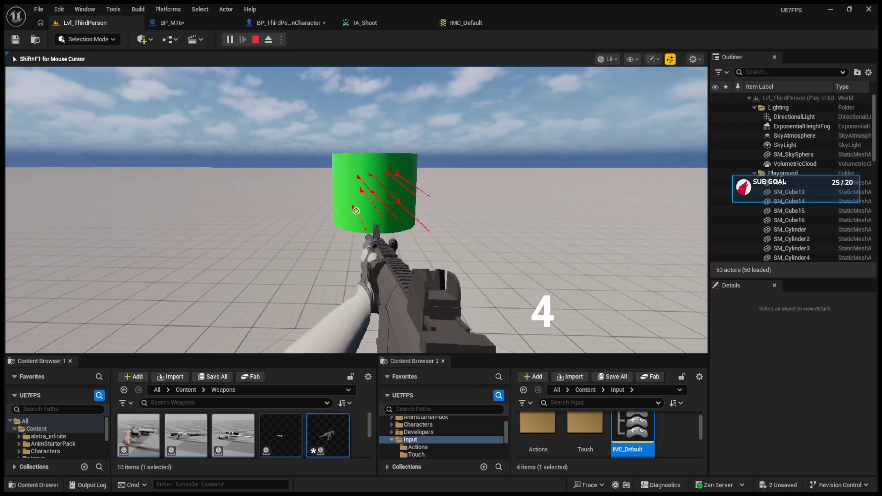
left_click(356, 211)
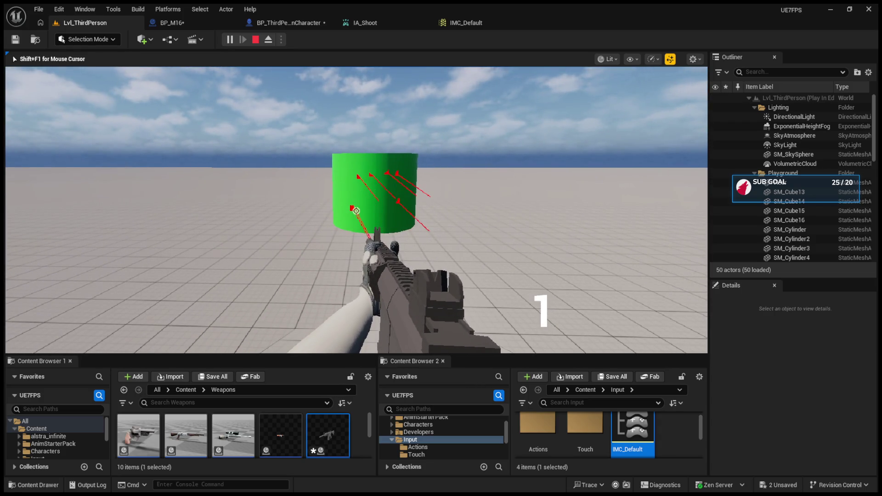
key("Escape")
left_click(342, 23)
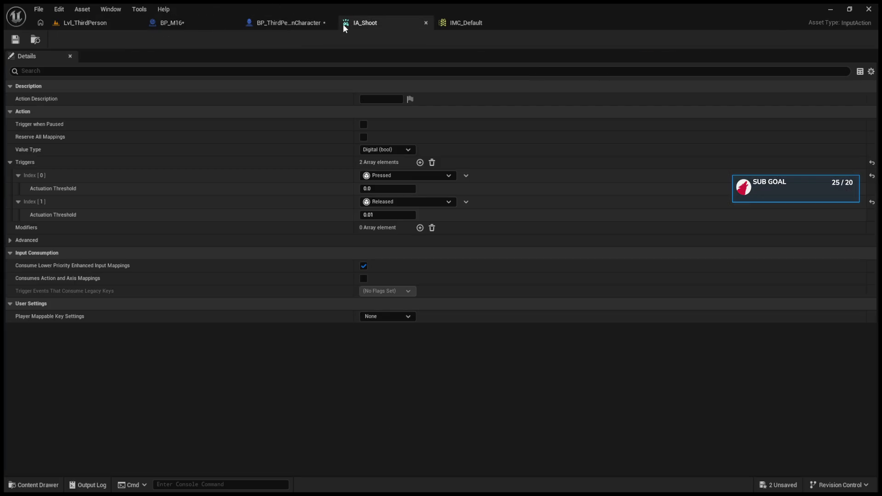
Set IA_Shoot's Pressed and Released thresholds to 0.001, save, and play-test Lvl_ThirdPerson.
left_click(380, 188)
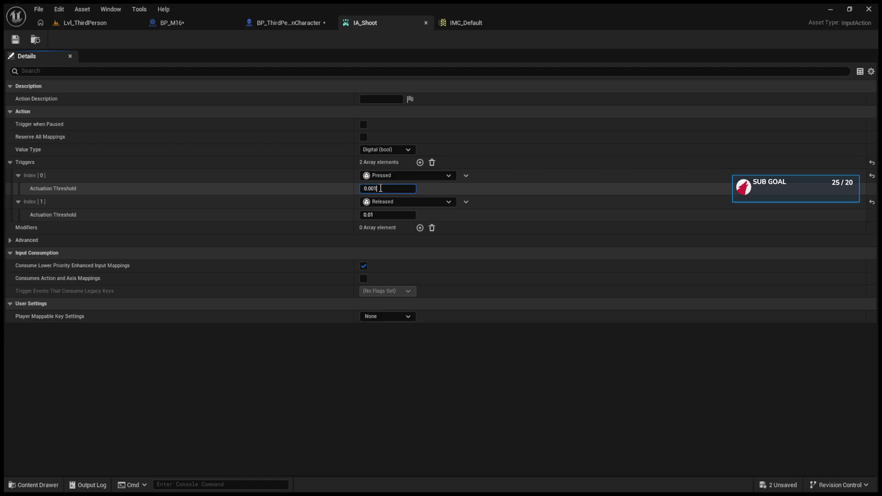
left_click(381, 215)
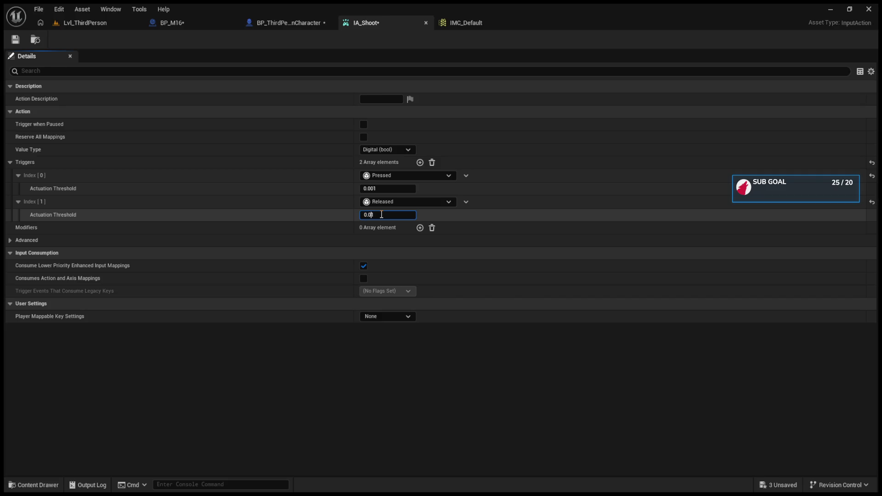
type("0.001")
left_click(15, 39)
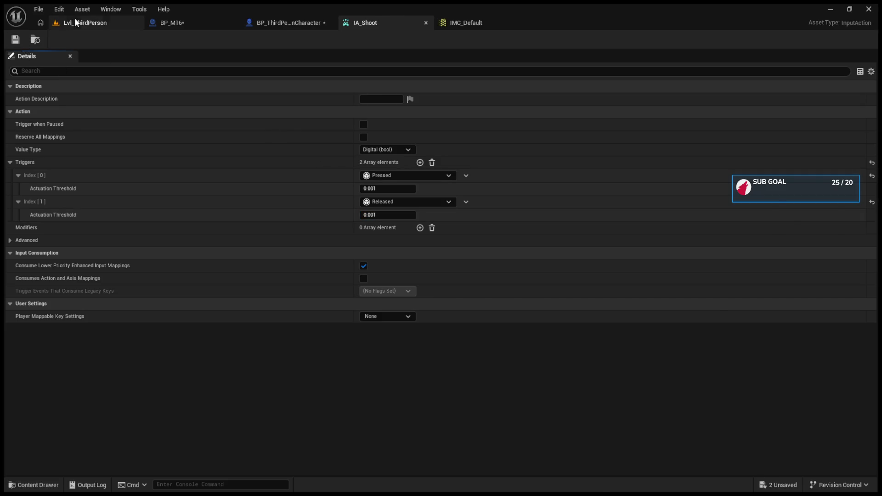
left_click(85, 22)
left_click(229, 39)
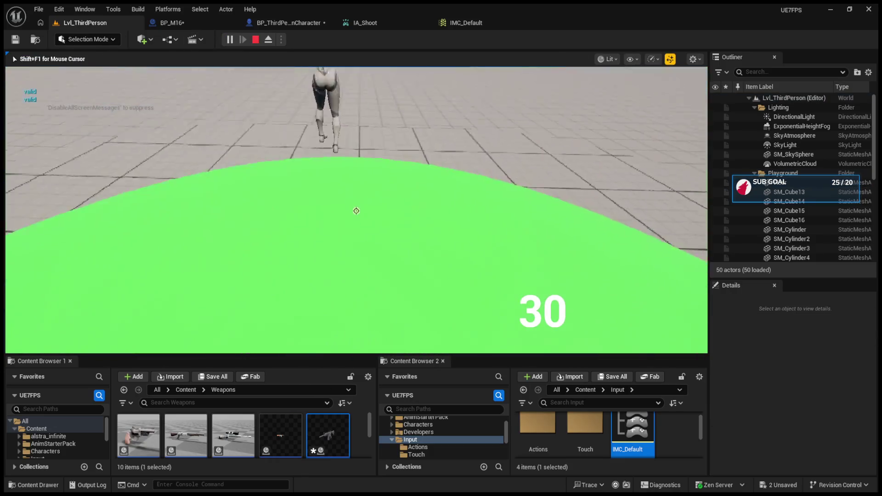
Fire at the green cylinder, then switch to Automatic and fire until the magazine is empty.
left_click(356, 211)
left_click(355, 211)
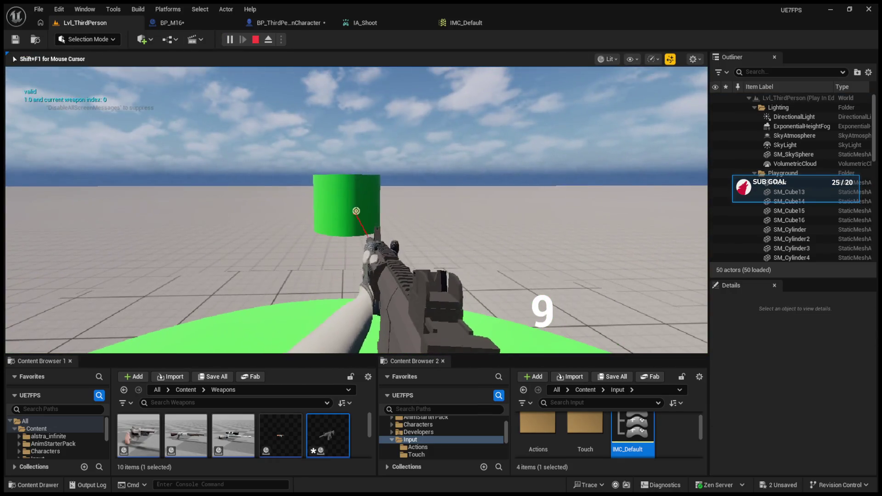
left_click(356, 211)
key("b")
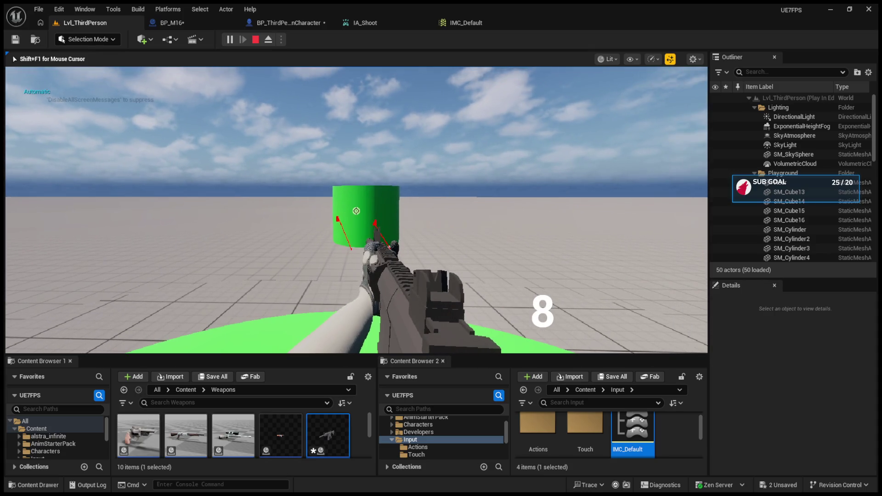
left_click(356, 211)
left_click(356, 211)
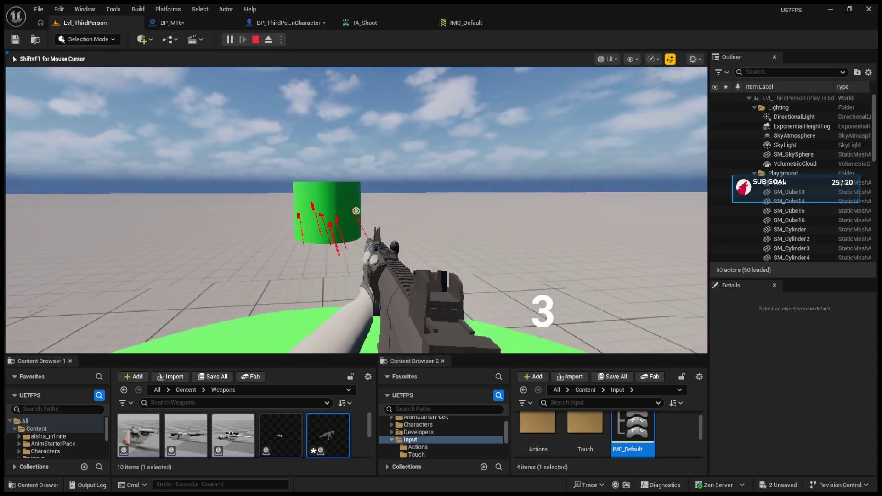
left_click(355, 210)
Switch to Semi Auto, reload, go back to Automatic, empty the magazine, and stop playing.
key("b")
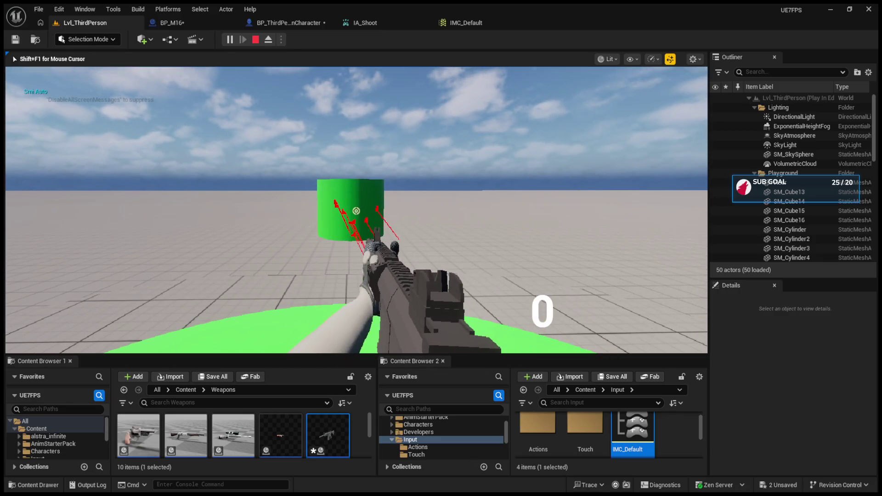
key("r")
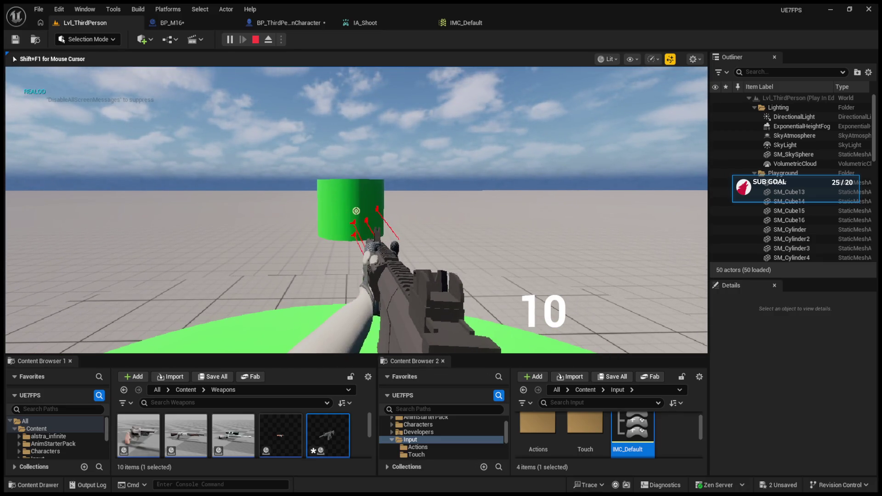
key("b")
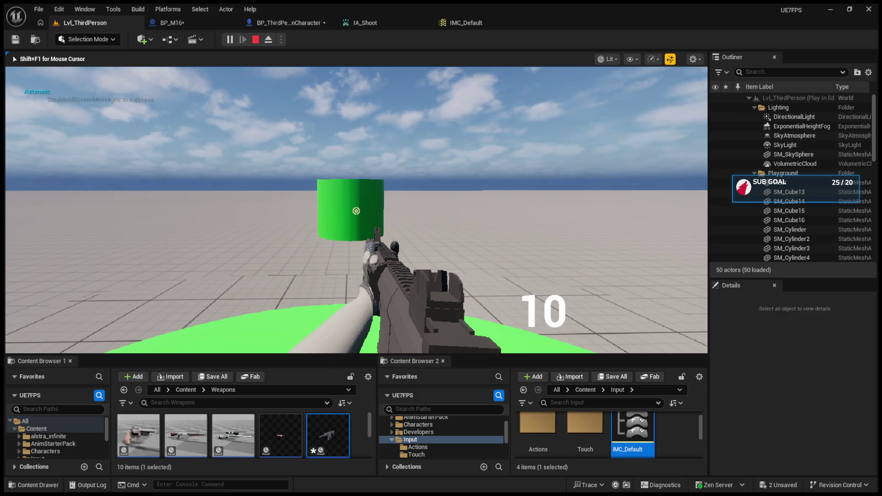
left_click(356, 210)
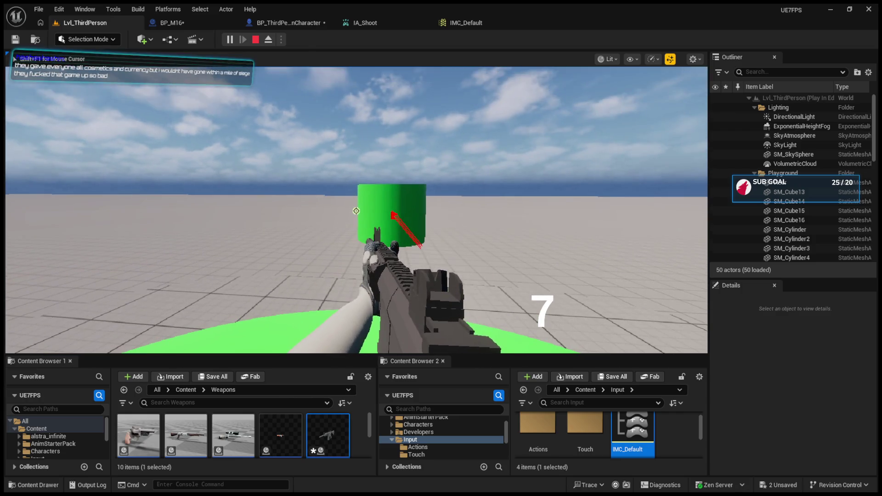
left_click(356, 210)
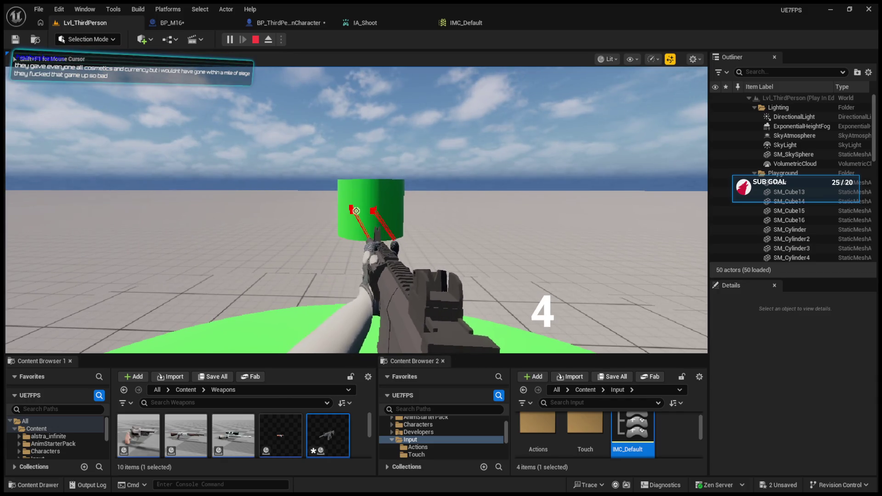
left_click(355, 211)
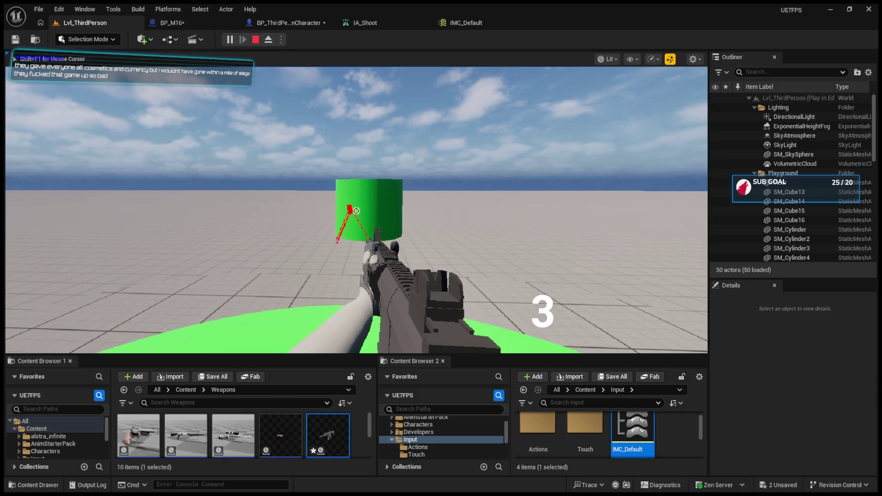
left_click(356, 211)
left_click(356, 211)
left_click(356, 211)
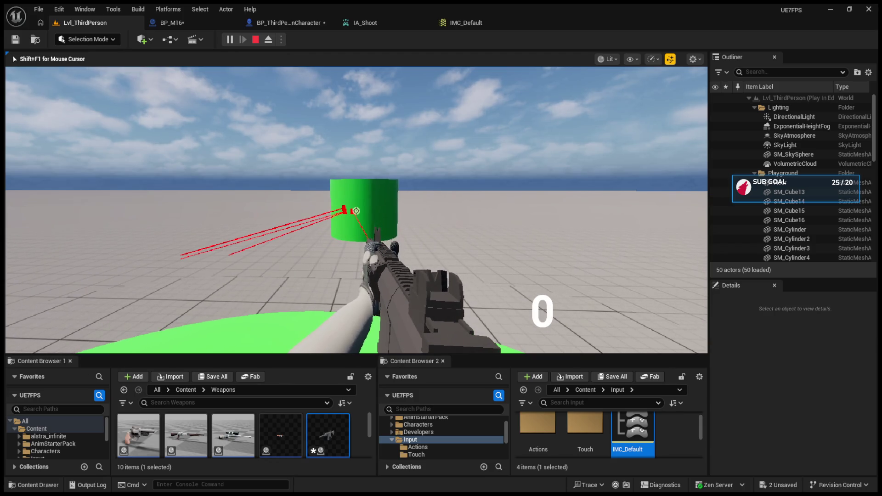
key("Escape")
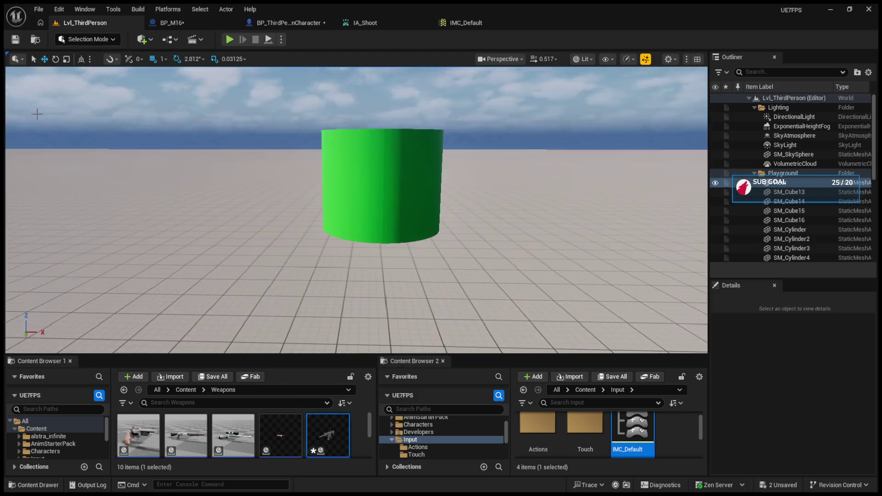
Inspect BP_M16's EventGraph around the Fire Rate variable and Set Timer by Event nodes.
left_click(172, 27)
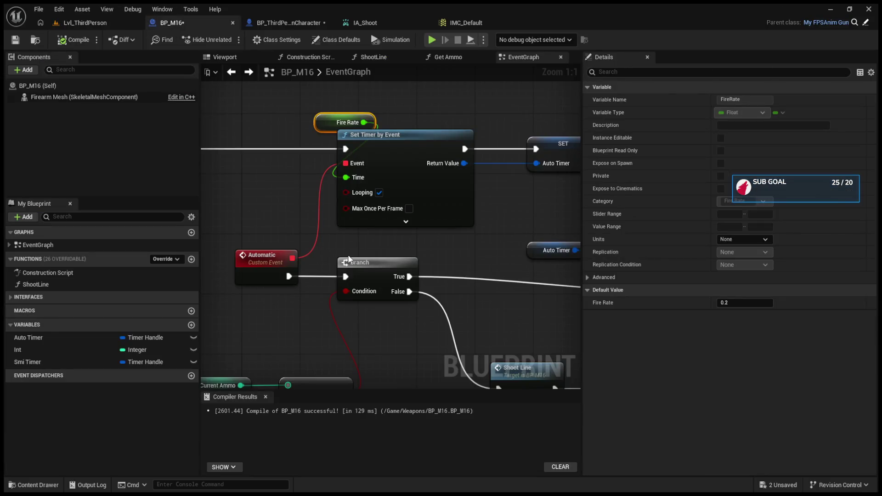
mouse_move(349, 260)
left_mouse_down()
mouse_move(409, 274)
mouse_move(479, 215)
left_mouse_up()
left_click_drag(503, 137, 437, 191)
mouse_move(390, 248)
left_mouse_down()
mouse_move(513, 262)
mouse_move(504, 271)
mouse_move(354, 251)
mouse_move(429, 161)
mouse_move(435, 169)
mouse_move(302, 350)
mouse_move(241, 350)
mouse_move(305, 275)
mouse_move(303, 239)
mouse_move(475, 251)
mouse_move(456, 268)
mouse_move(546, 270)
mouse_move(528, 267)
left_mouse_up()
scroll(435, 169, "down", 2)
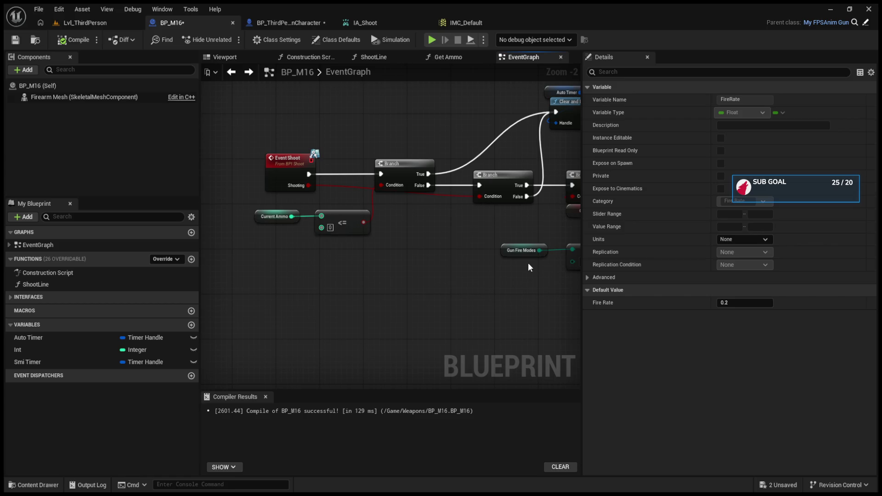
mouse_move(480, 261)
left_mouse_down()
mouse_move(340, 264)
mouse_move(395, 270)
mouse_move(186, 268)
left_mouse_up()
left_click_drag(385, 192, 293, 248)
left_click(294, 244)
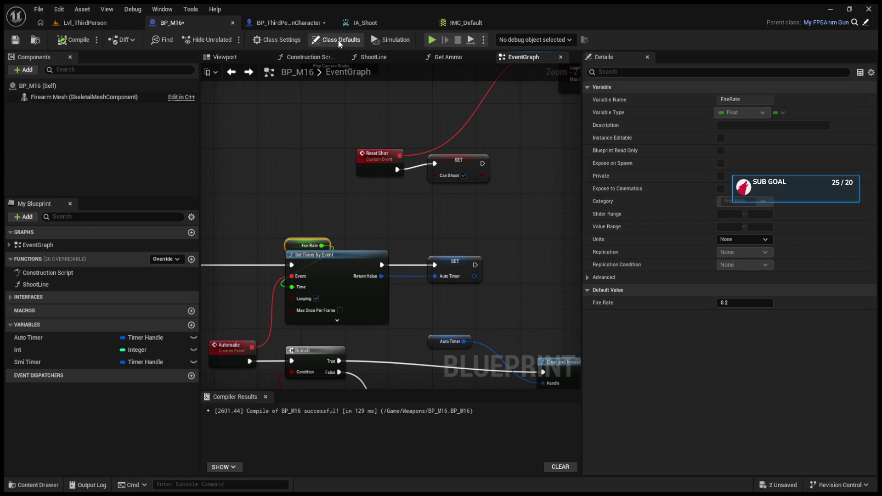
Move between the IA_Shoot, character blueprint and BP_M16 tabs, ending on IMC_Default.
left_click(369, 22)
left_click(307, 21)
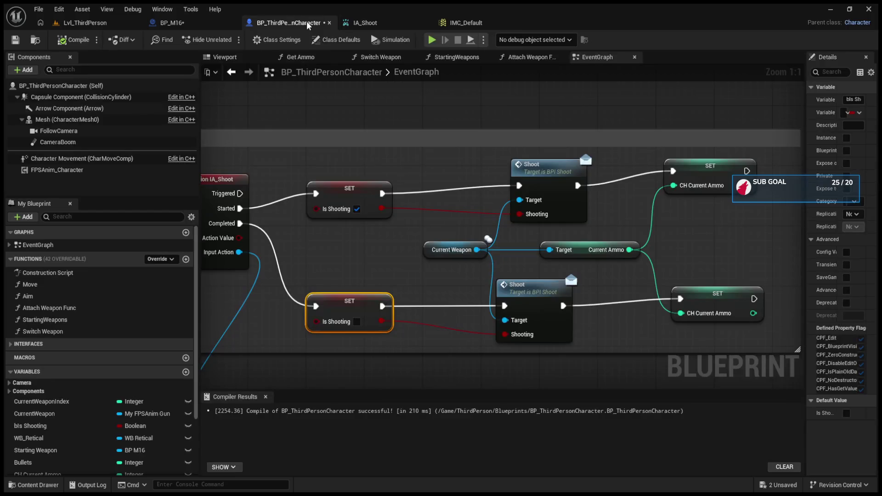
left_click(211, 18)
left_click(409, 21)
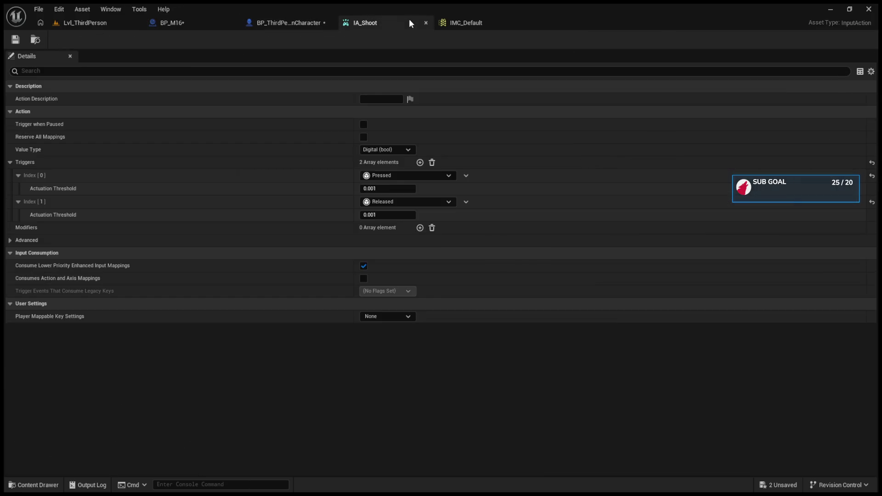
left_click(471, 23)
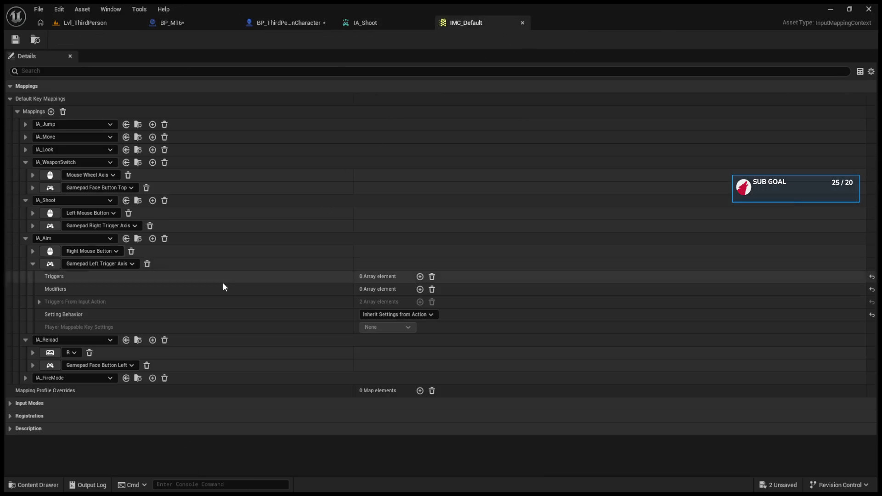
Add a modifier to the Left Mouse Button shoot mapping and inspect its inherited triggers.
left_click(33, 213)
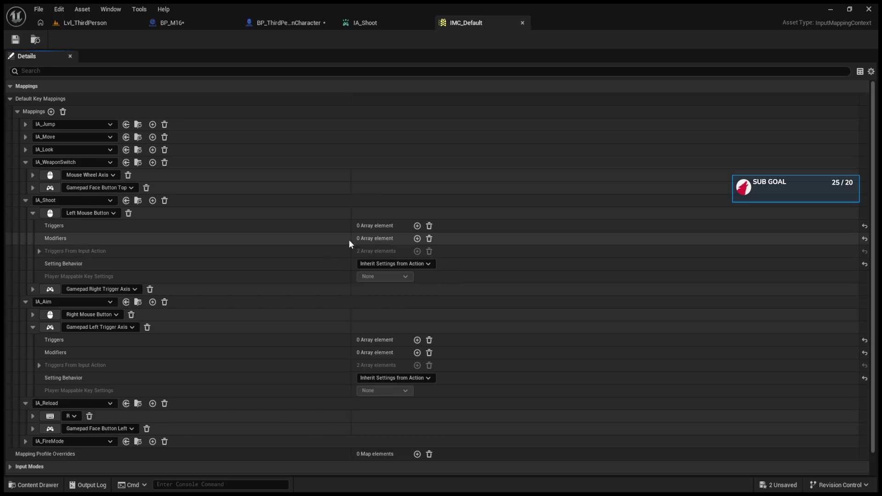
left_click(417, 238)
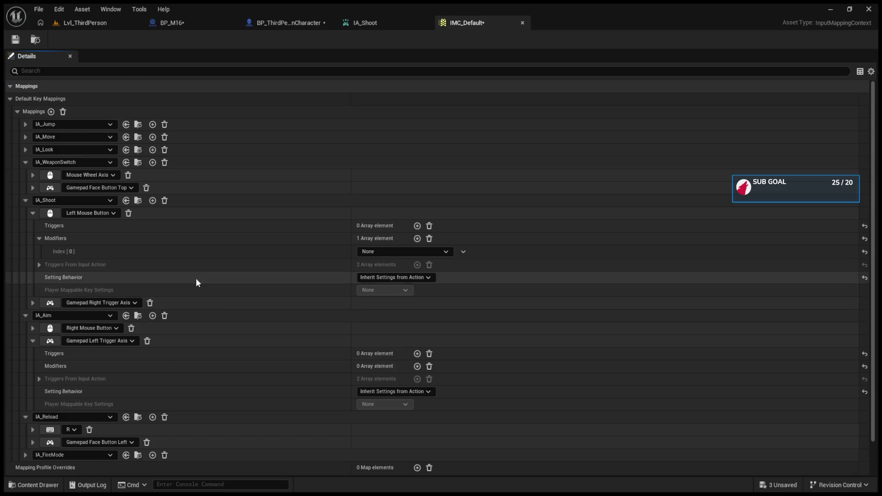
left_click(38, 238)
left_click(40, 250)
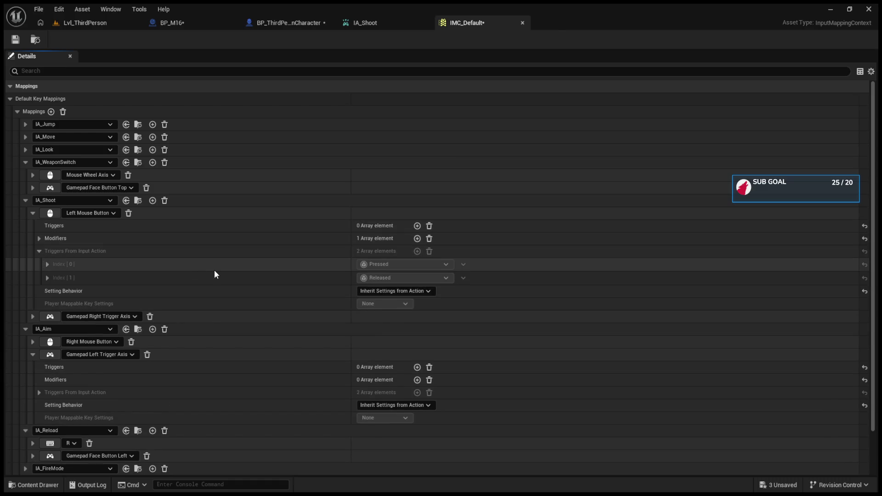
left_click(39, 251)
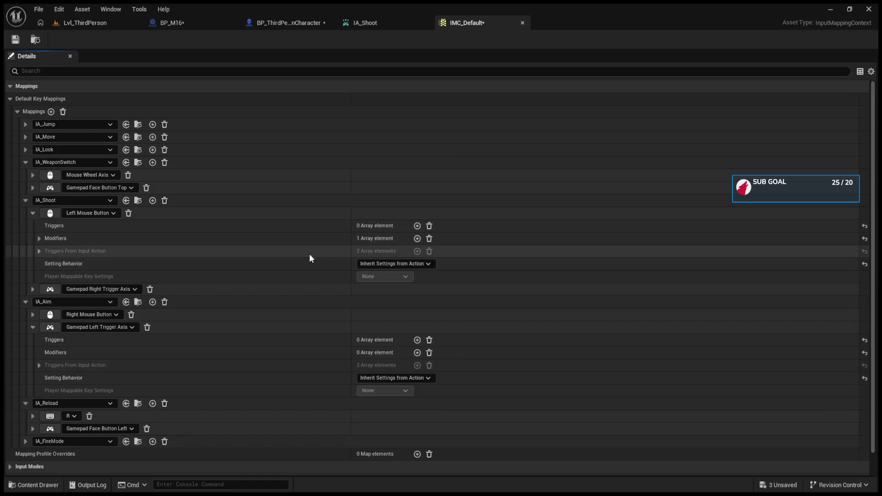
left_click(40, 238)
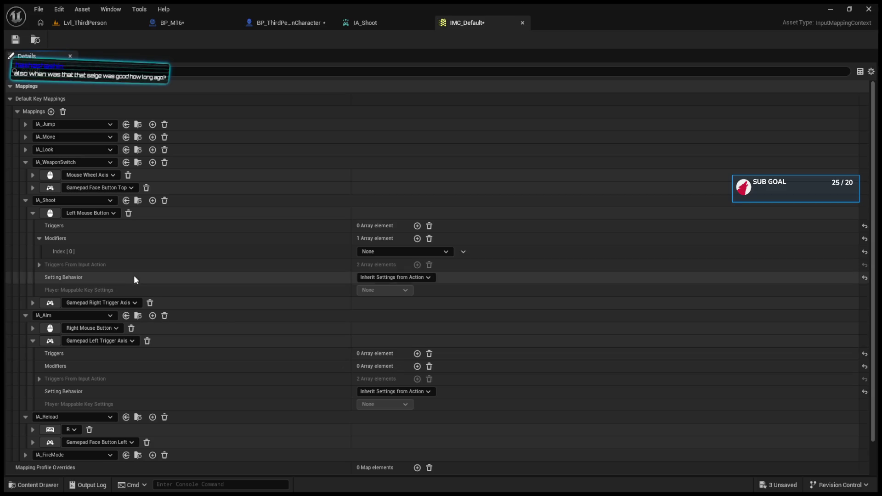
Expand the Gamepad Right Trigger Axis mapping and remove the extra modifier from the mouse mapping.
left_click(33, 213)
left_click(34, 225)
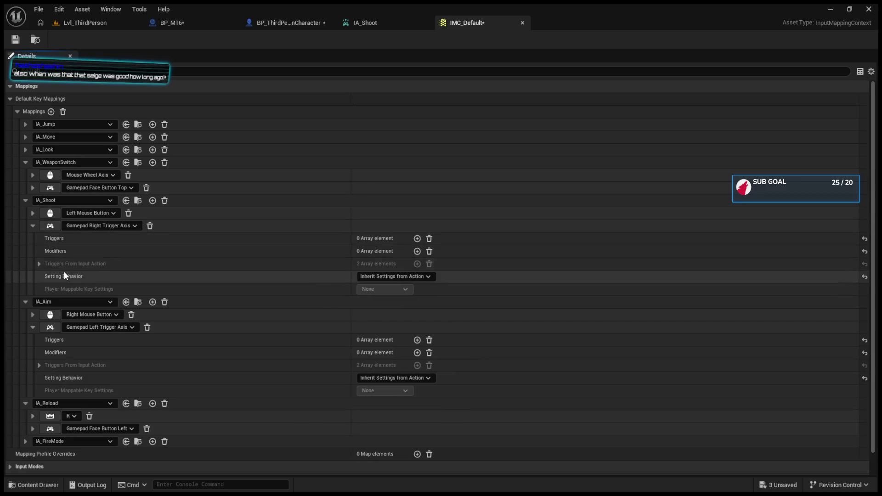
left_click(29, 211)
left_click(417, 238)
left_click(429, 238)
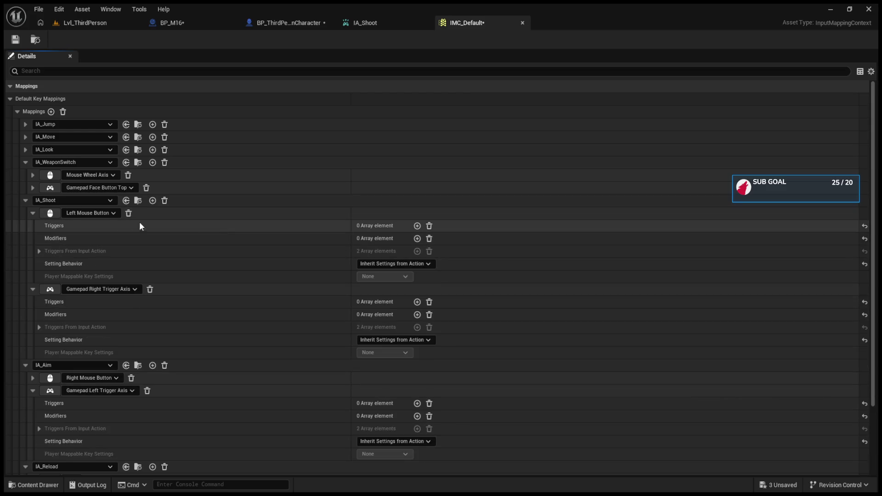
Give the Gamepad Right Trigger Axis mapping a Dead Zone modifier with Lower Threshold 0.0.
left_click(32, 213)
left_click(417, 252)
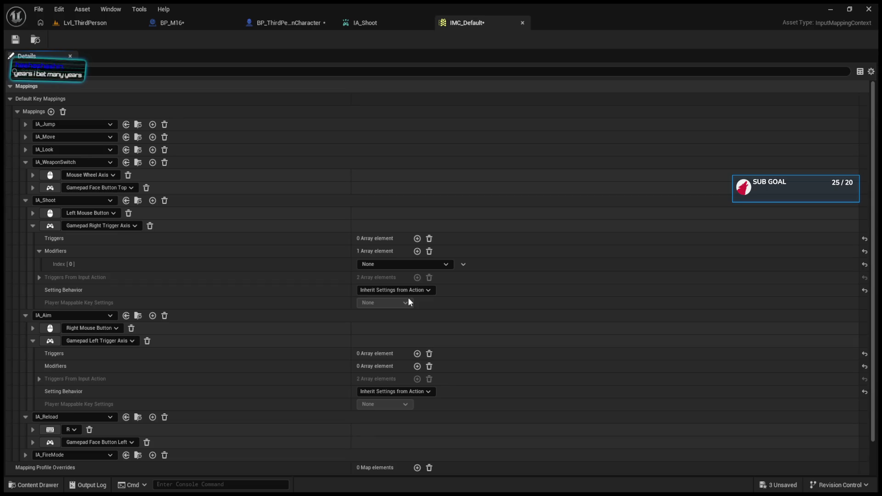
left_click(404, 264)
left_click(382, 278)
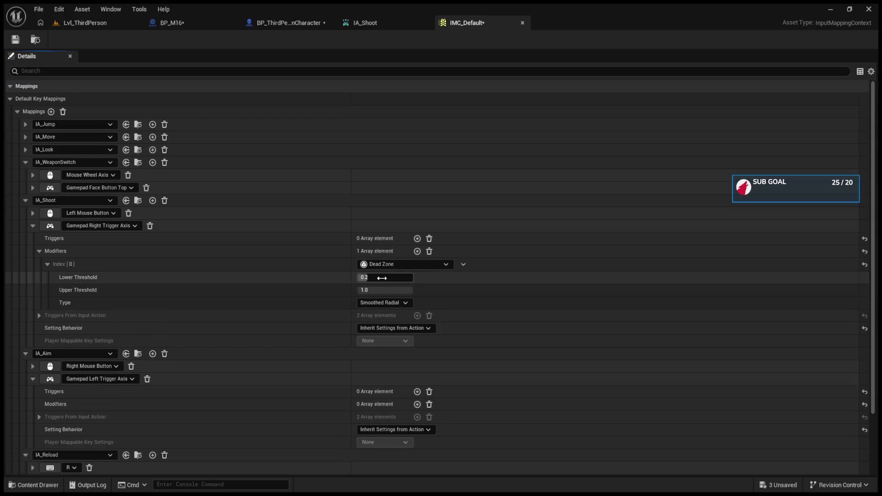
type("0")
key("Return")
Save IMC_Default and return to the Lvl_ThirdPerson level editor.
left_click(15, 40)
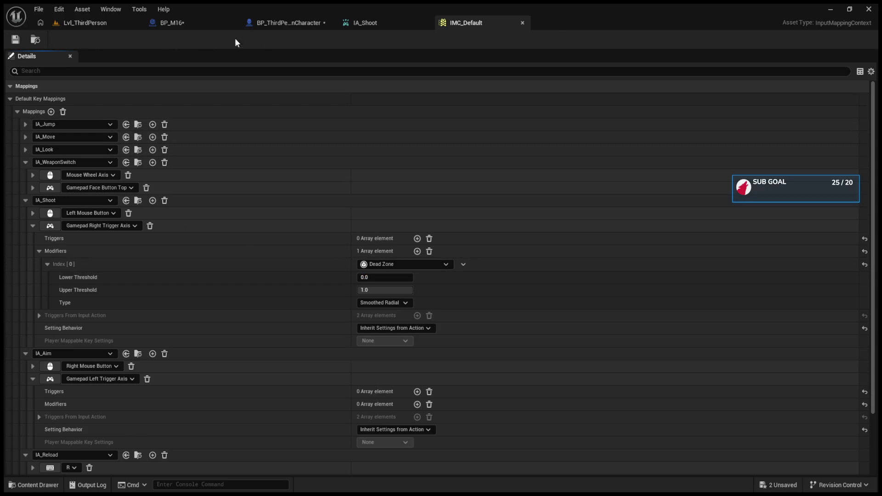
left_click(397, 24)
left_click(85, 23)
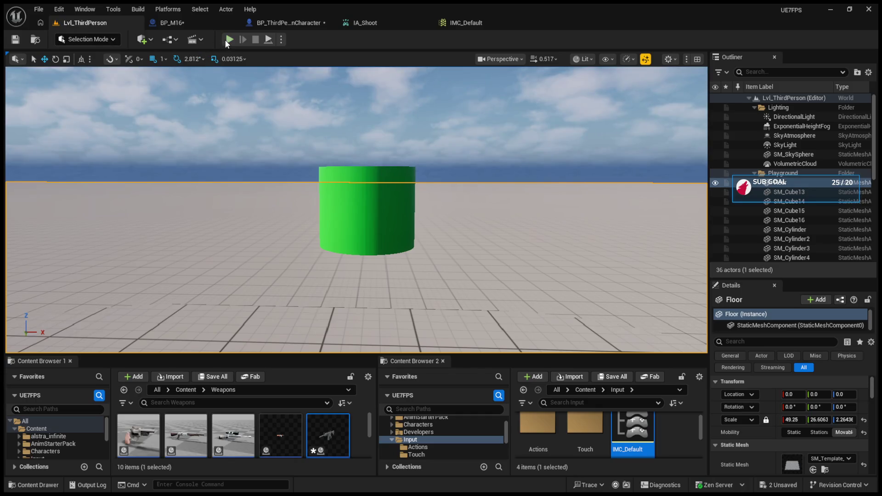
Play the level, fire semi-auto shots at the cylinder until ammo reaches 0, then stop playing.
left_click(228, 40)
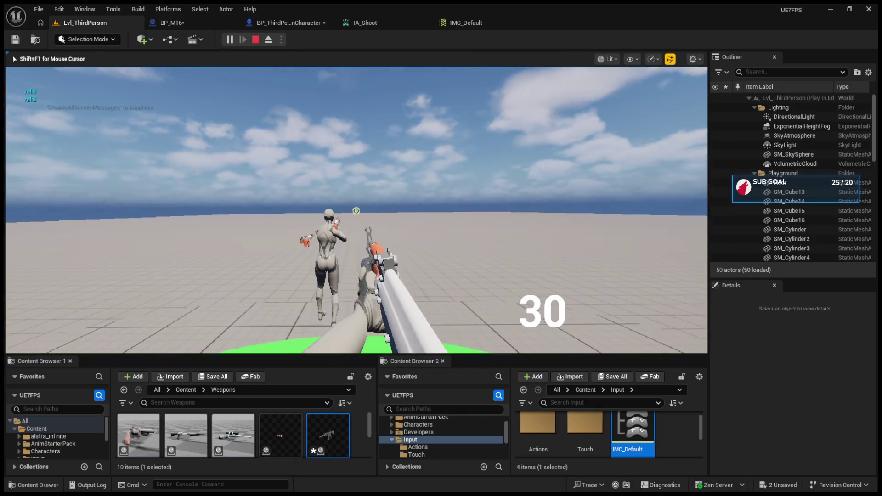
scroll(356, 211, "up", 1)
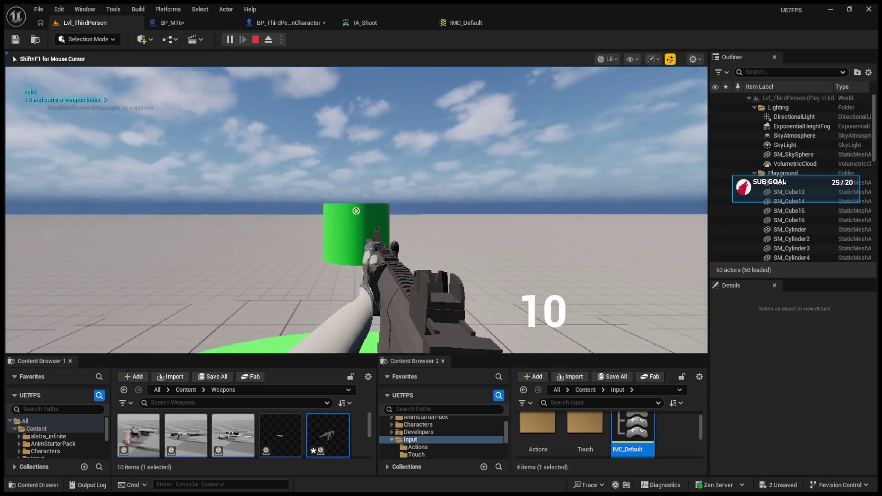
left_click(356, 211)
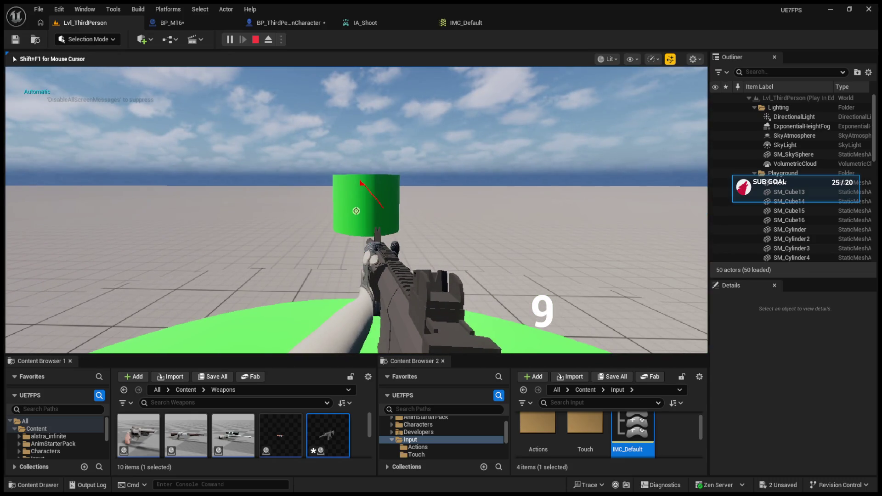
left_click(356, 211)
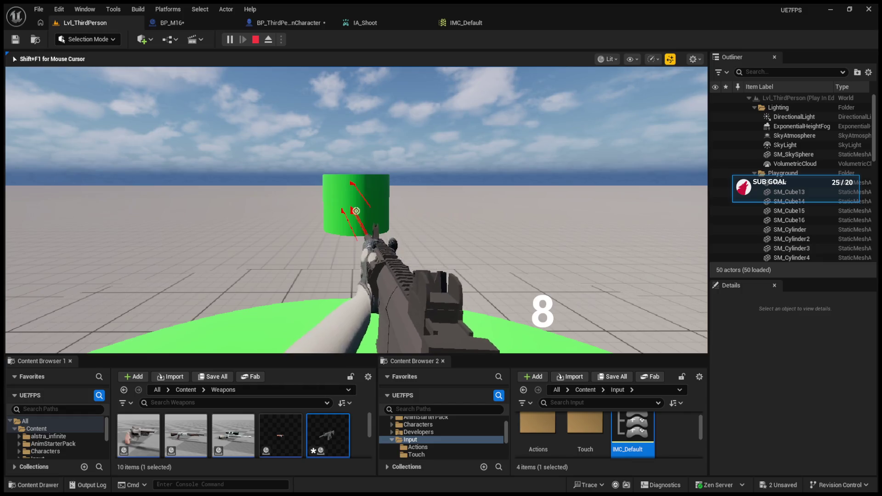
left_click(356, 211)
left_click(356, 211)
left_click(356, 210)
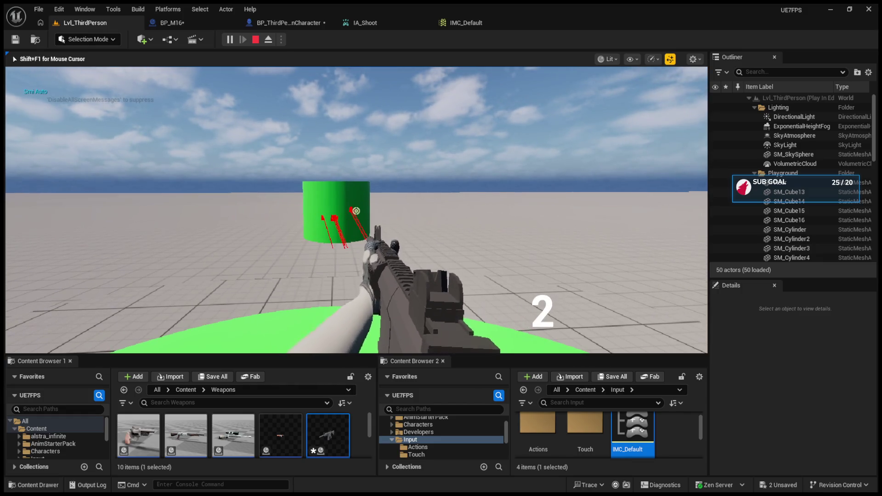
left_click(356, 210)
left_click(355, 211)
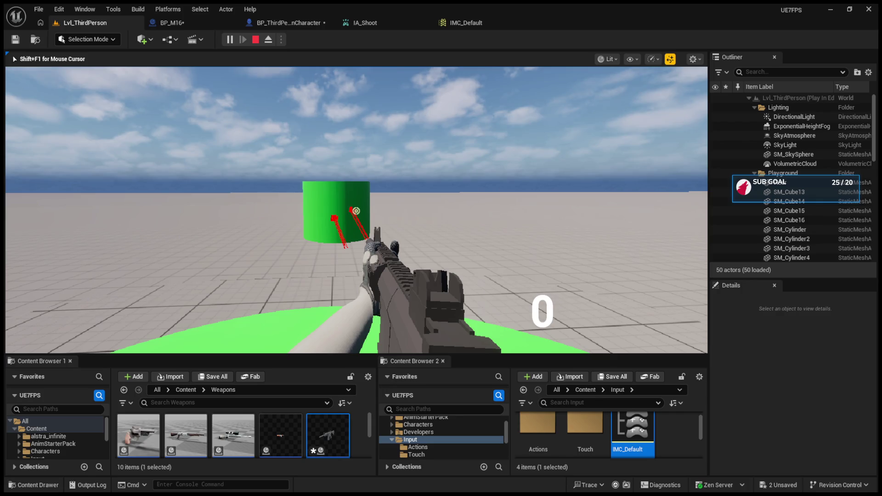
key("Escape")
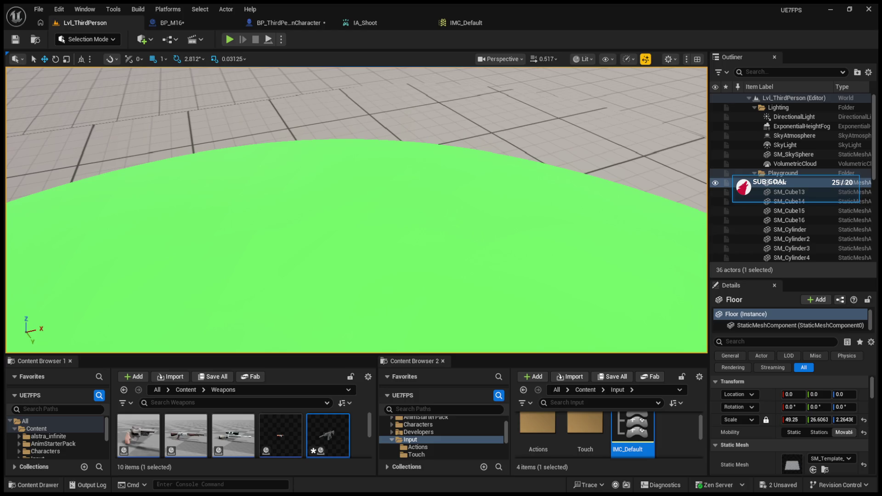
Pull the viewport camera back and tilt up to frame the green cylinder and sky.
mouse_move(338, 168)
left_mouse_down()
mouse_move(338, 192)
mouse_move(338, 167)
left_mouse_up()
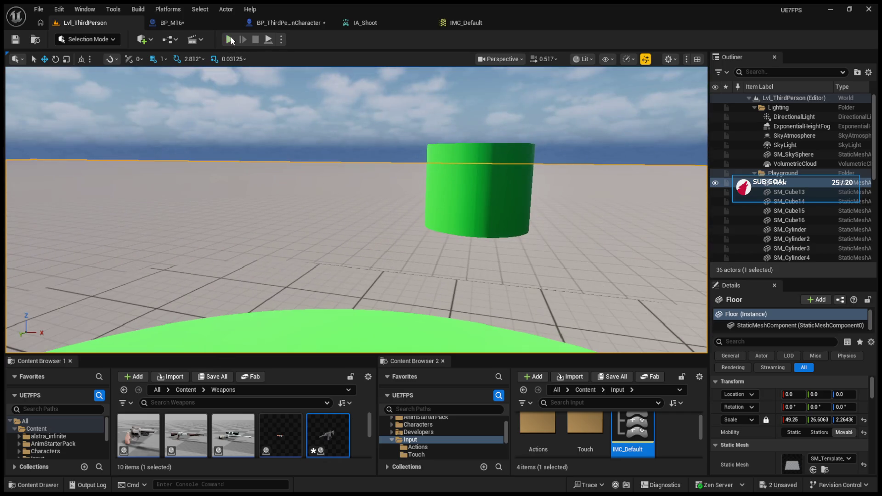
Start a play session, equip the grey rifle, fire a few shots, and reload.
left_click(229, 40)
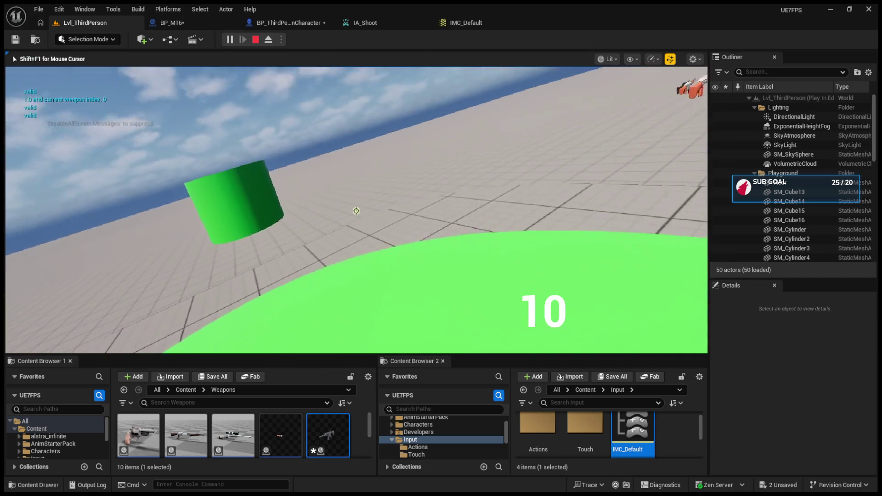
key("1")
left_click(356, 211)
left_click(356, 211)
left_click(356, 210)
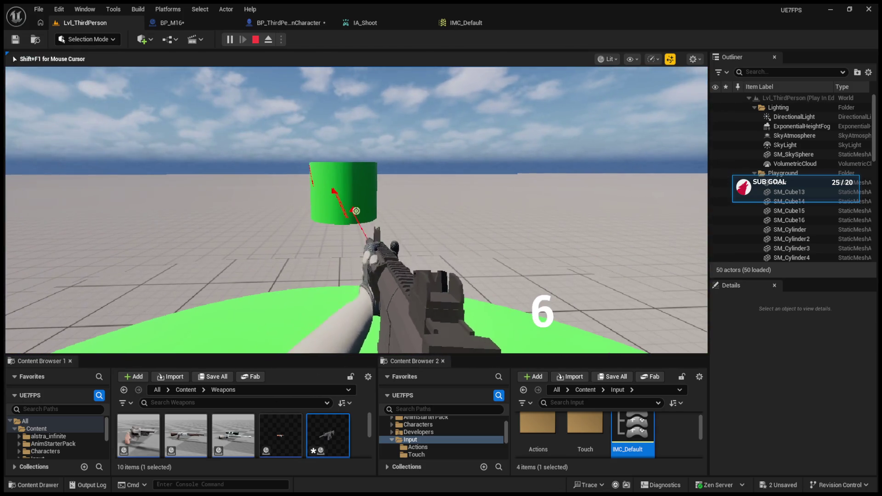
left_click(356, 211)
key("r")
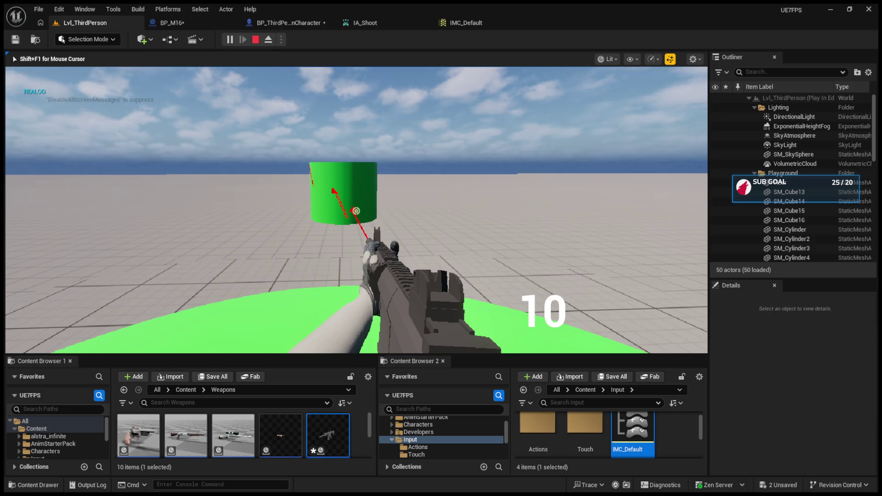
Fire in Automatic down to 4 ammo, stop playing, and bring up IA_Shoot.
left_click(356, 211)
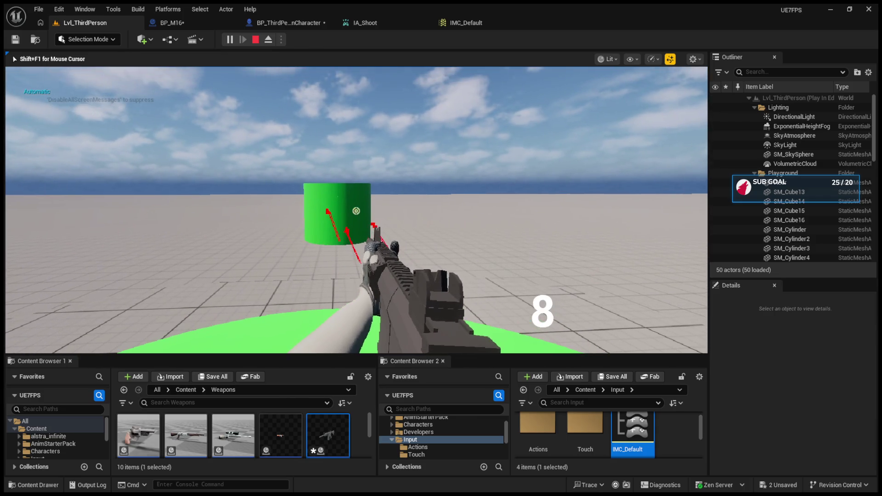
left_click(356, 210)
left_click(356, 211)
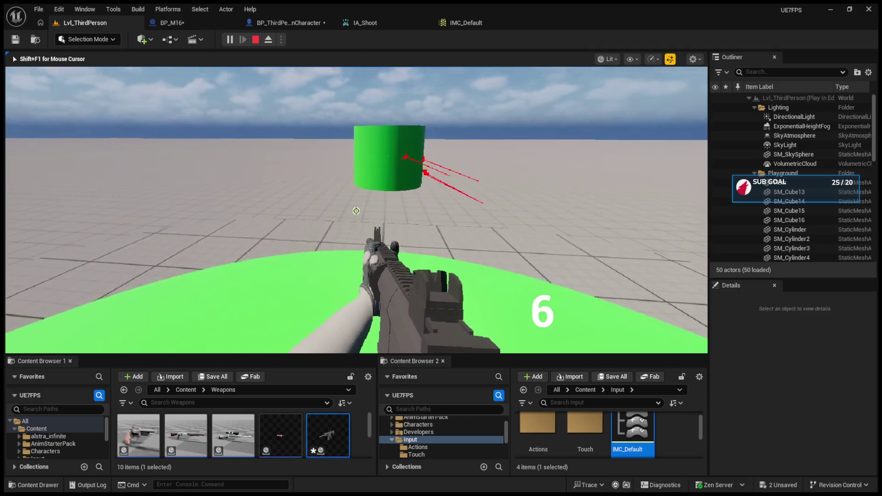
left_click(356, 211)
left_click(356, 211)
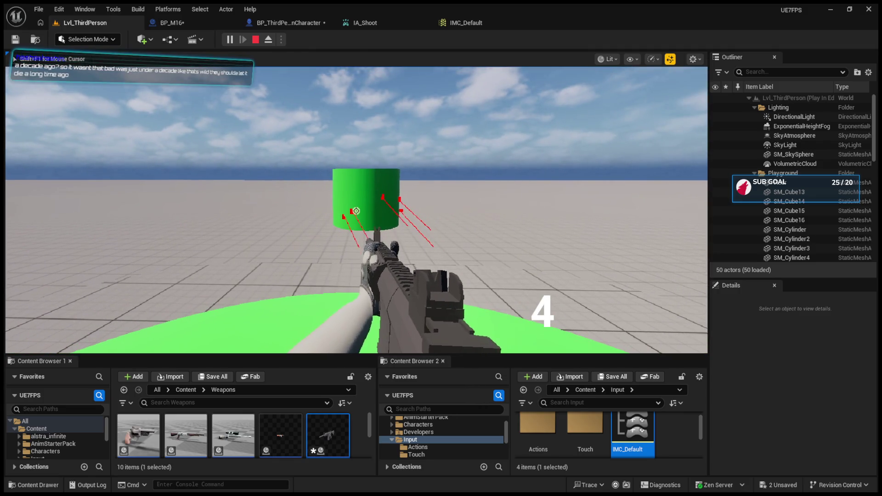
left_click(356, 211)
key("Escape")
left_click(365, 23)
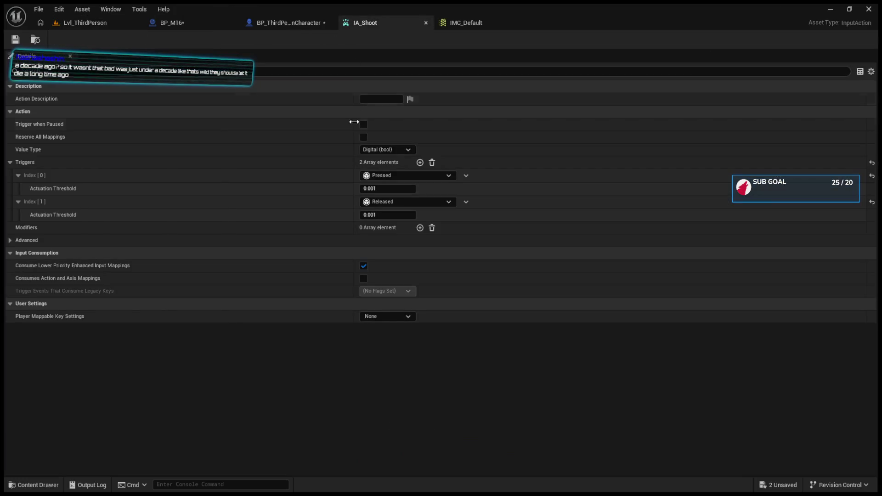
Close the BP_M16 blueprint tab and go back to the Lvl_ThirdPerson level view.
left_click(285, 22)
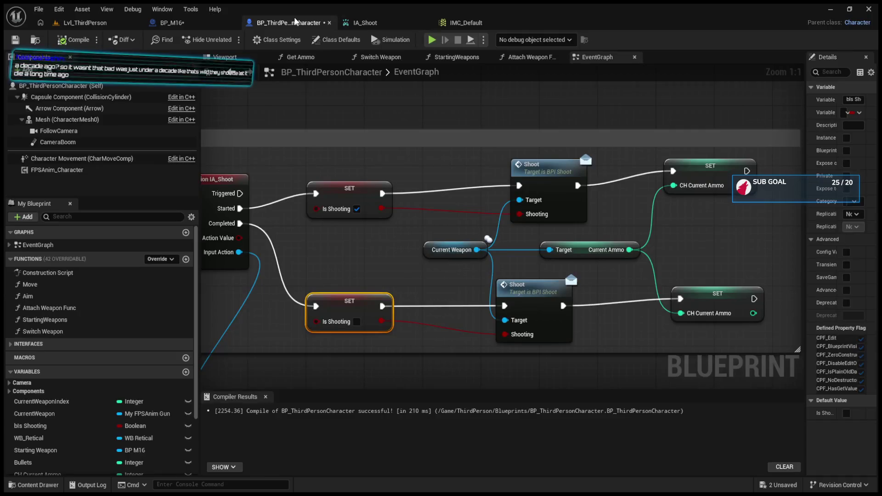
left_click(232, 22)
left_click(96, 21)
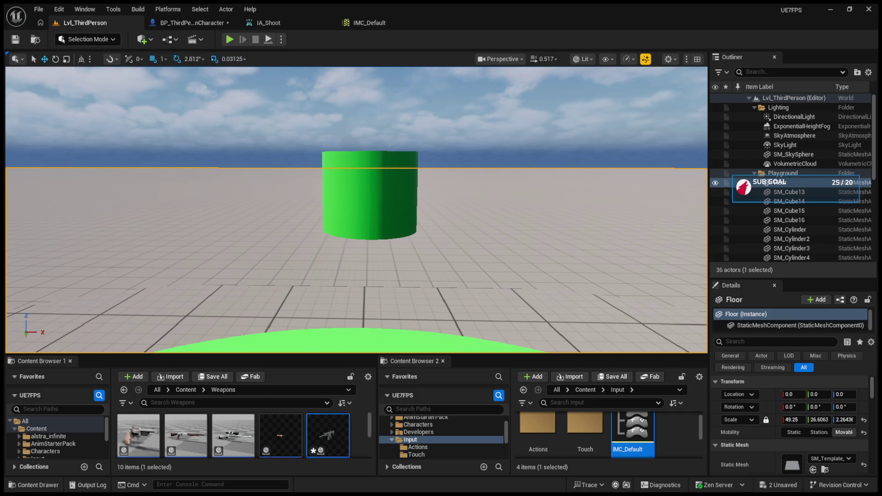
Pass through IA_Shoot and the character blueprint to IMC_Default's Dead Zone (Lower 0.0, Upper 1.0).
left_click(285, 23)
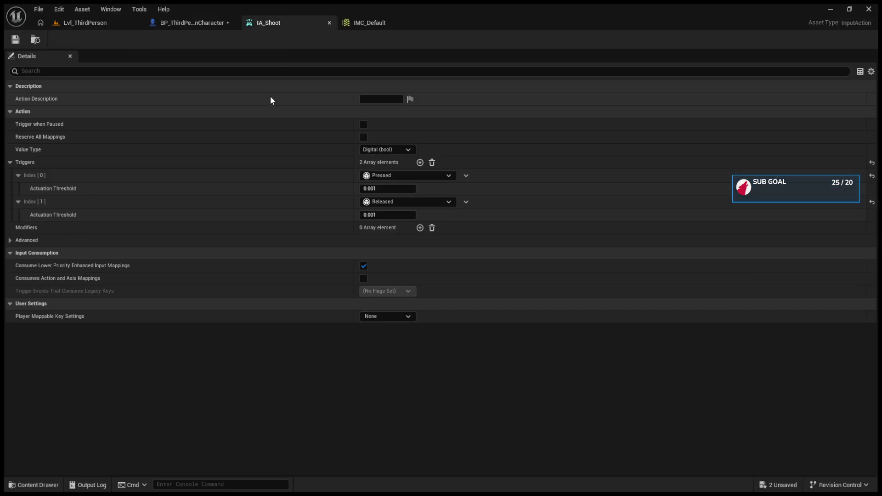
left_click(195, 22)
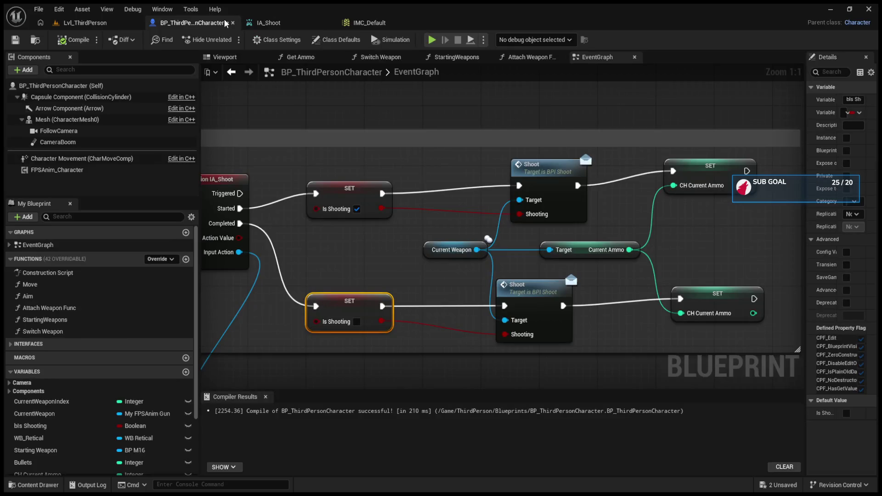
left_click(370, 22)
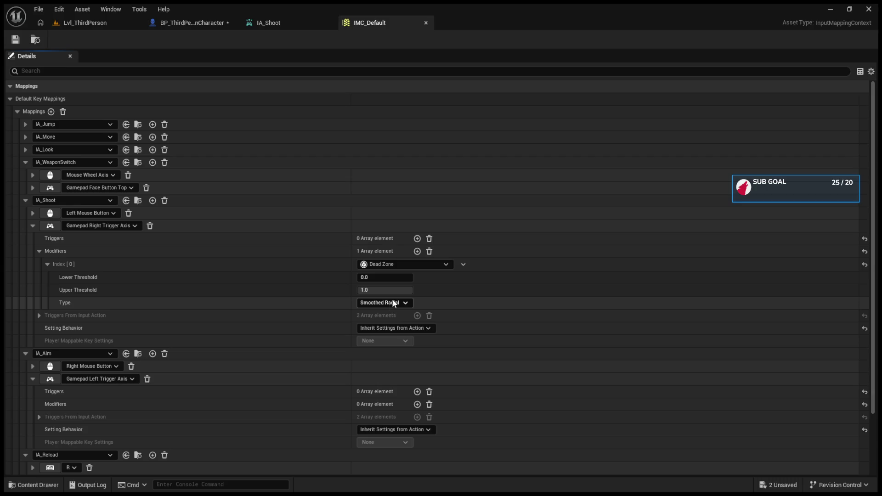
Replace the right trigger's Dead Zone with a Smooth Delta modifier, Lerp method, speed 0.5.
left_click(461, 265)
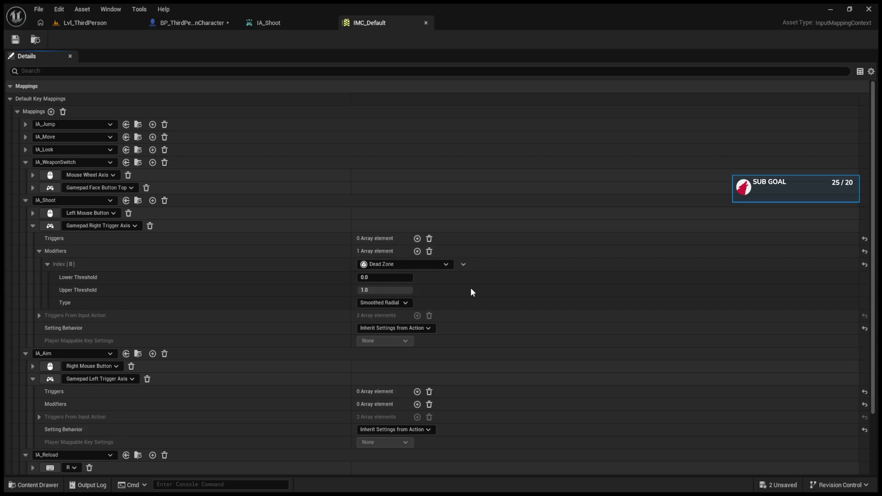
left_click(470, 287)
left_click(416, 252)
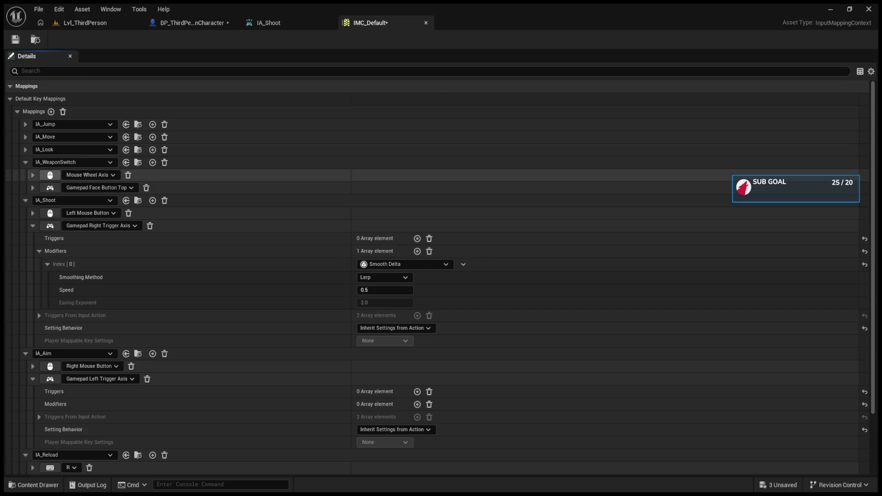
left_click(297, 25)
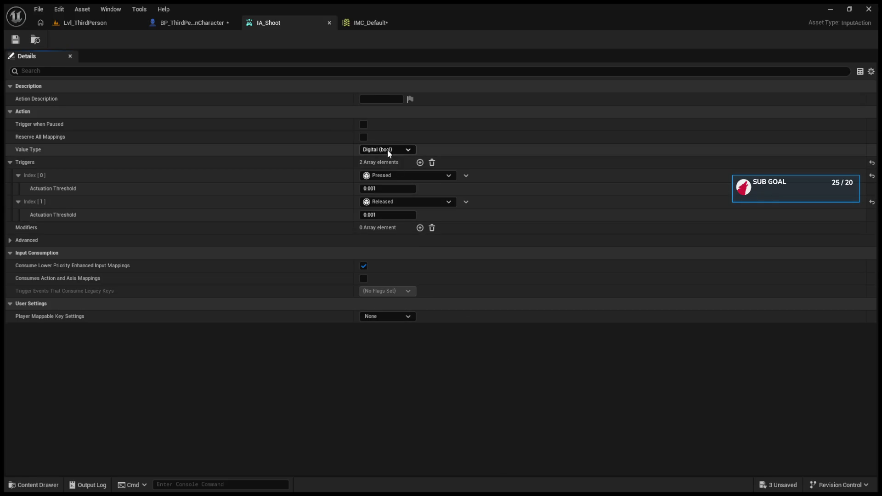
Check the character's EventGraph, then return to IA_Shoot's Pressed and Released triggers at 0.001.
left_click(207, 23)
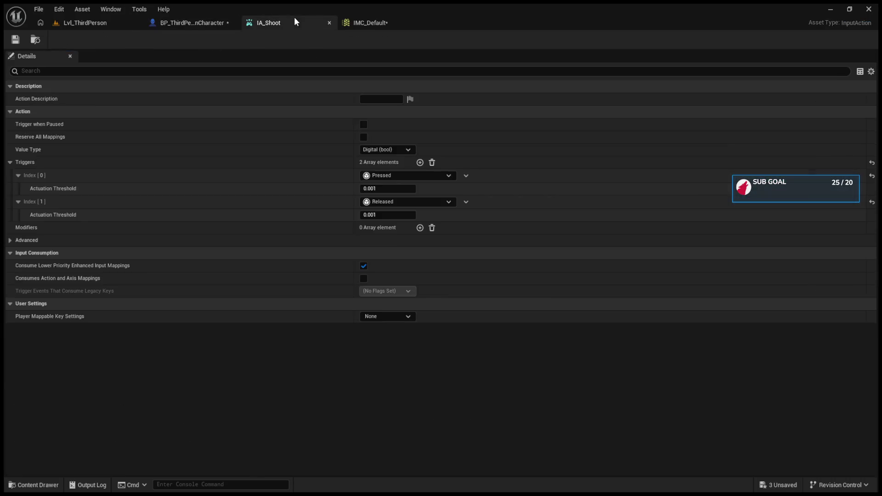
left_click(296, 23)
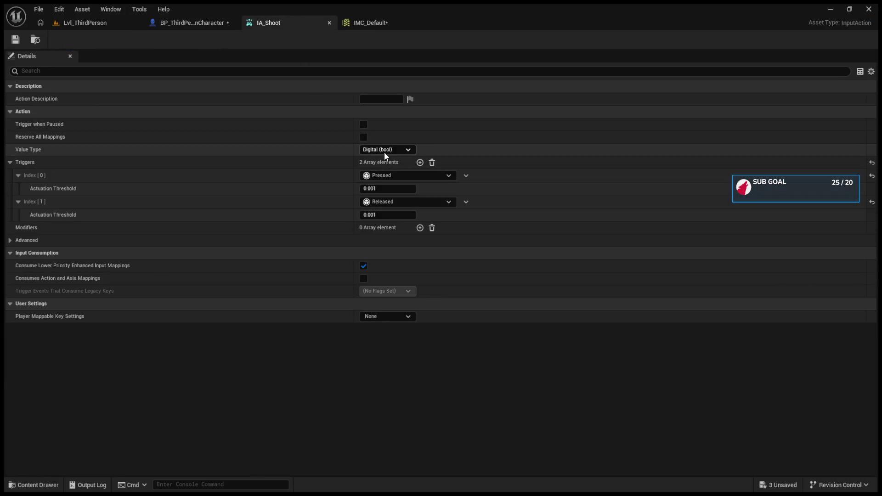